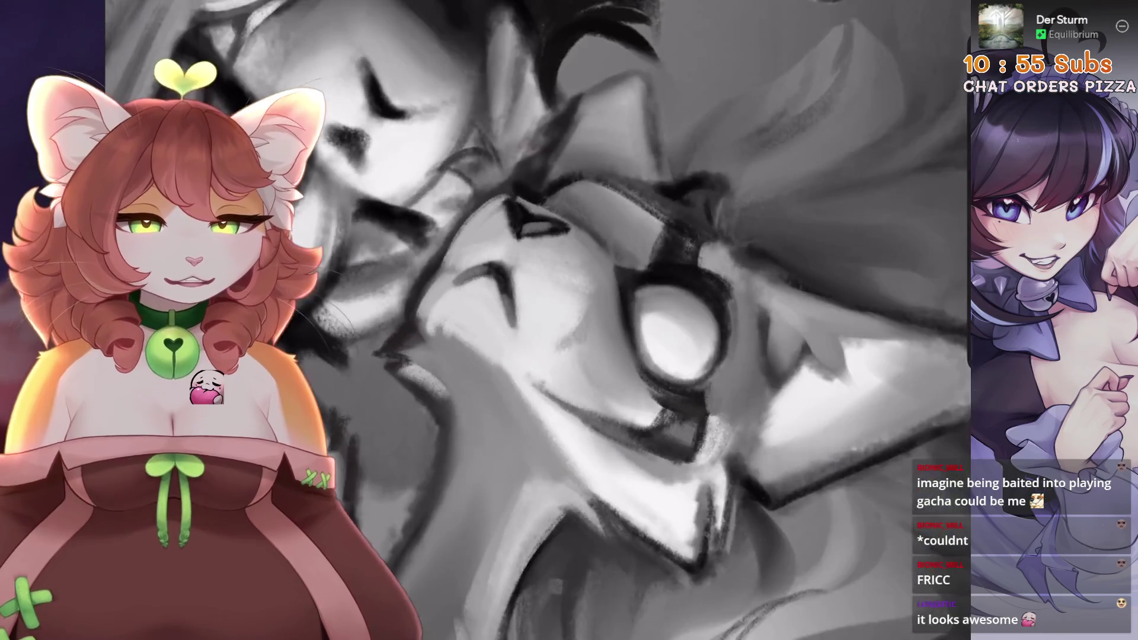
# - Undo three recent paint strokes and shrink the brush size to 9%
pyautogui.hotkey('ctrl', 'z')
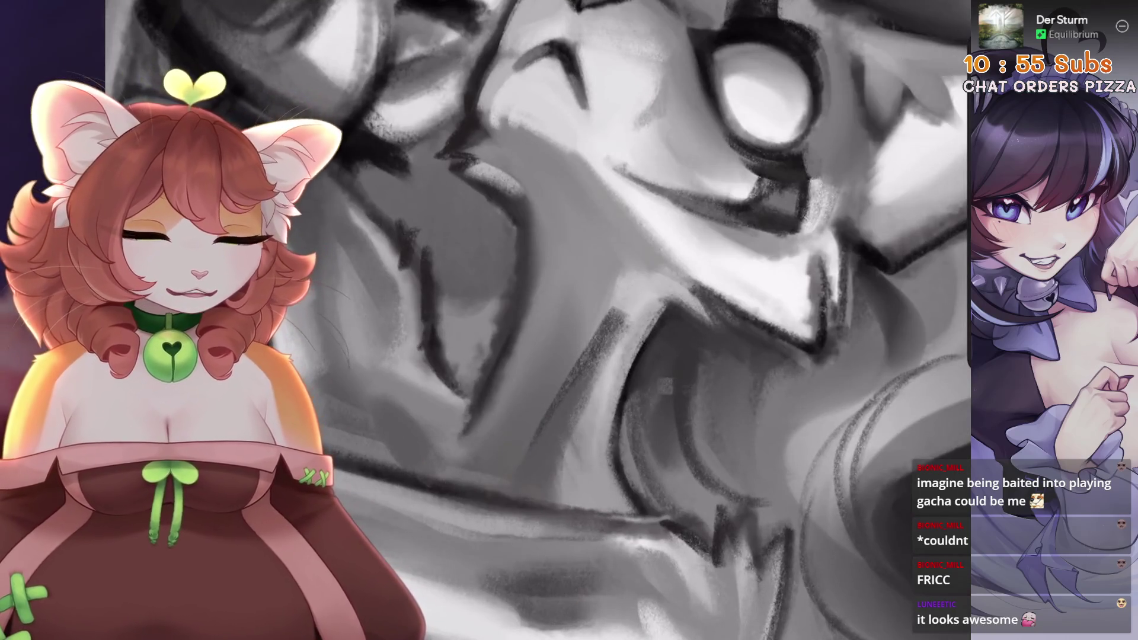
pyautogui.hotkey('ctrl', 'z')
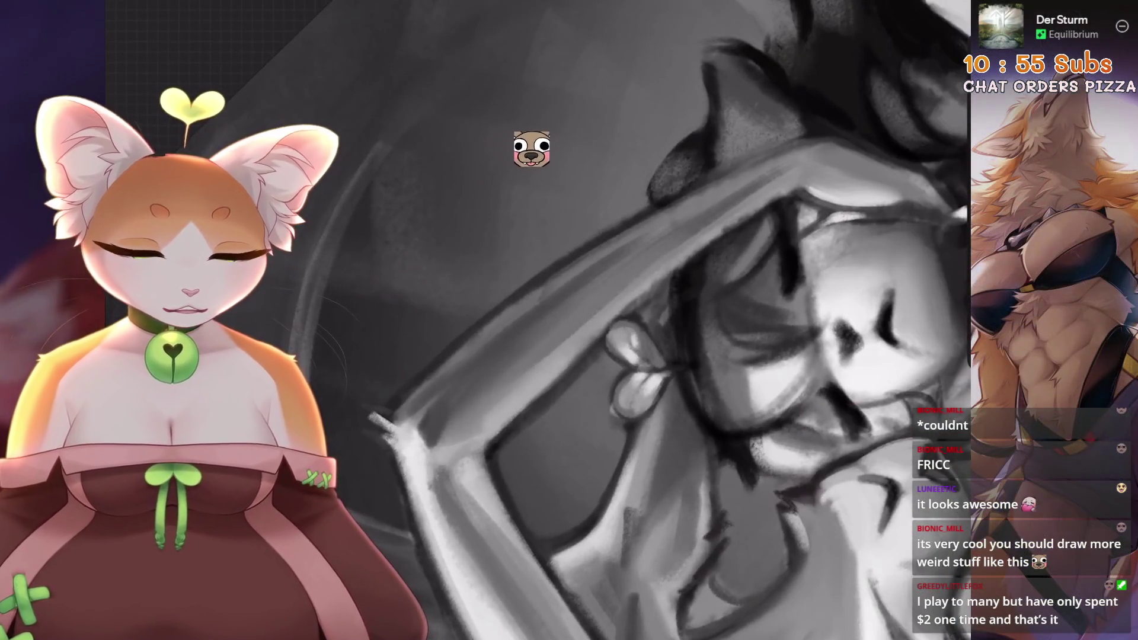
pyautogui.hotkey('ctrl', 'z')
pyautogui.hotkey('ctrl', 'z')
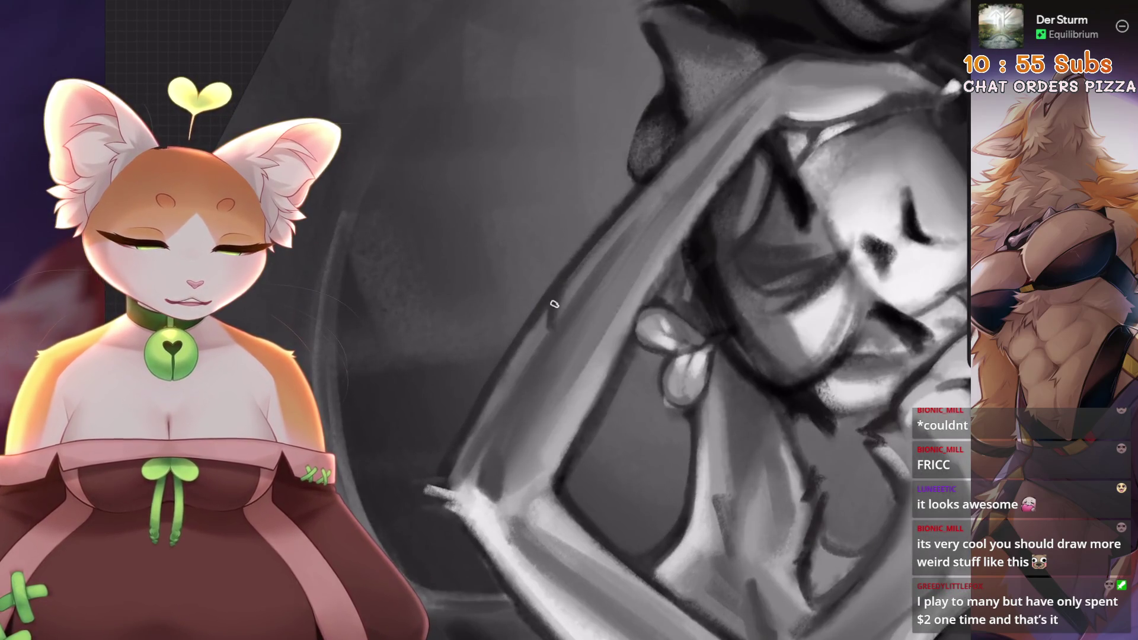
pyautogui.press('[')
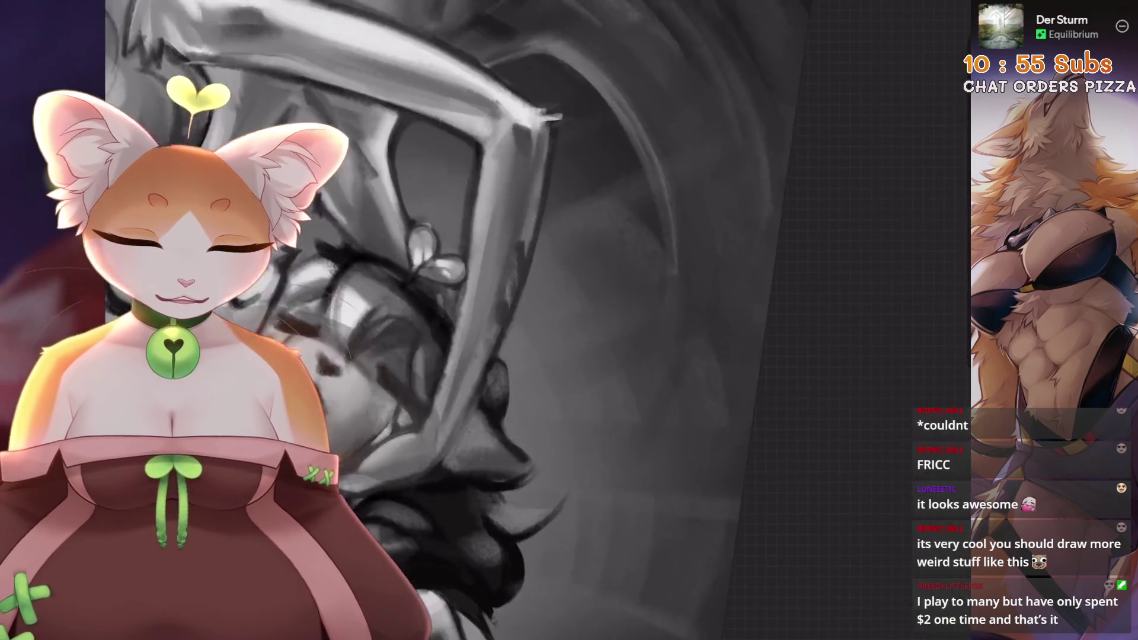
pyautogui.press('[')
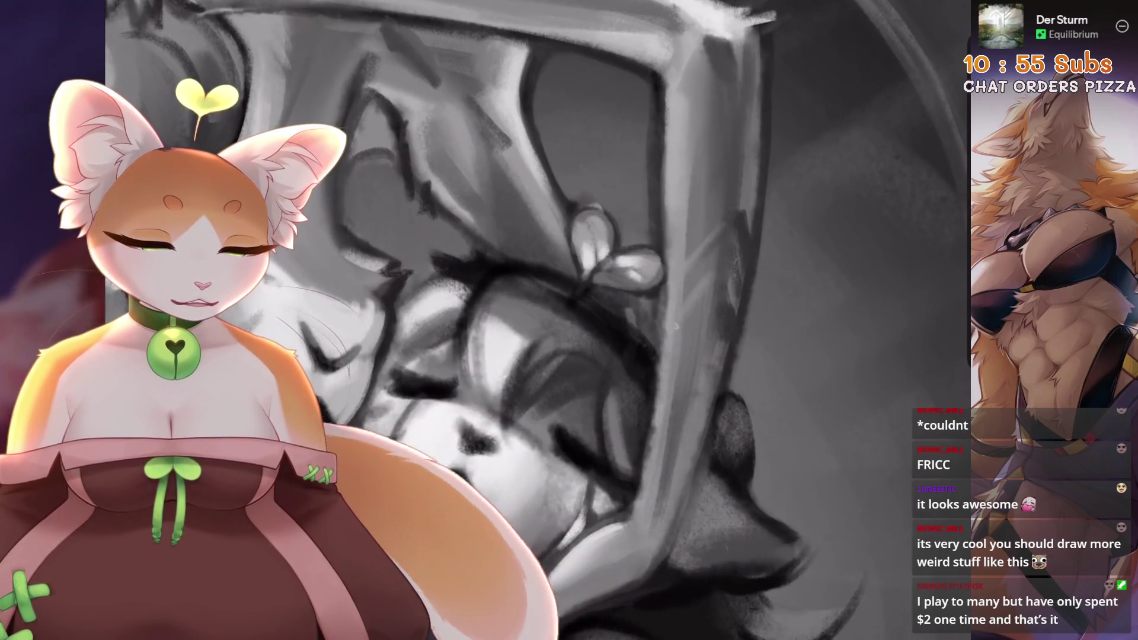
# - Undo two more strokes, including the small one near the cat's face
pyautogui.hotkey('ctrl', 'z')
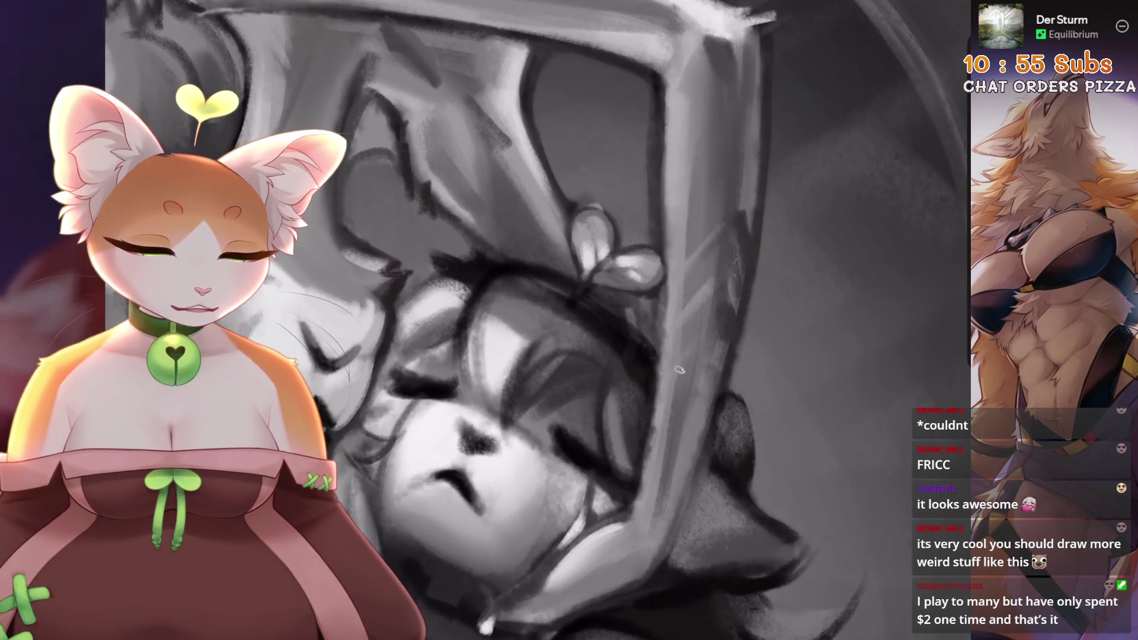
pyautogui.scroll(-5, 658, 461)
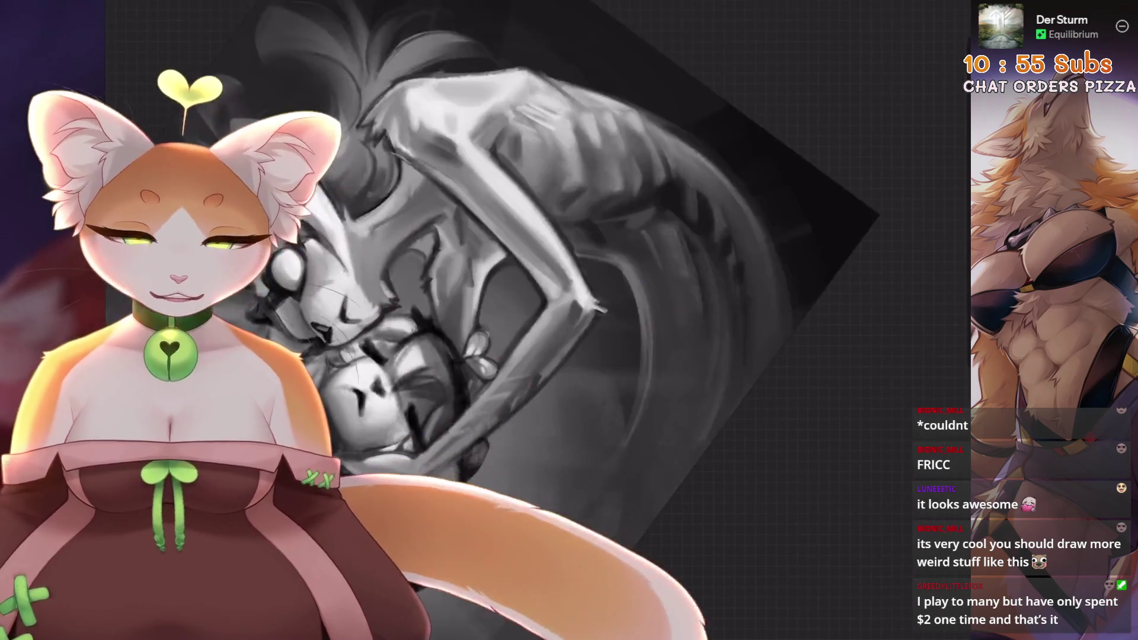
pyautogui.scroll(3, 641, 304)
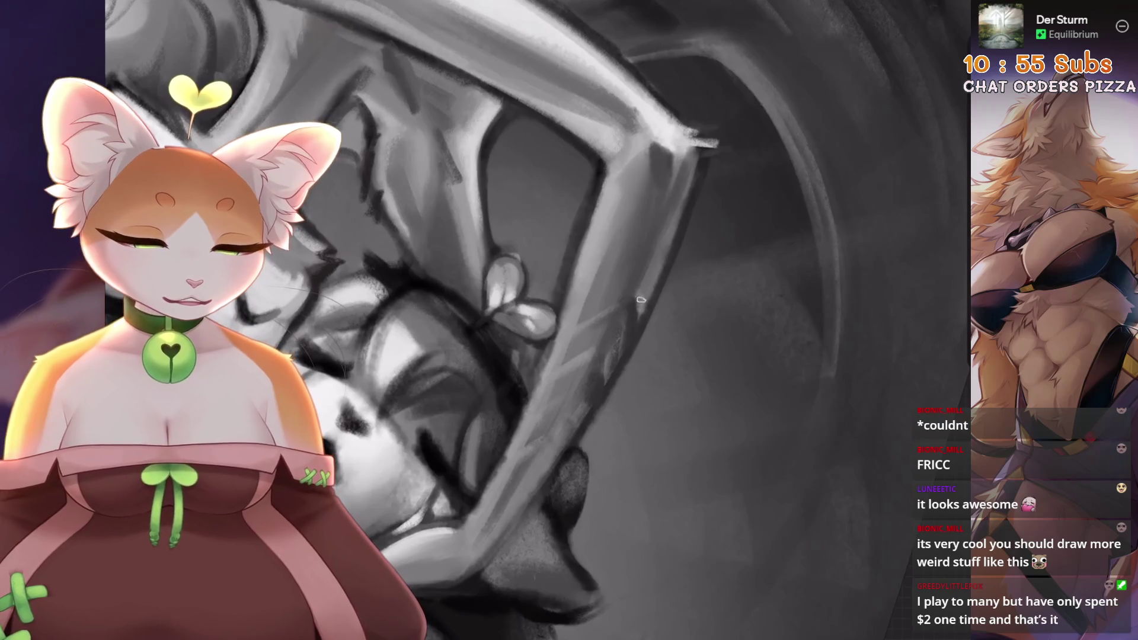
pyautogui.scroll(-5, 674, 301)
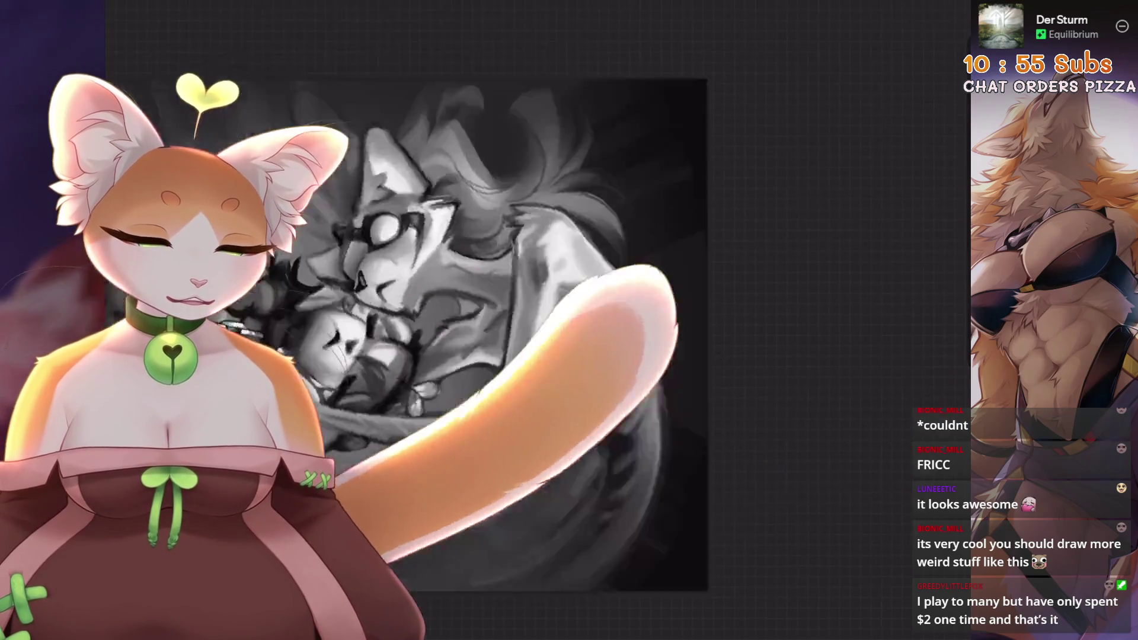
pyautogui.scroll(5, 675, 301)
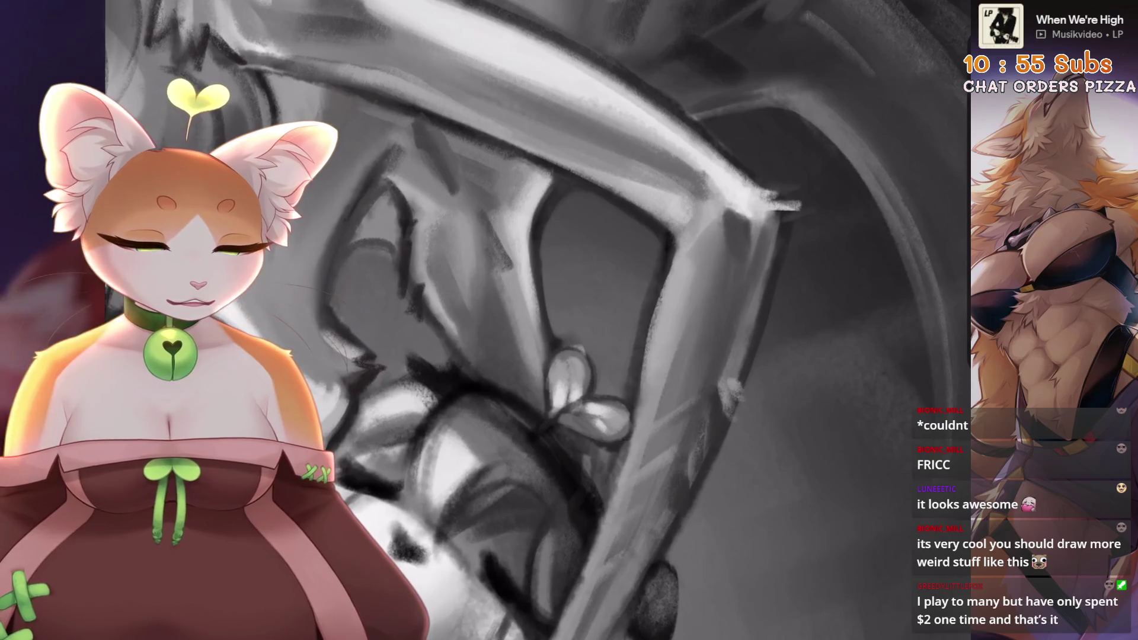
pyautogui.scroll(-5, 538, 320)
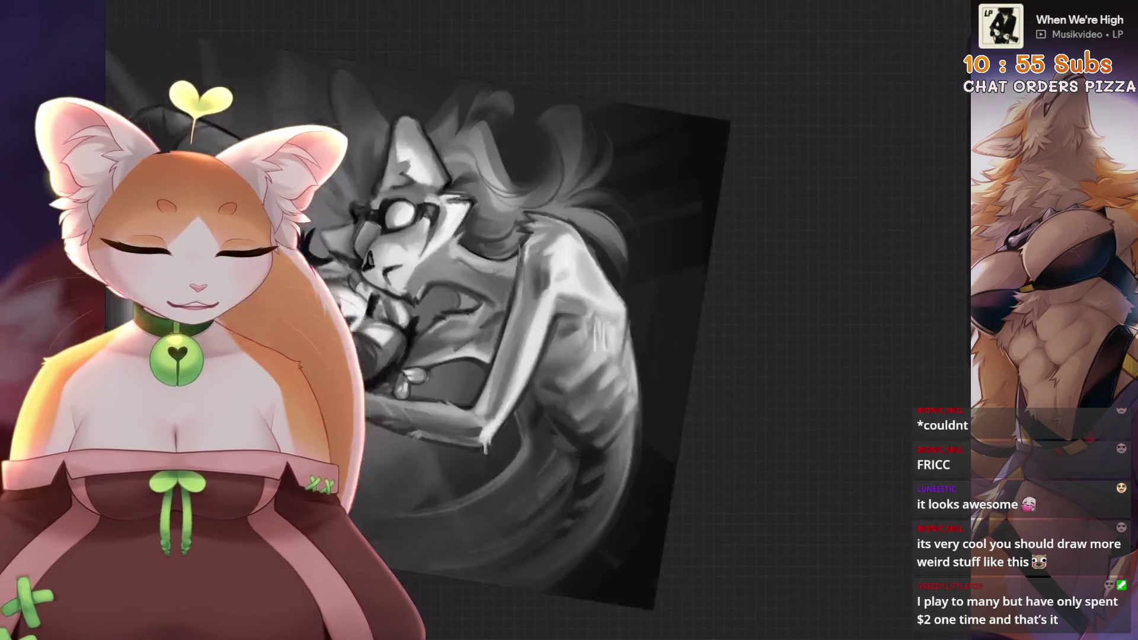
pyautogui.scroll(3, 538, 321)
pyautogui.scroll(5, 648, 313)
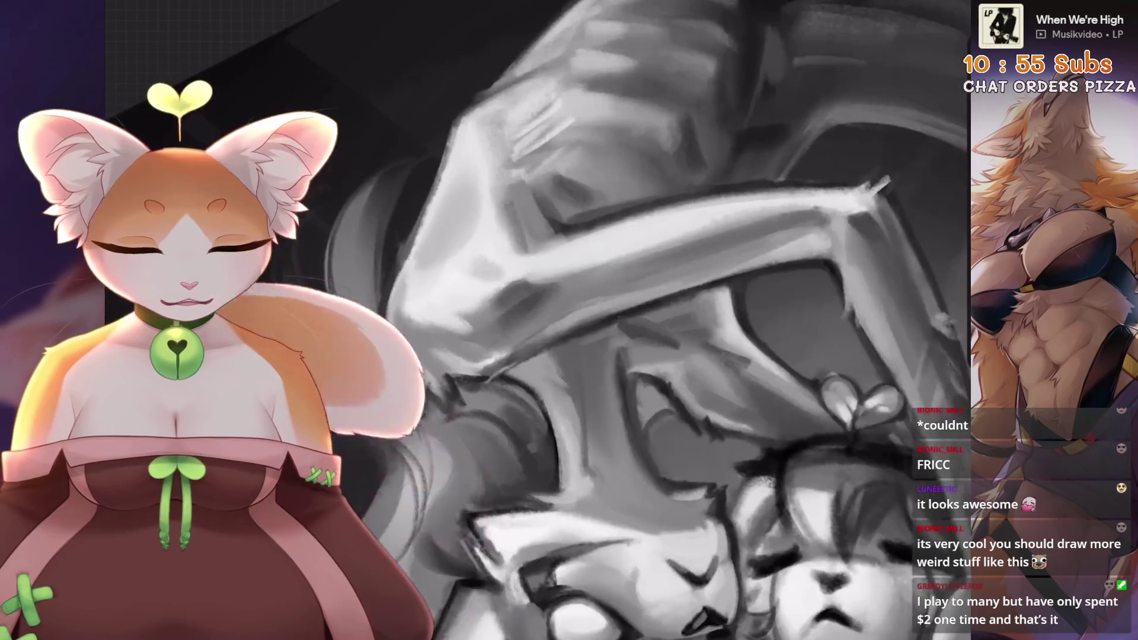
pyautogui.scroll(-5, 728, 246)
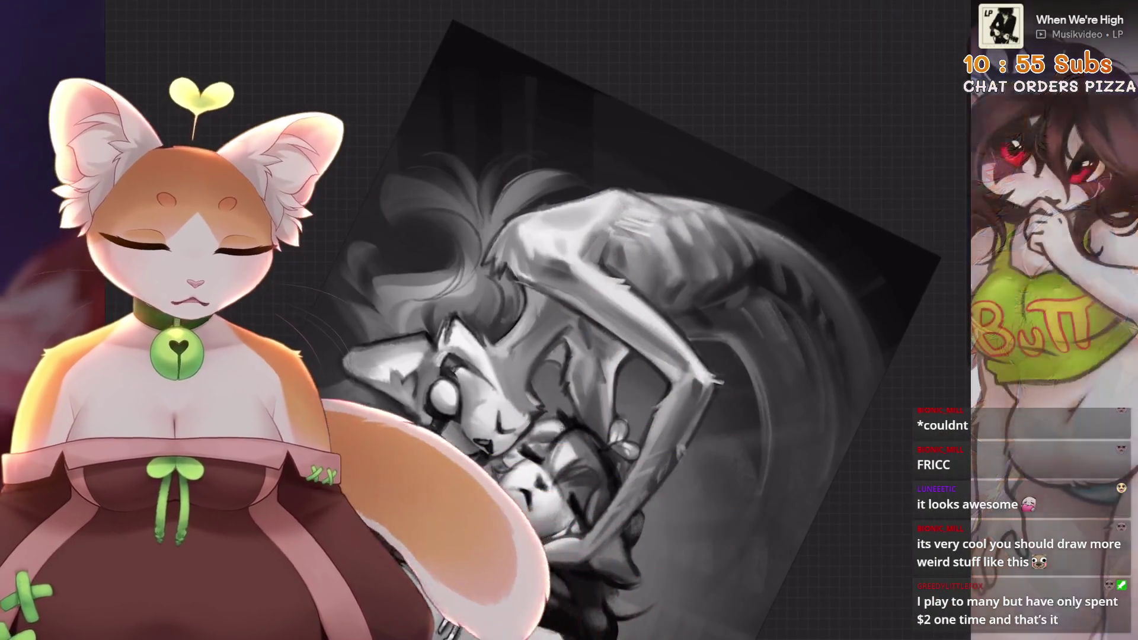
pyautogui.scroll(5, 682, 374)
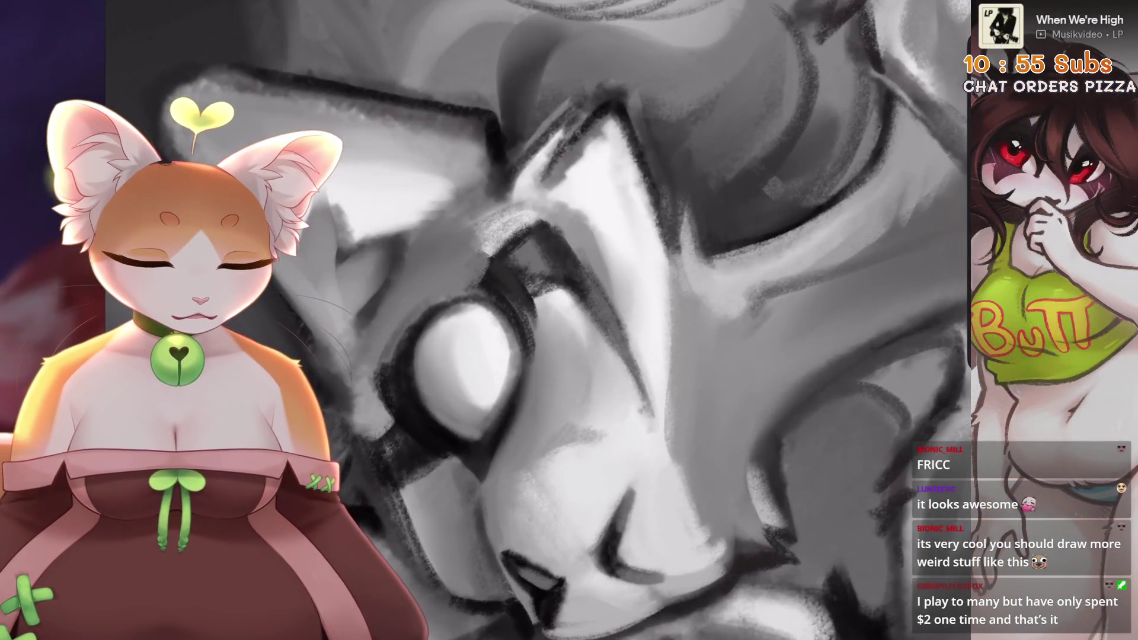
pyautogui.scroll(-2, 698, 511)
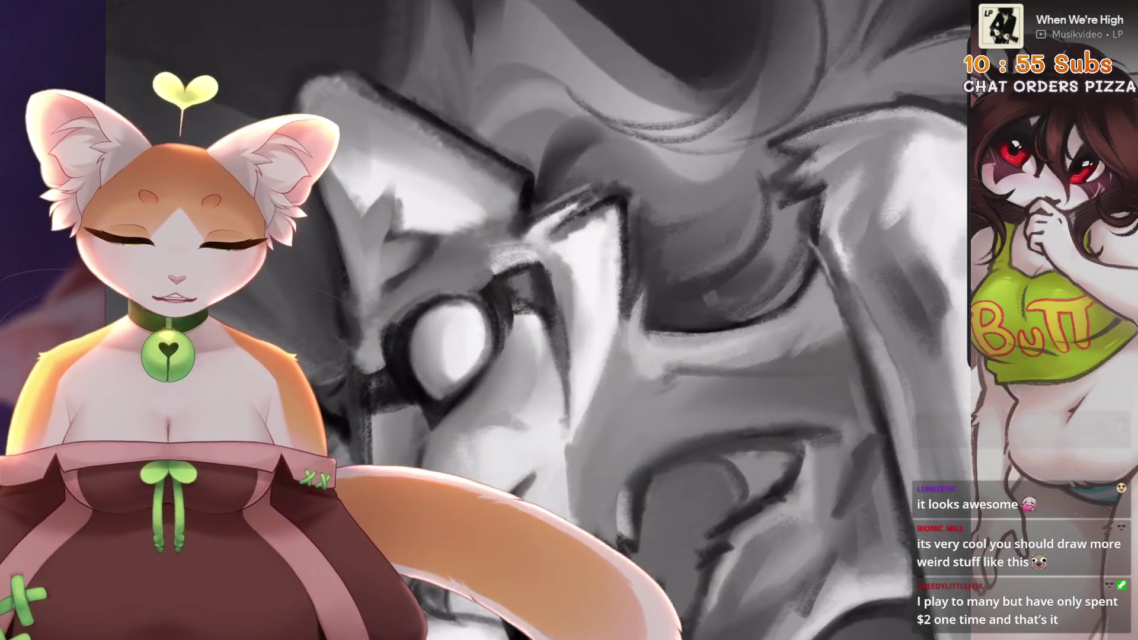
pyautogui.hotkey('ctrl', 'z')
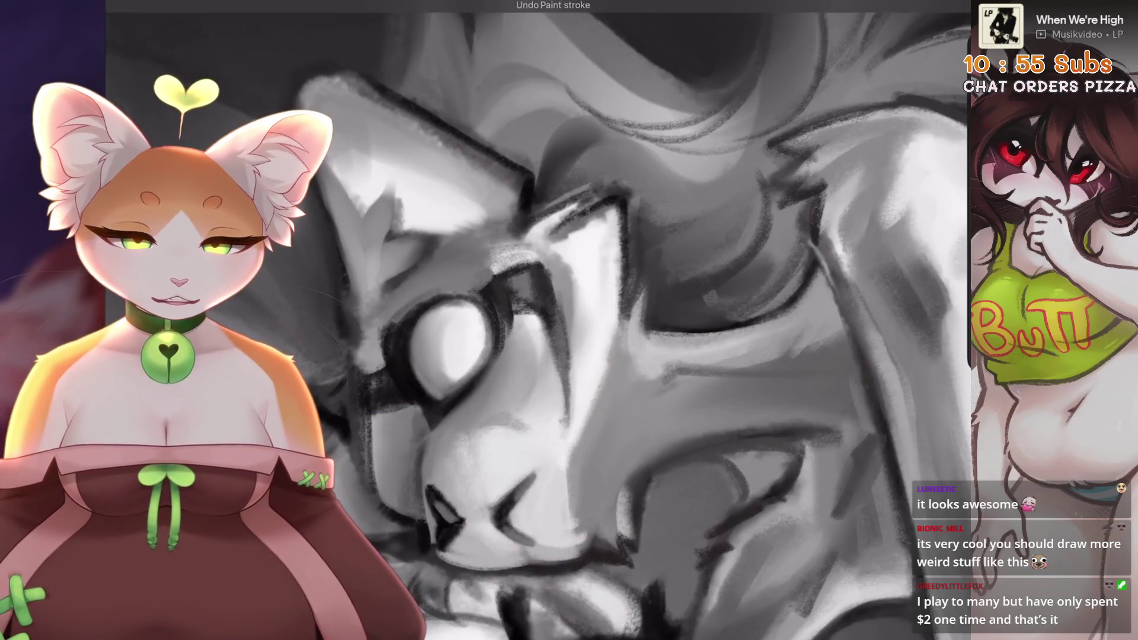
# - Paint and undo a test stroke beside the face, then undo three more recent strokes
pyautogui.moveTo(618, 304); pyautogui.dragTo(640, 356)
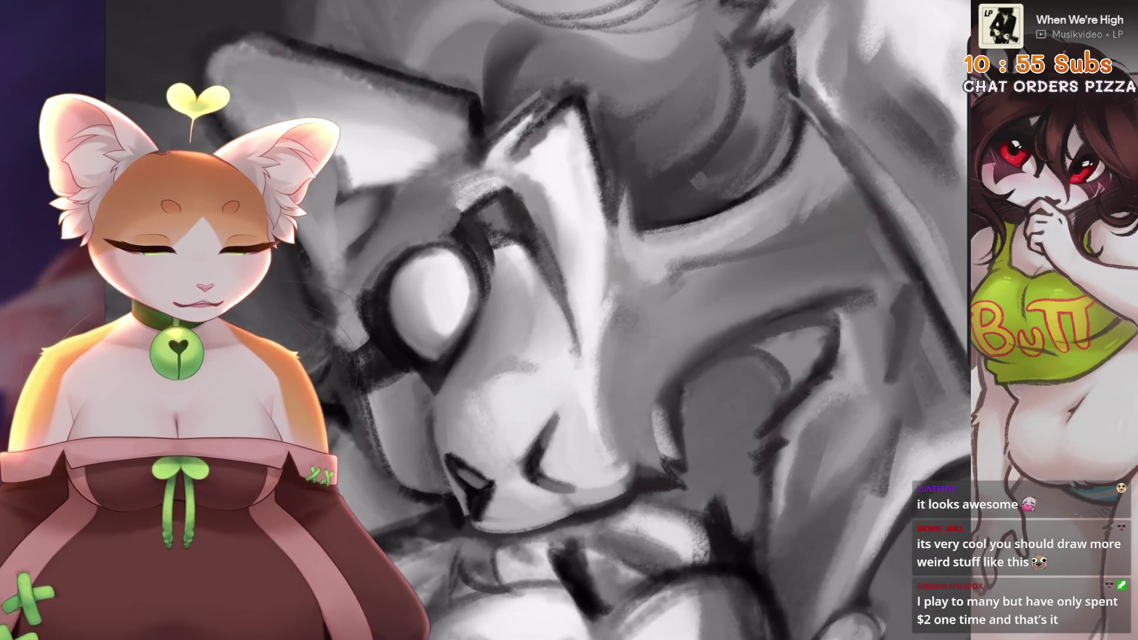
pyautogui.moveTo(640, 290); pyautogui.dragTo(628, 403)
pyautogui.hotkey('ctrl', 'z')
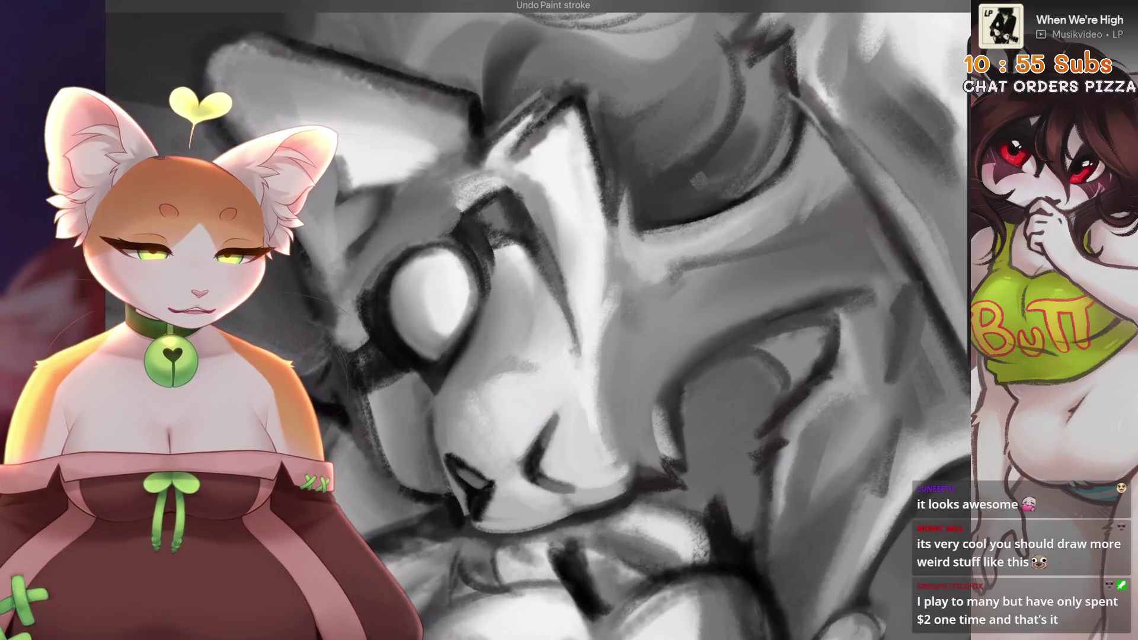
pyautogui.hotkey('ctrl', 'z')
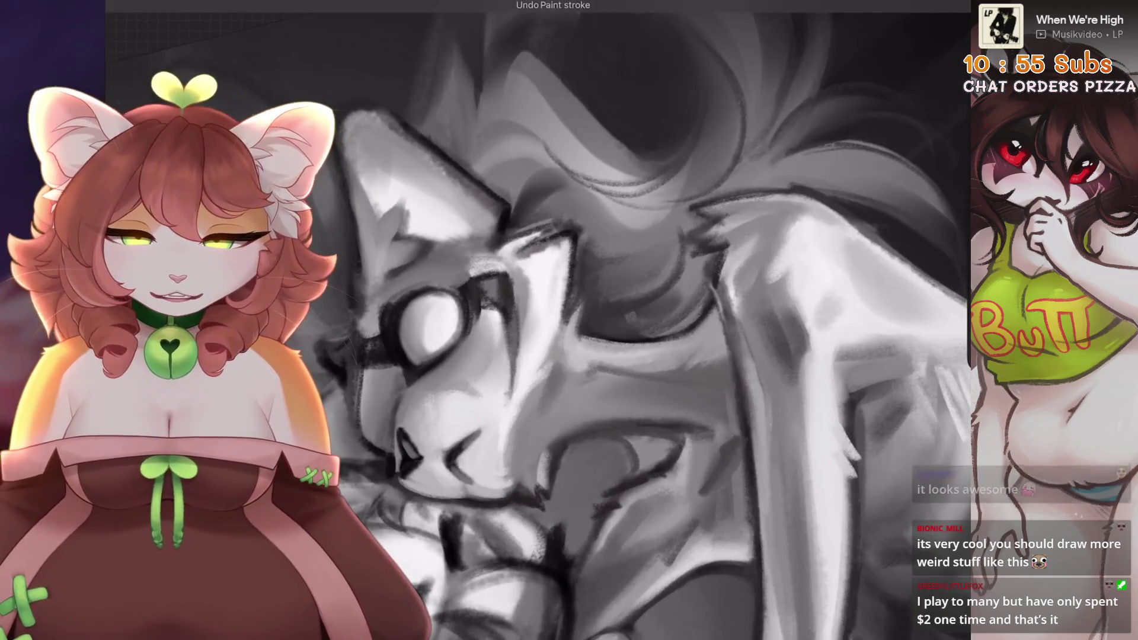
pyautogui.hotkey('ctrl', '0')
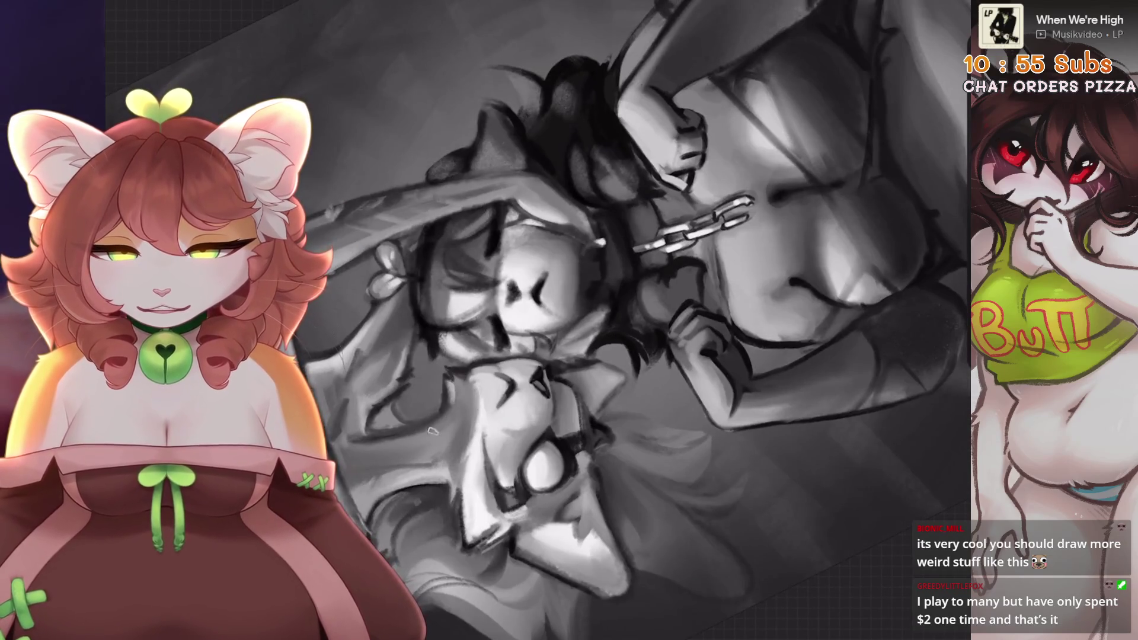
pyautogui.hotkey('ctrl', 'z')
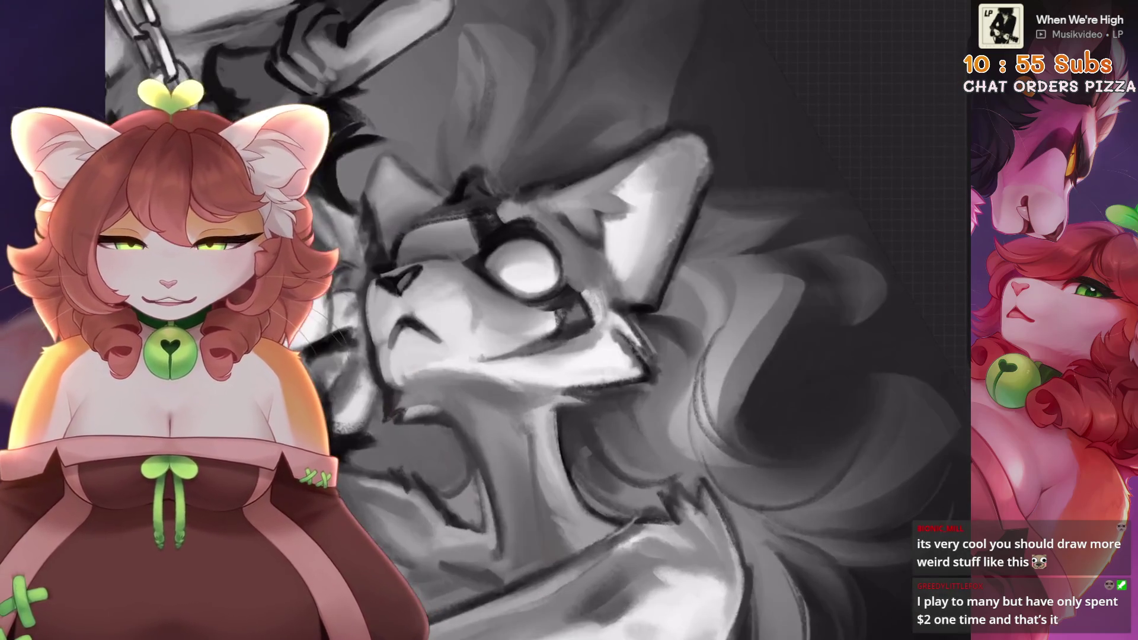
pyautogui.hotkey('ctrl', 'z')
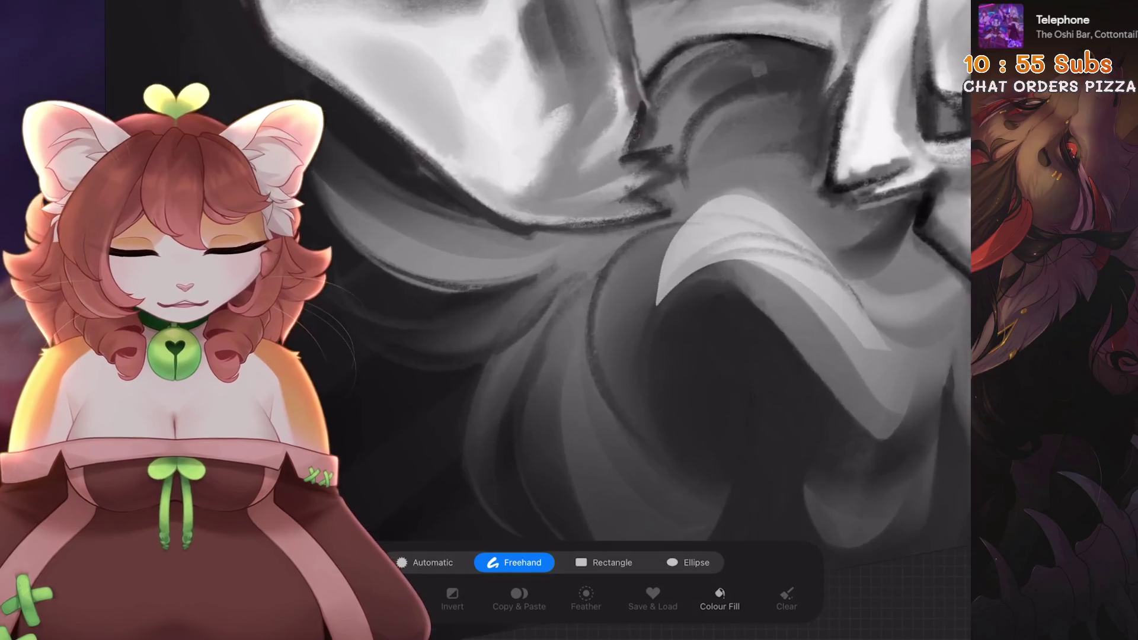
# - Redraw the freehand selection and lower the red layer's opacity to about 61%
pyautogui.hotkey('ctrl', 'z')
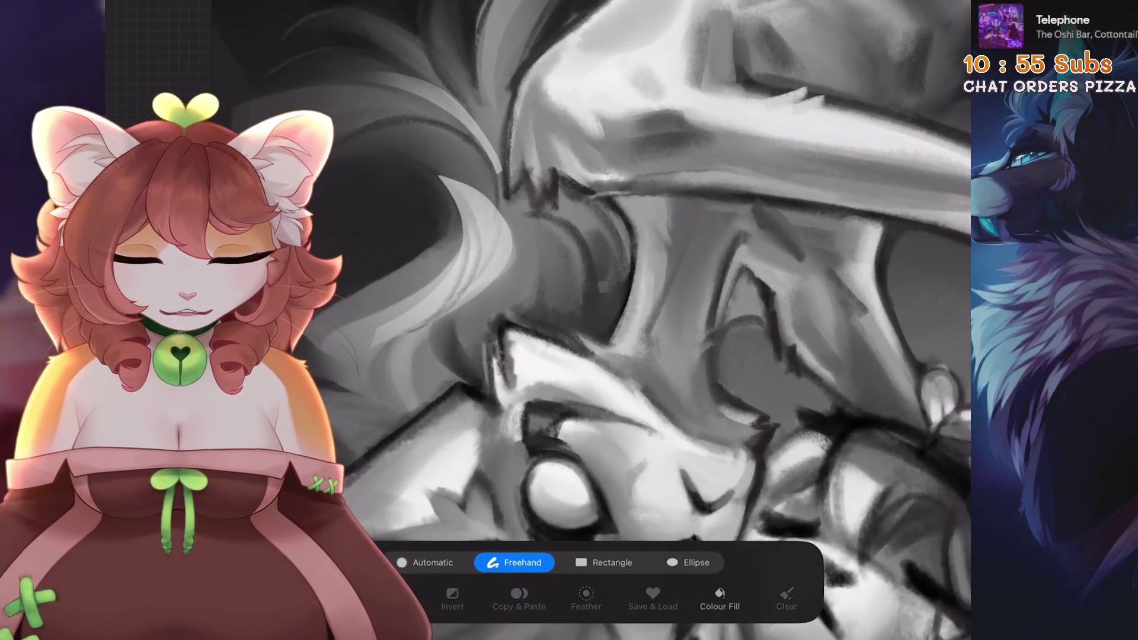
pyautogui.moveTo(514, 320)
pyautogui.mouseDown()
pyautogui.moveTo(564, 301)
pyautogui.moveTo(592, 222)
pyautogui.mouseUp()
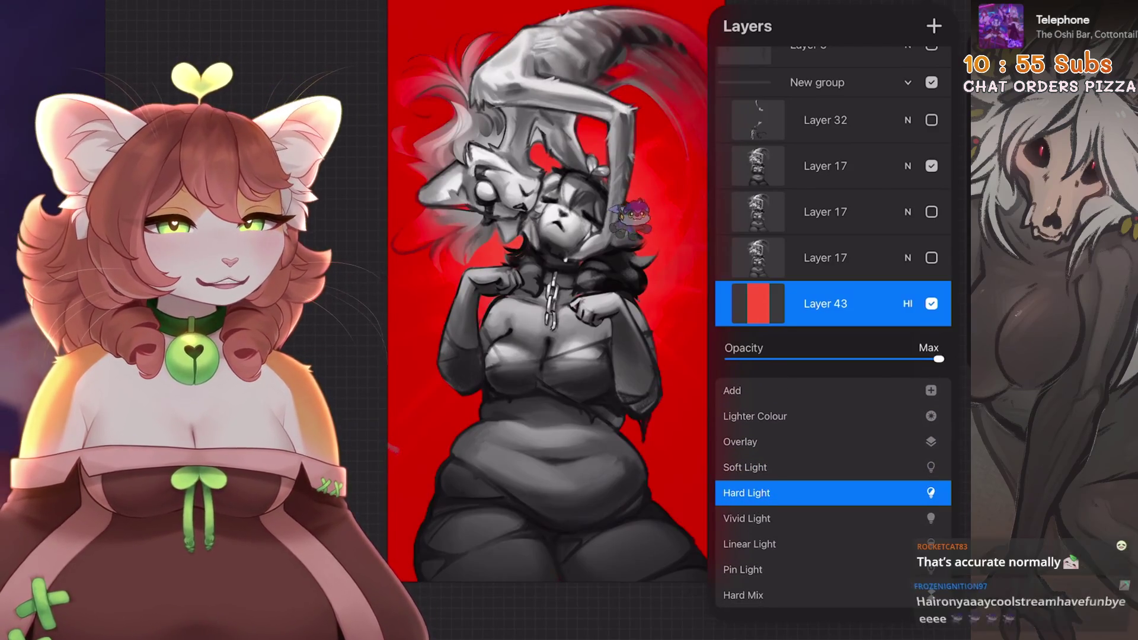
pyautogui.moveTo(939, 358)
pyautogui.mouseDown()
pyautogui.moveTo(758, 358)
pyautogui.moveTo(867, 359)
pyautogui.mouseUp()
# - Set the red layer to about 67% opacity and move it below Layer 16
pyautogui.click(908, 303)
pyautogui.moveTo(825, 304); pyautogui.dragTo(825, 352)
pyautogui.click(825, 305)
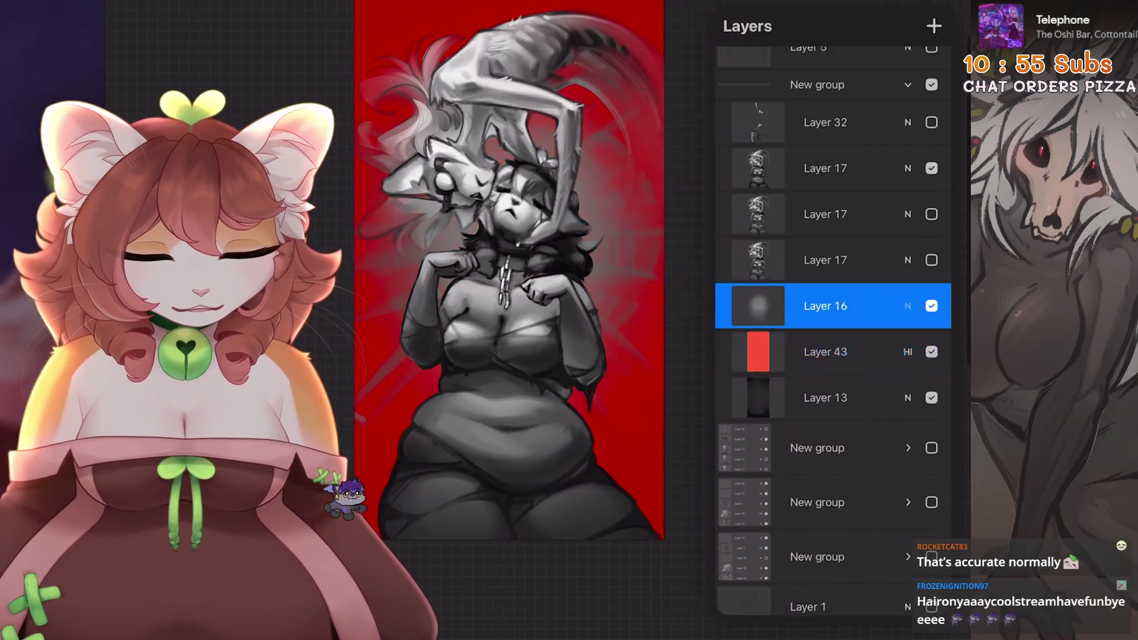
# - Try Darker Colour and Screen on Layer 16, then settle on Add blending
pyautogui.click(907, 304)
pyautogui.scroll(2, 830, 474)
pyautogui.click(738, 480)
pyautogui.click(754, 496)
pyautogui.scroll(-3, 830, 504)
pyautogui.click(738, 496)
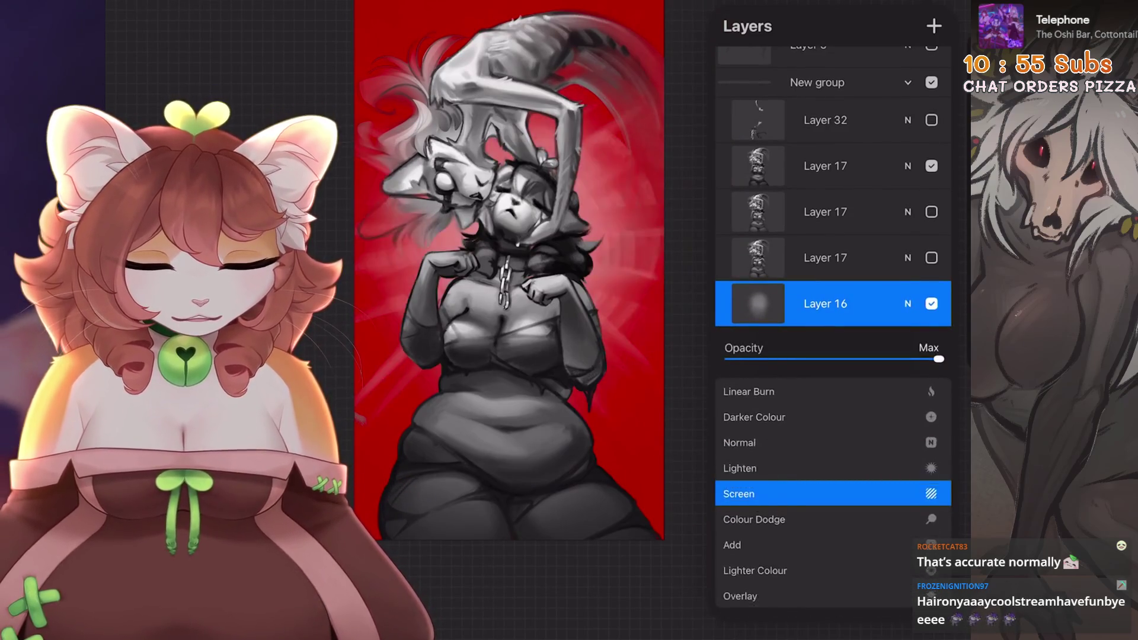
pyautogui.scroll(-2, 830, 504)
pyautogui.click(732, 493)
pyautogui.click(907, 304)
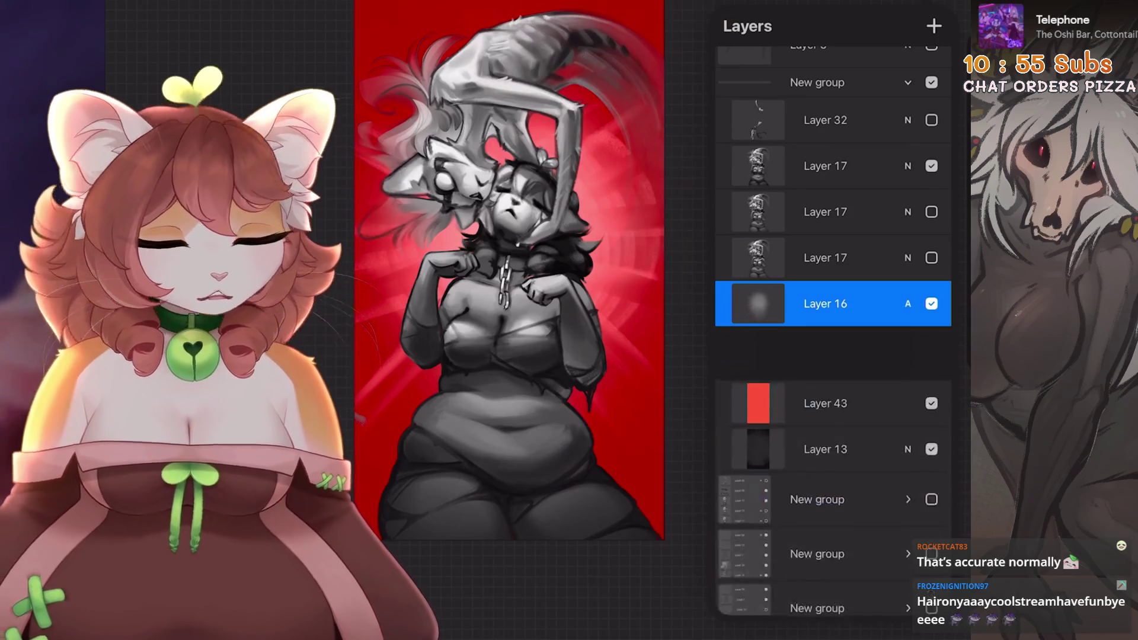
# - Dismiss the layer options and select the red background colour layer
pyautogui.click(825, 303)
pyautogui.click(825, 304)
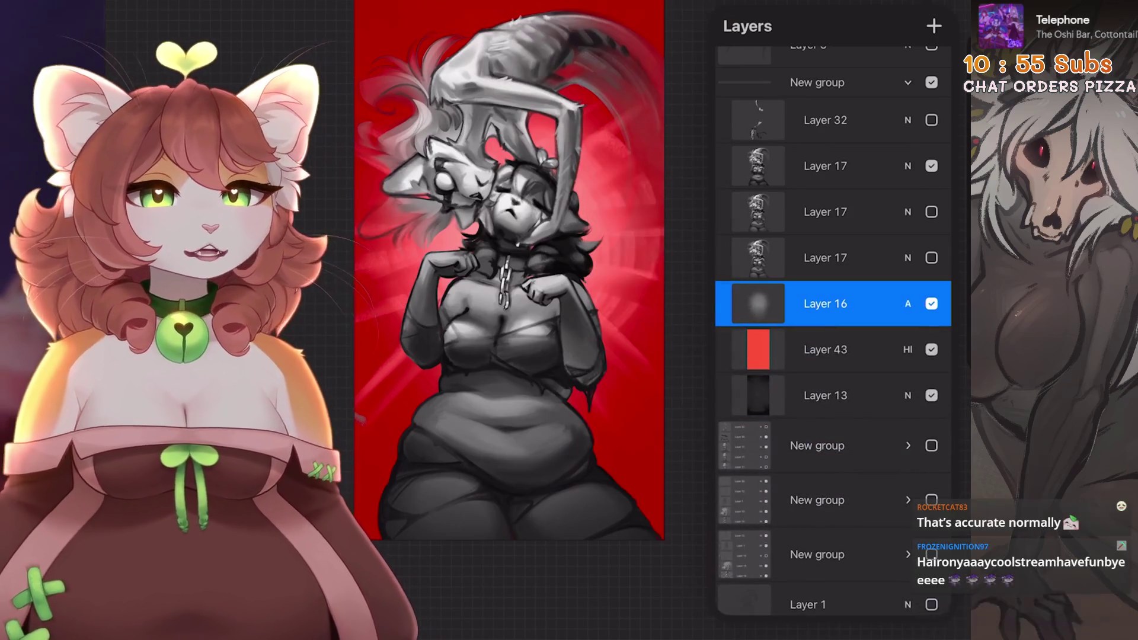
pyautogui.scroll(2, 554, 320)
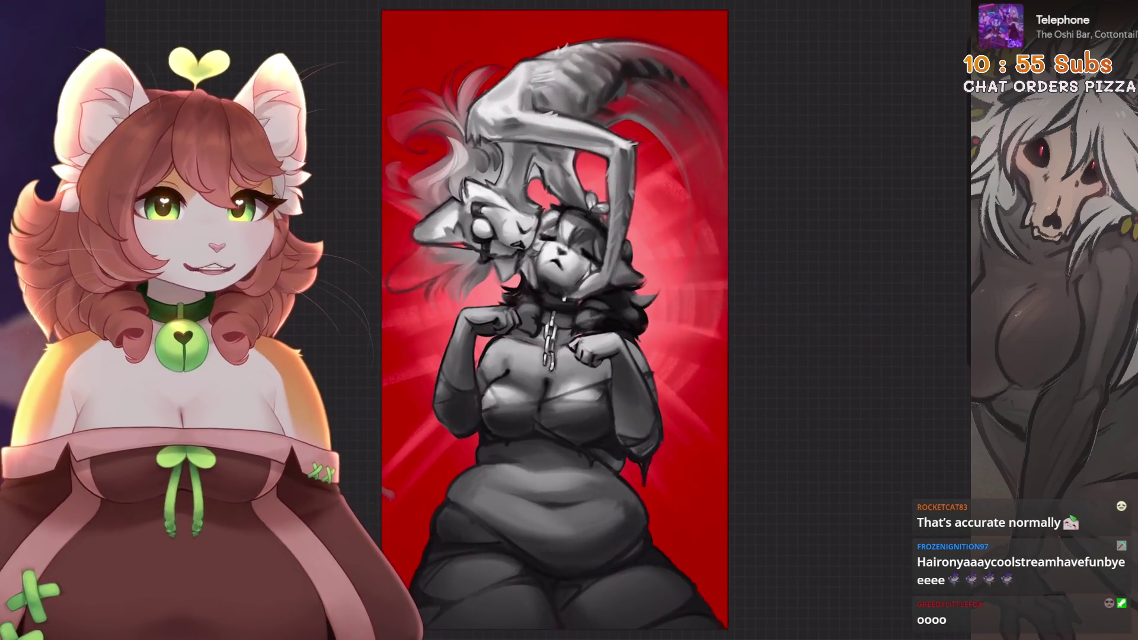
pyautogui.scroll(-2, 554, 320)
pyautogui.press('l')
pyautogui.click(813, 373)
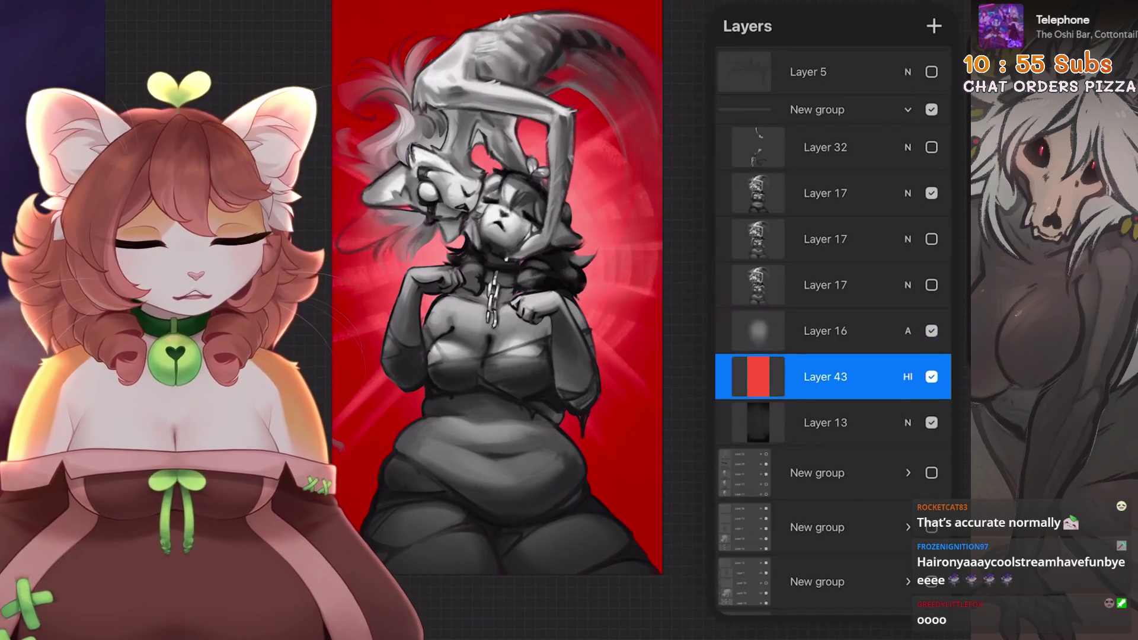
pyautogui.press('c')
pyautogui.click(847, 483)
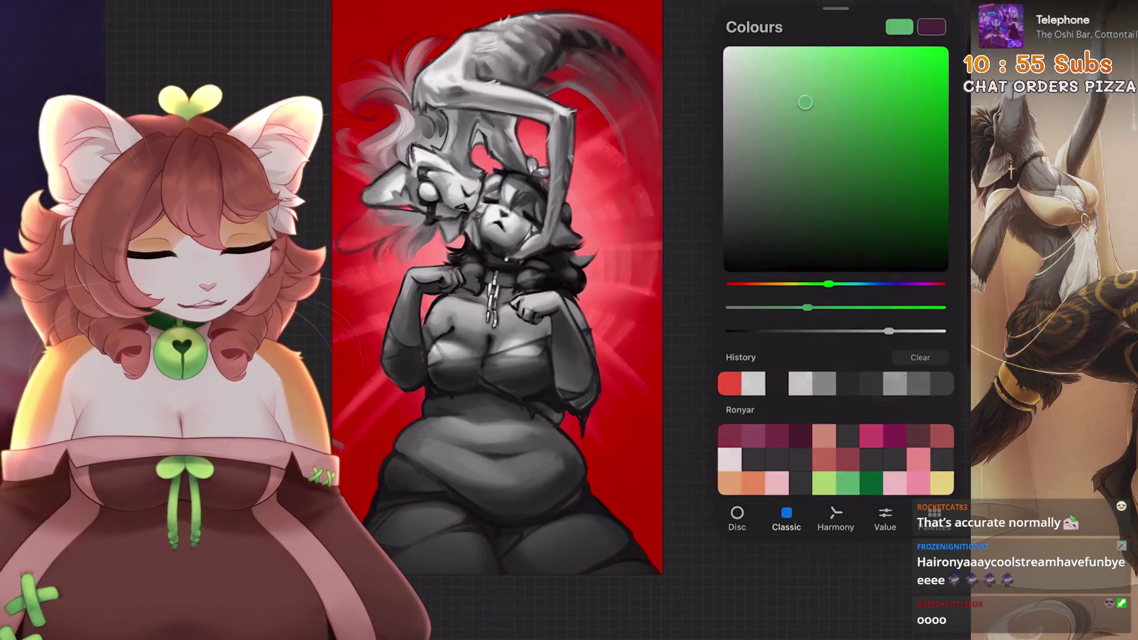
pyautogui.moveTo(899, 27); pyautogui.dragTo(623, 149)
pyautogui.scroll(1, 552, 314)
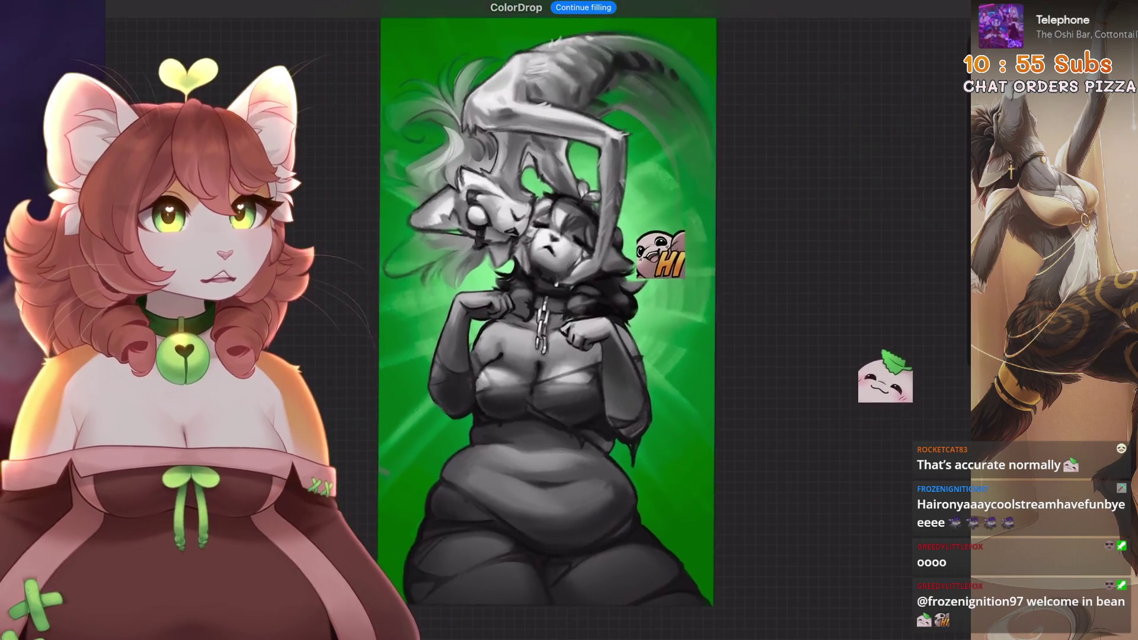
pyautogui.hotkey('ctrl', 'z')
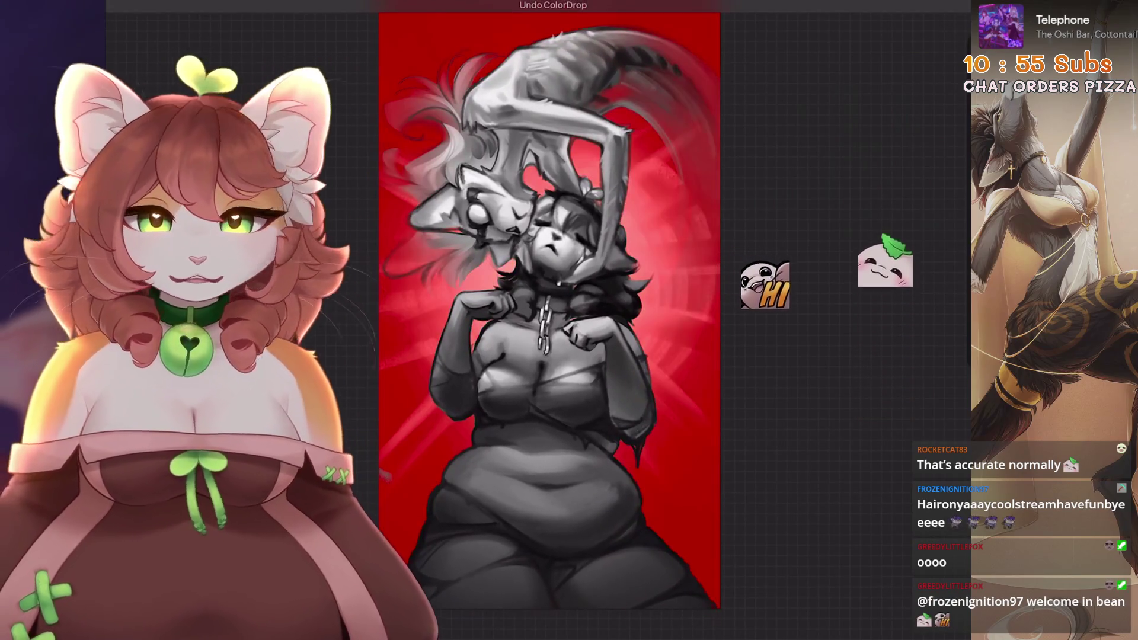
pyautogui.click(197, 57)
# - Shift the background hue toward purple, then settle it back at a 43% magenta-red
pyautogui.moveTo(346, 602)
pyautogui.mouseDown()
pyautogui.moveTo(303, 601)
pyautogui.moveTo(436, 601)
pyautogui.moveTo(352, 602)
pyautogui.mouseUp()
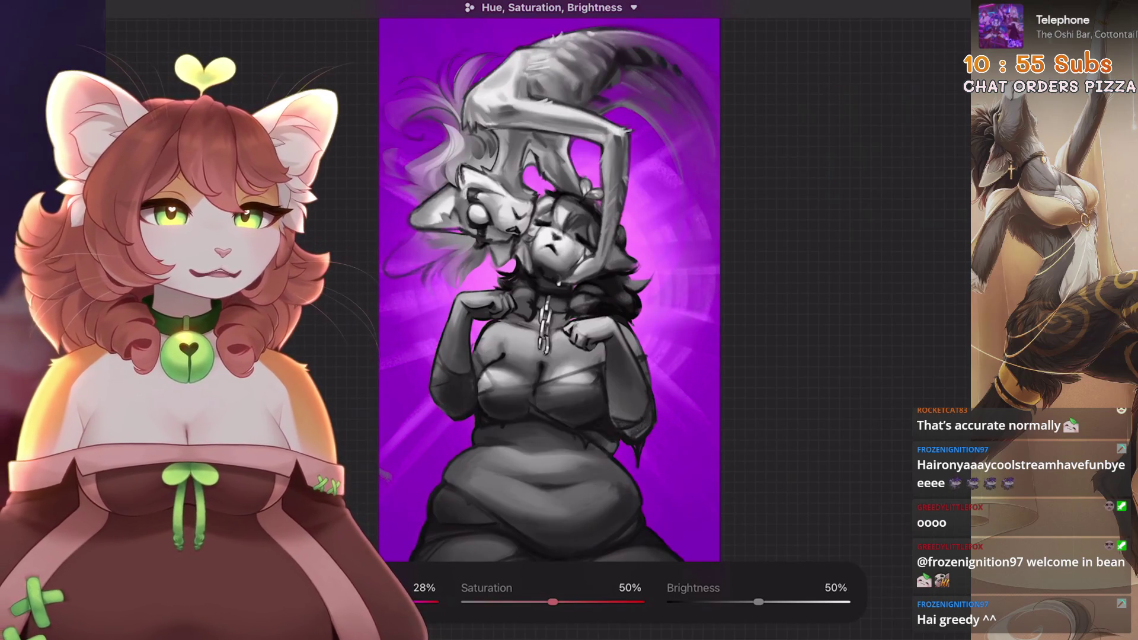
pyautogui.moveTo(310, 602)
pyautogui.mouseDown()
pyautogui.moveTo(350, 602)
pyautogui.moveTo(329, 601)
pyautogui.mouseUp()
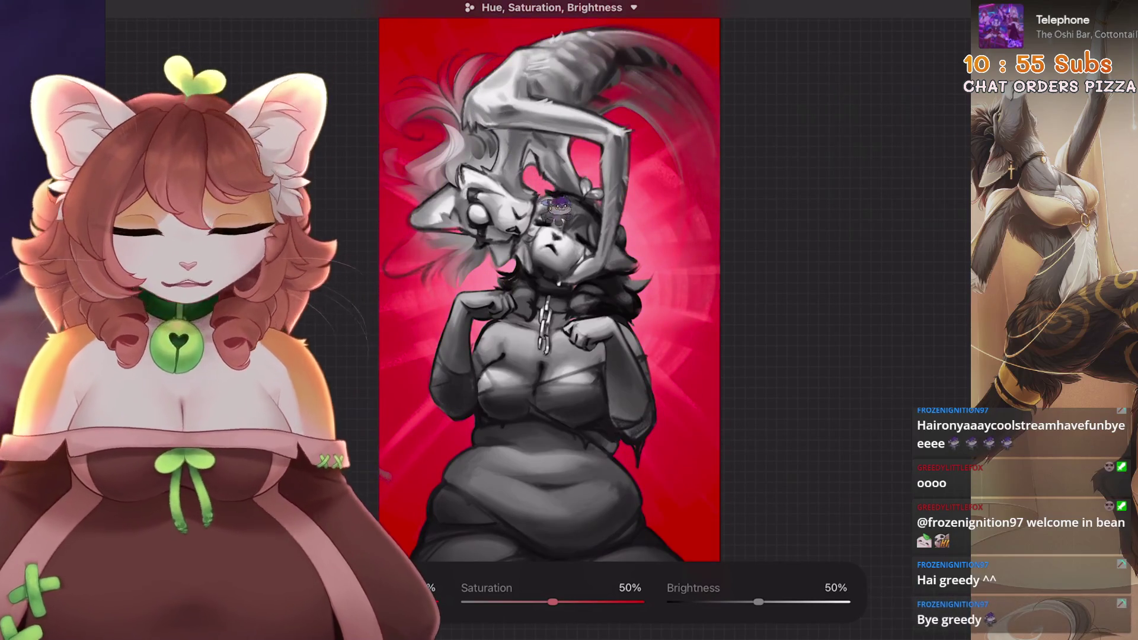
pyautogui.hotkey('ctrl', 'shift', 'z')
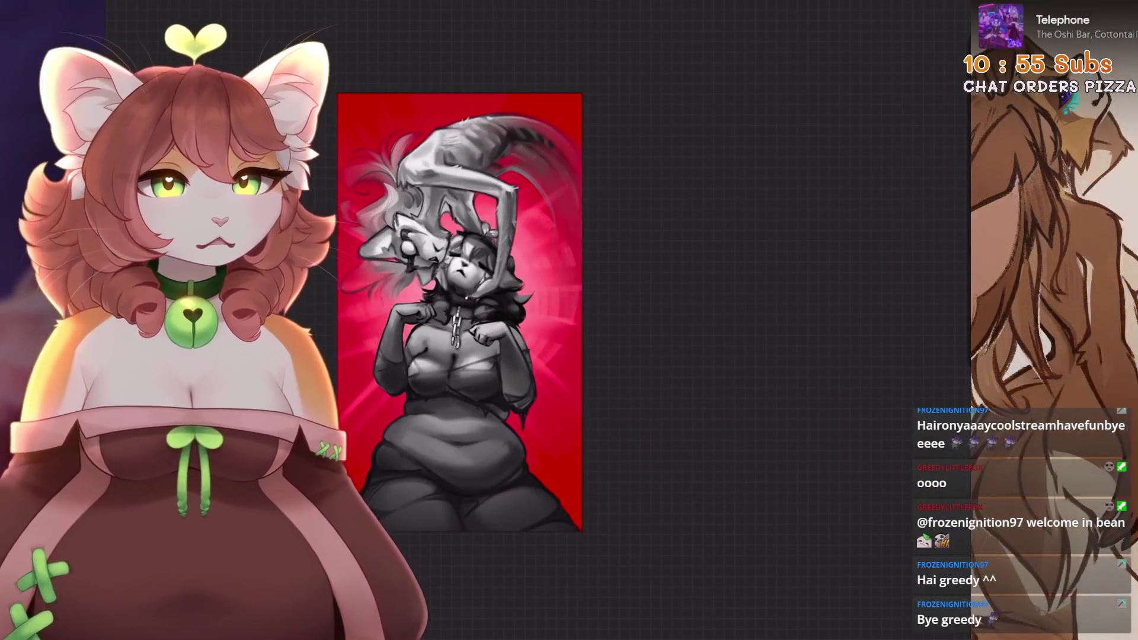
# - Hide Layer 16 (the glow layer) in the Layers panel
pyautogui.click(813, 97)
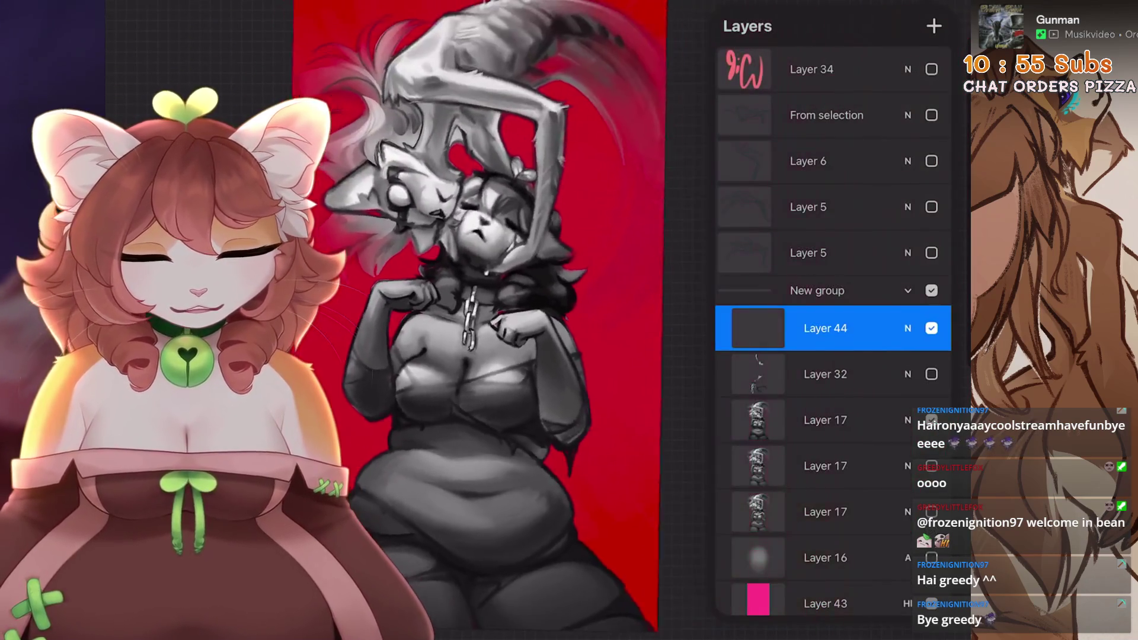
pyautogui.click(908, 195)
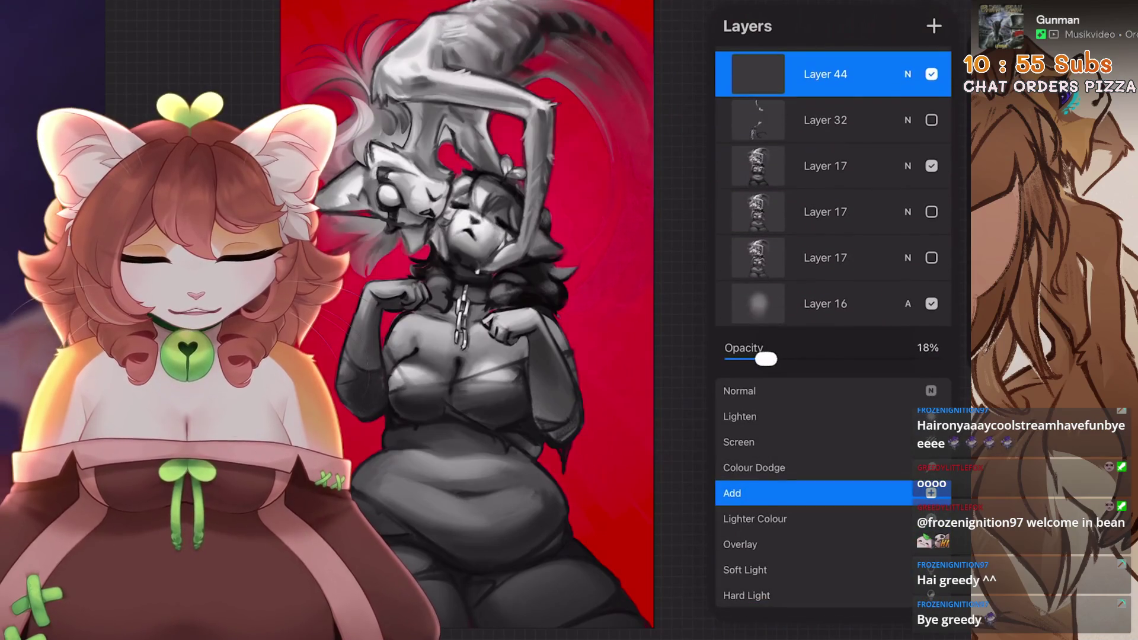
pyautogui.click(908, 74)
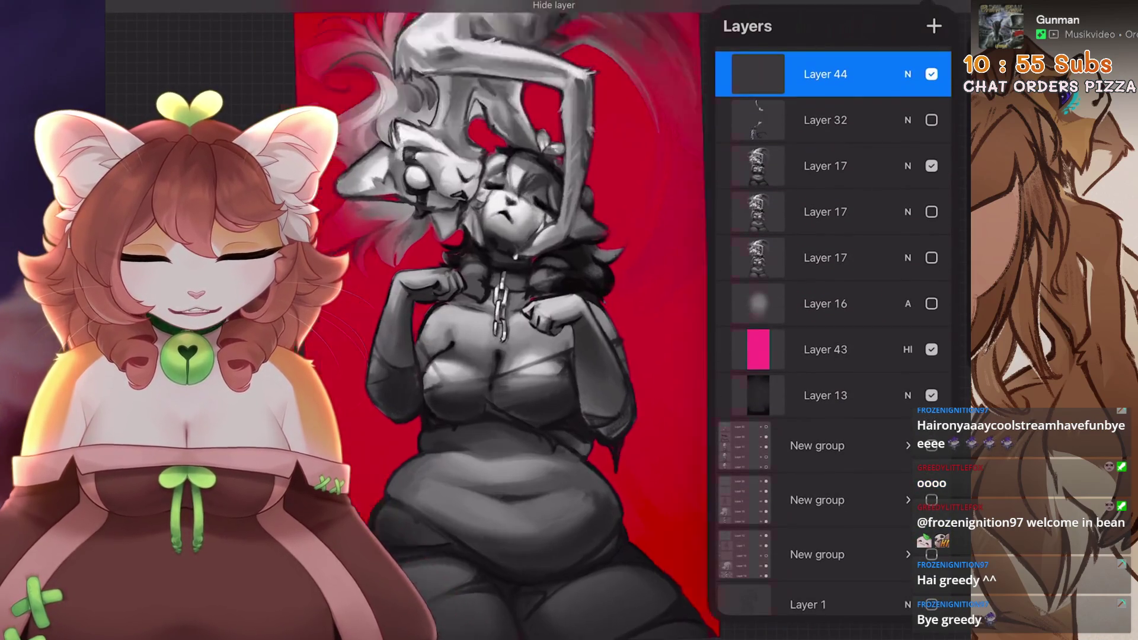
pyautogui.click(931, 304)
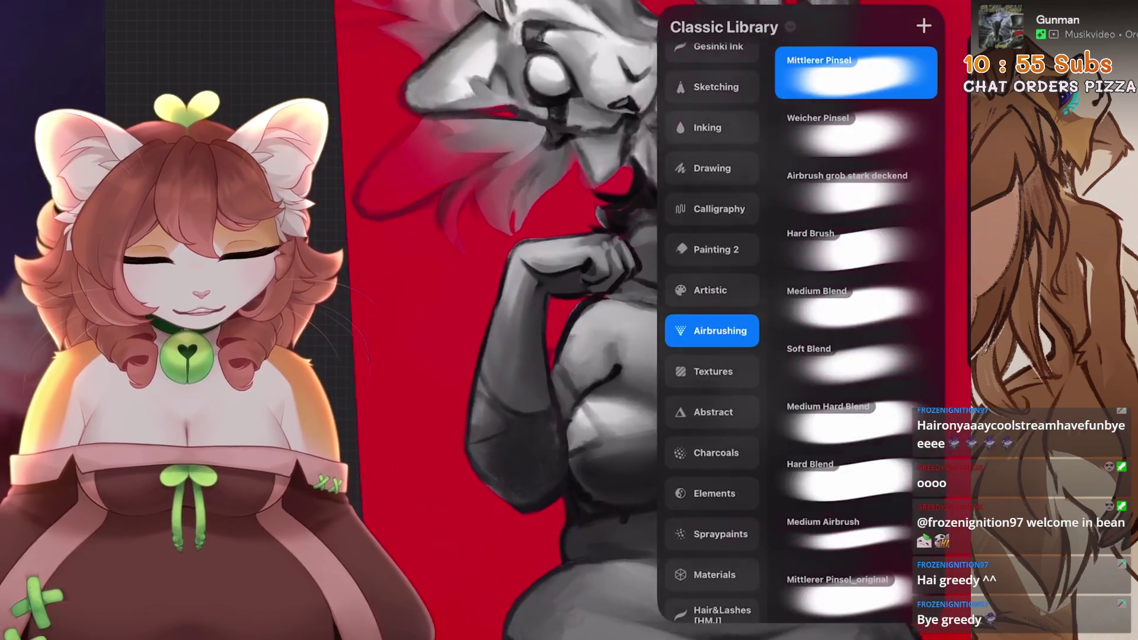
# - Choose the HB Pencil 2 brush from the Sketching set
pyautogui.click(712, 125)
pyautogui.click(864, 320)
pyautogui.moveTo(397, 344); pyautogui.dragTo(326, 344)
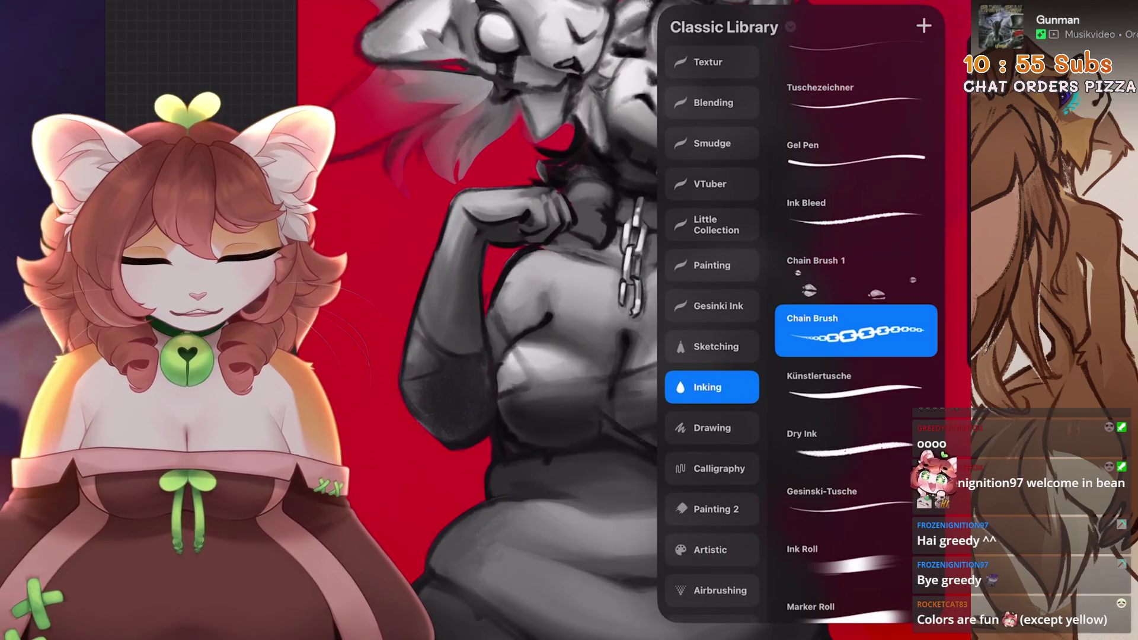
pyautogui.click(711, 306)
pyautogui.click(711, 346)
pyautogui.click(856, 393)
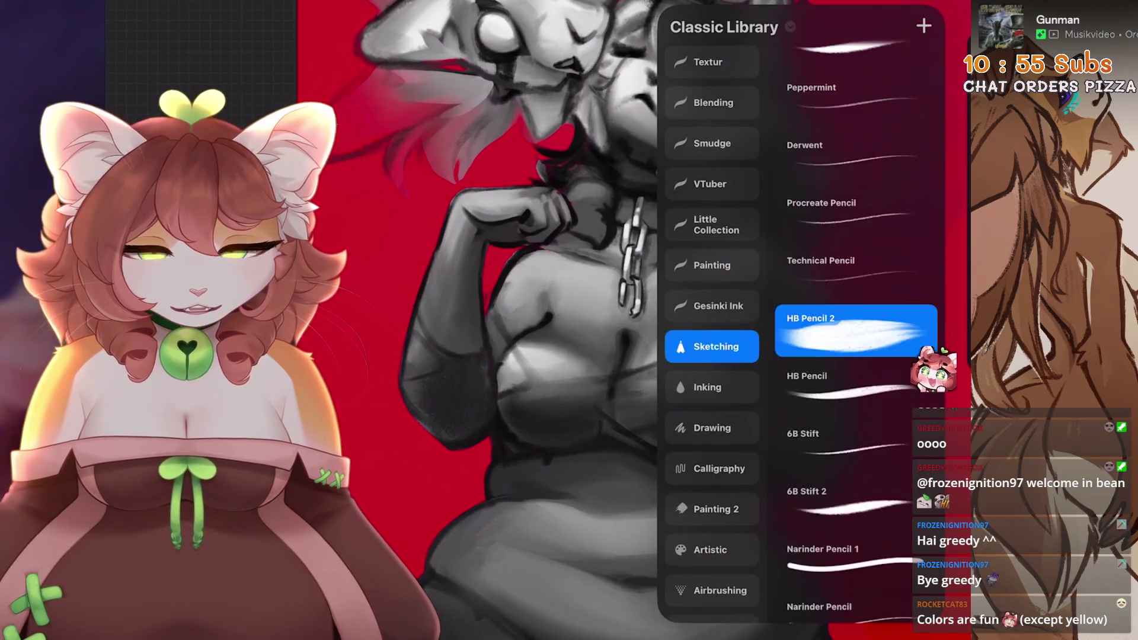
# - Clear two small patches to reveal the red beneath, then bring the belly into view
pyautogui.moveTo(652, 296); pyautogui.dragTo(679, 249)
pyautogui.moveTo(601, 408); pyautogui.dragTo(620, 456)
pyautogui.moveTo(652, 415); pyautogui.dragTo(626, 290)
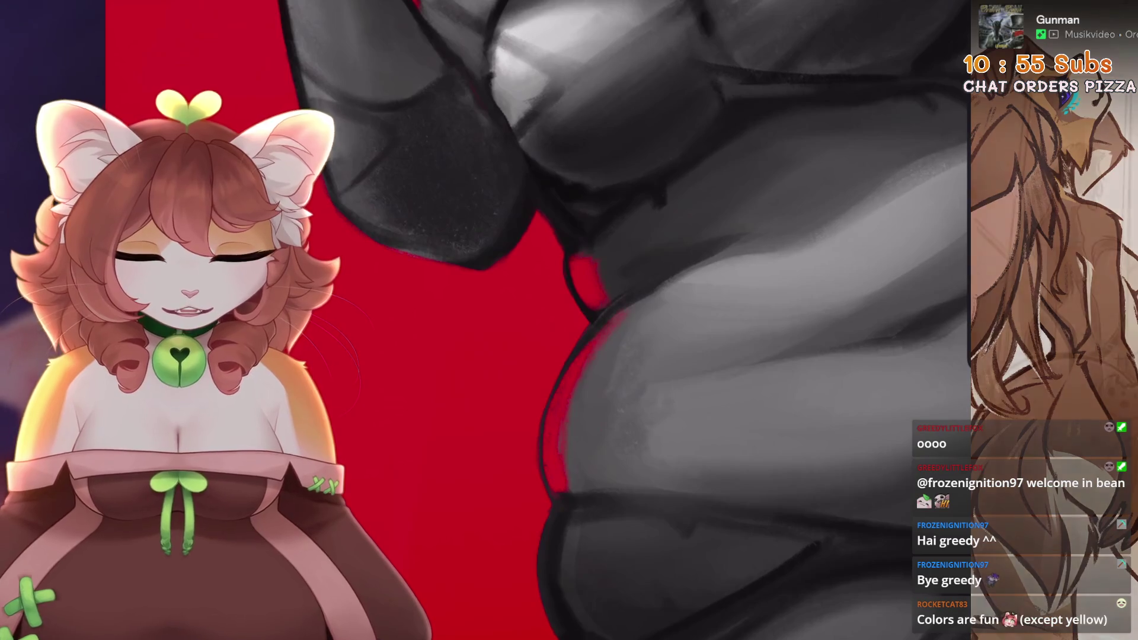
pyautogui.scroll(-5, 562, 490)
pyautogui.scroll(5, 562, 491)
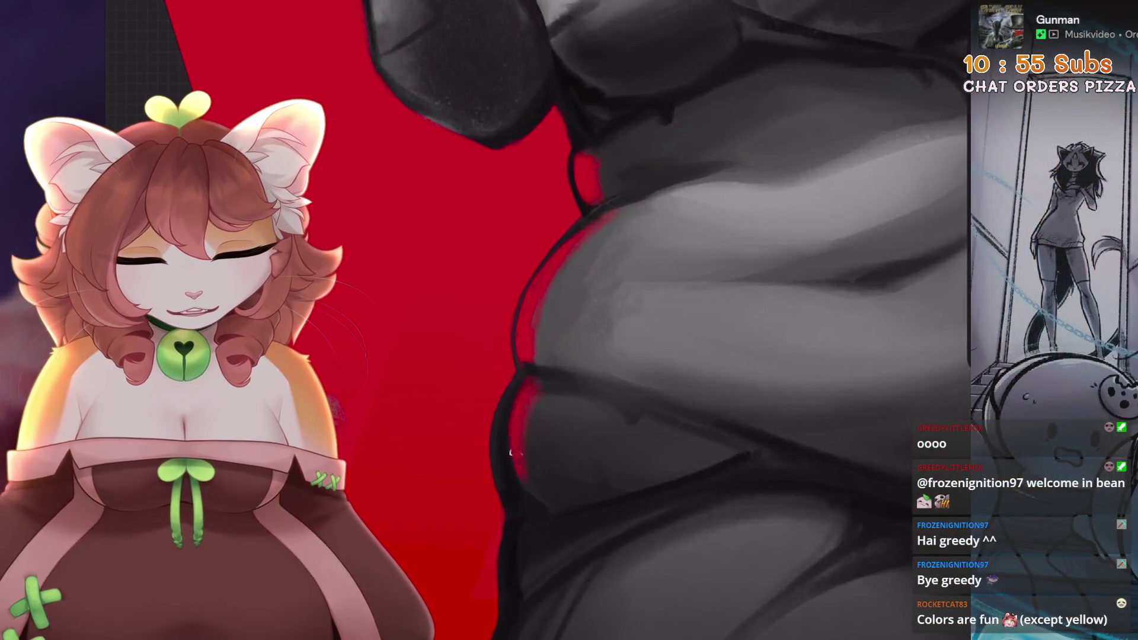
pyautogui.scroll(-5, 569, 320)
pyautogui.scroll(5, 569, 320)
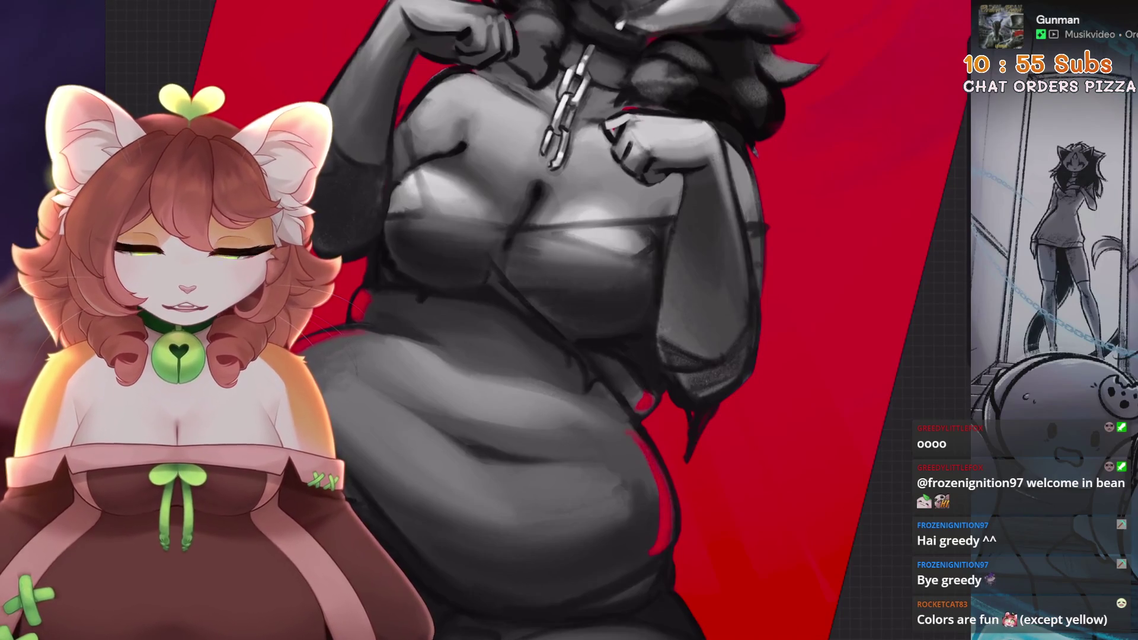
pyautogui.scroll(-5, 569, 320)
pyautogui.scroll(5, 569, 320)
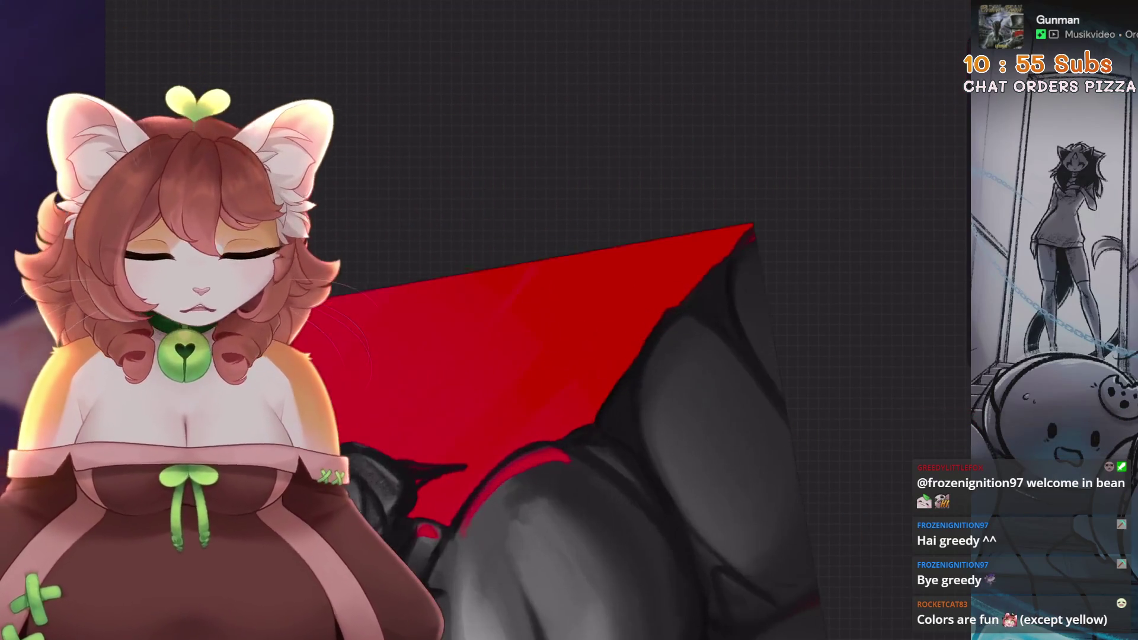
# - Paint a red edge along the dark leg, then undo it
pyautogui.moveTo(721, 273); pyautogui.dragTo(692, 307)
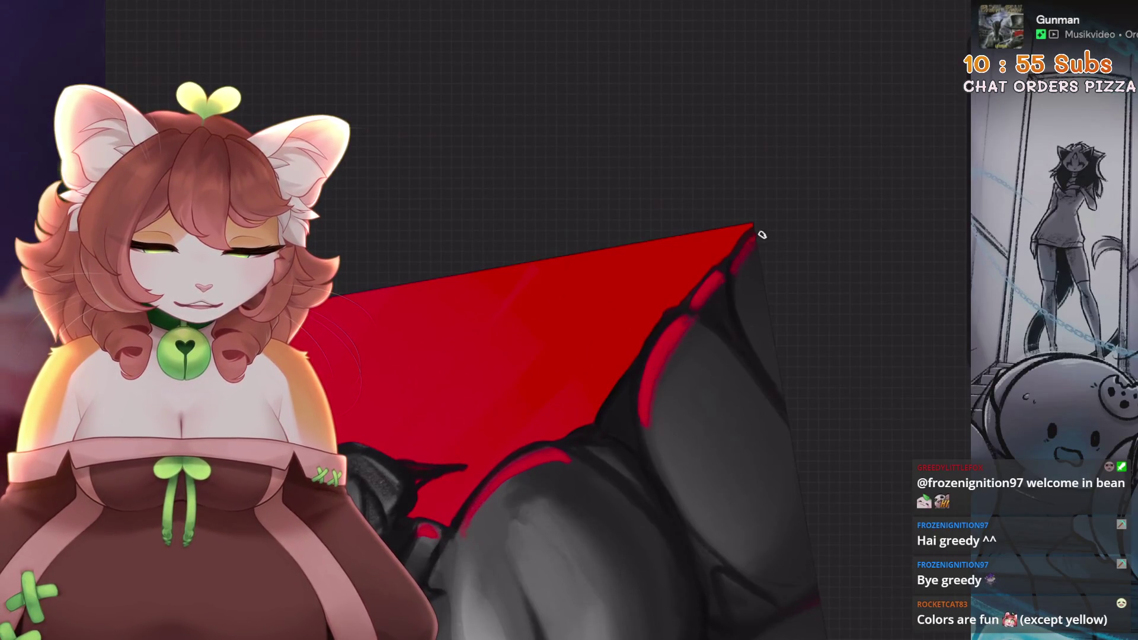
pyautogui.scroll(-5, 633, 387)
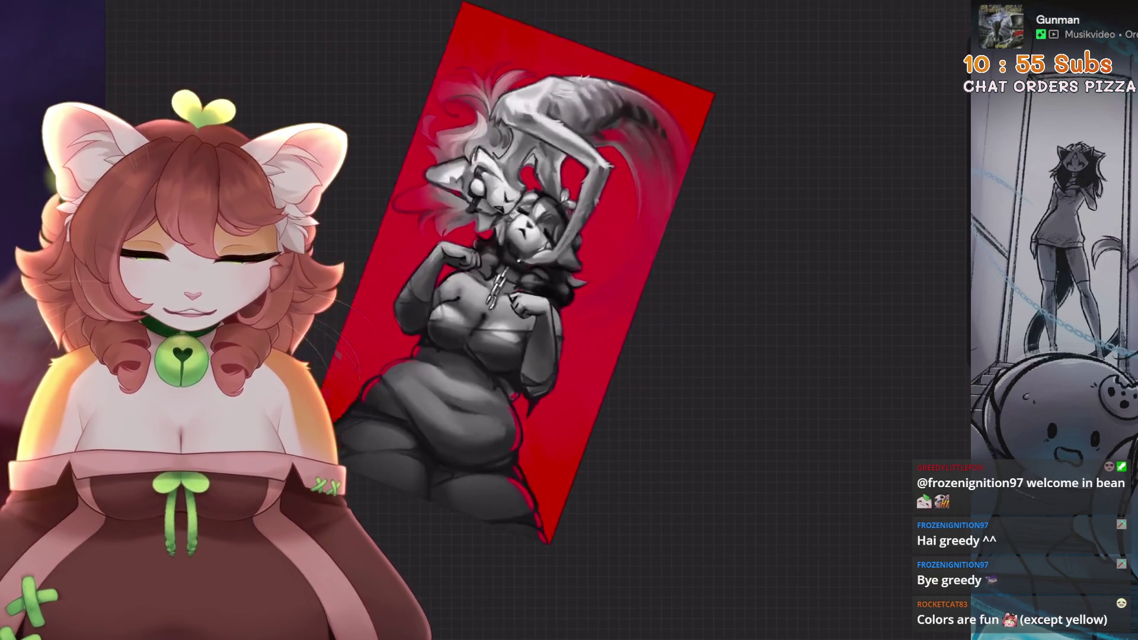
pyautogui.scroll(5, 633, 387)
pyautogui.hotkey('ctrl', 'z')
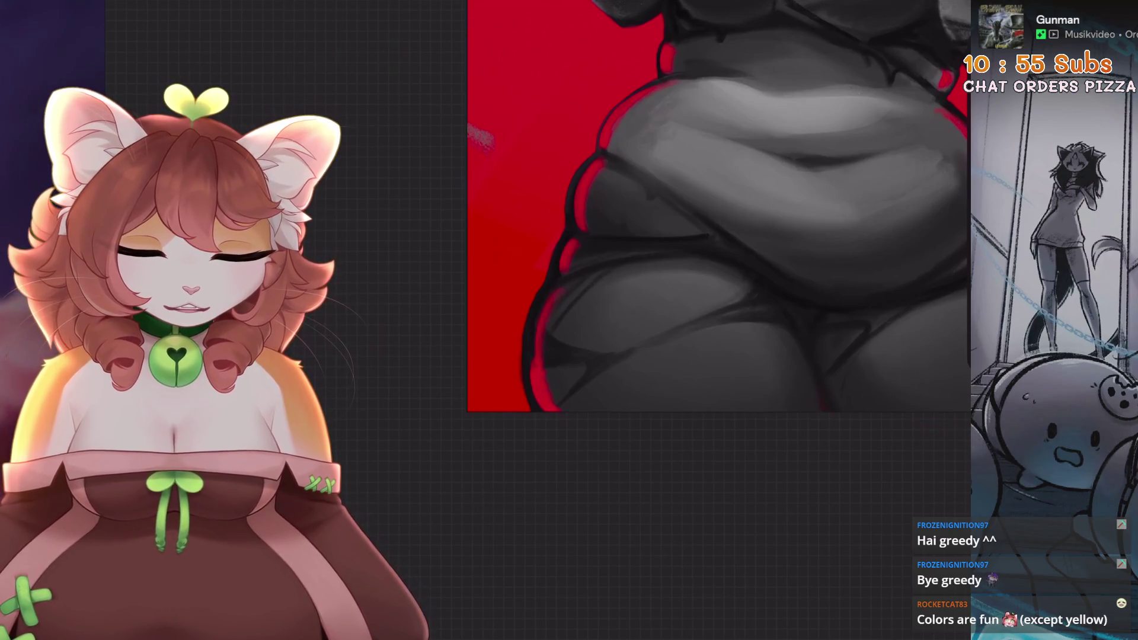
pyautogui.scroll(-5, 717, 320)
pyautogui.scroll(5, 718, 320)
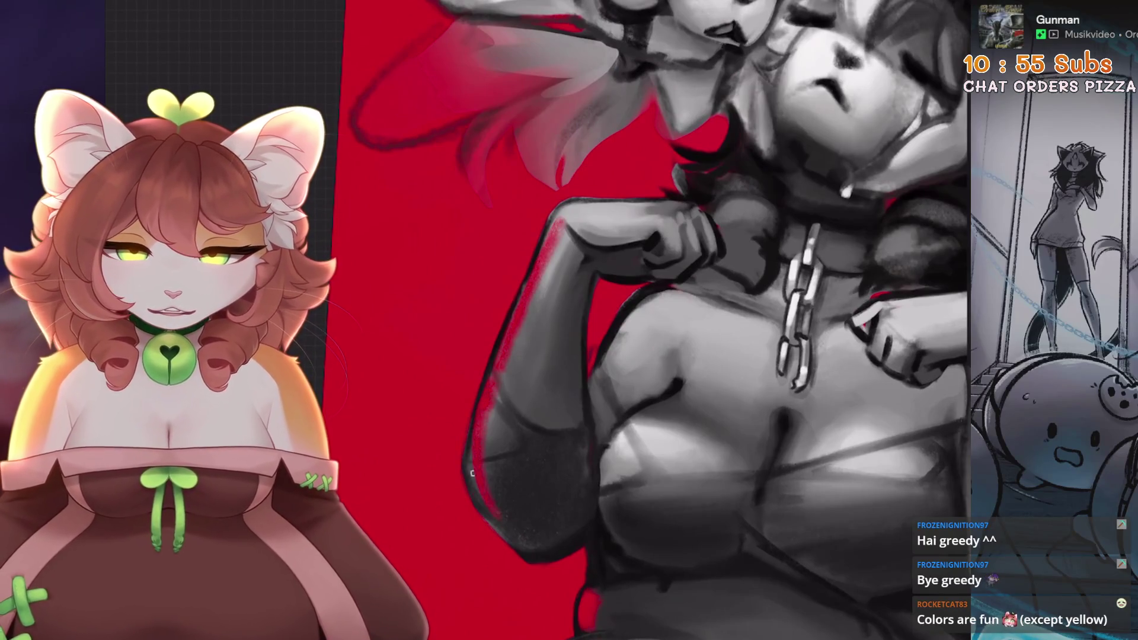
pyautogui.scroll(-5, 524, 524)
pyautogui.scroll(5, 617, 276)
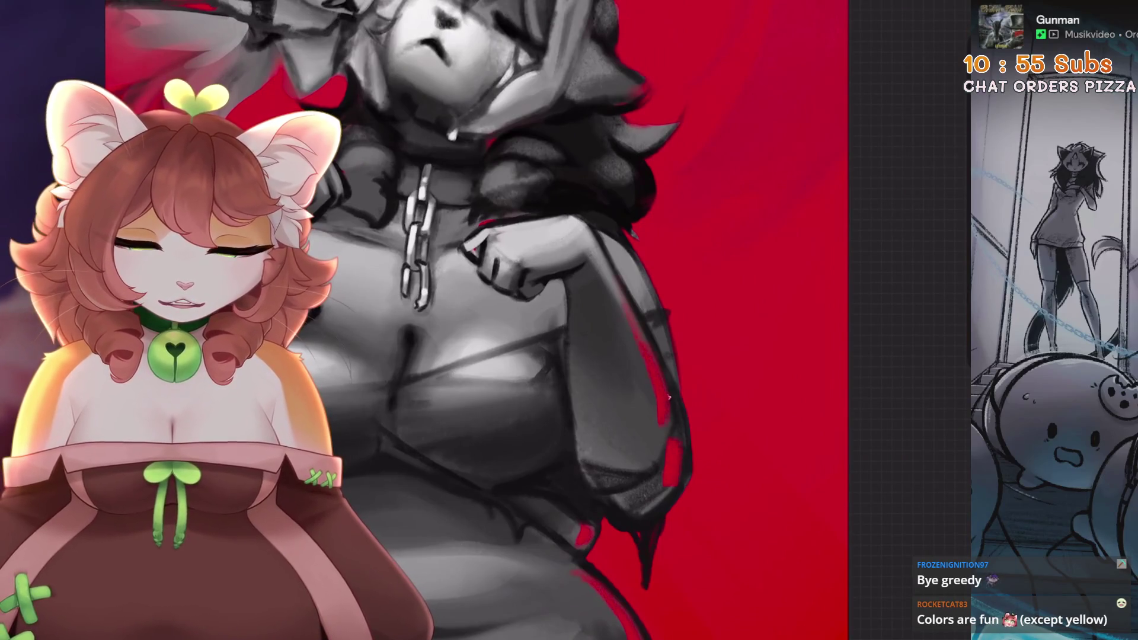
pyautogui.scroll(-5, 538, 320)
pyautogui.scroll(5, 538, 320)
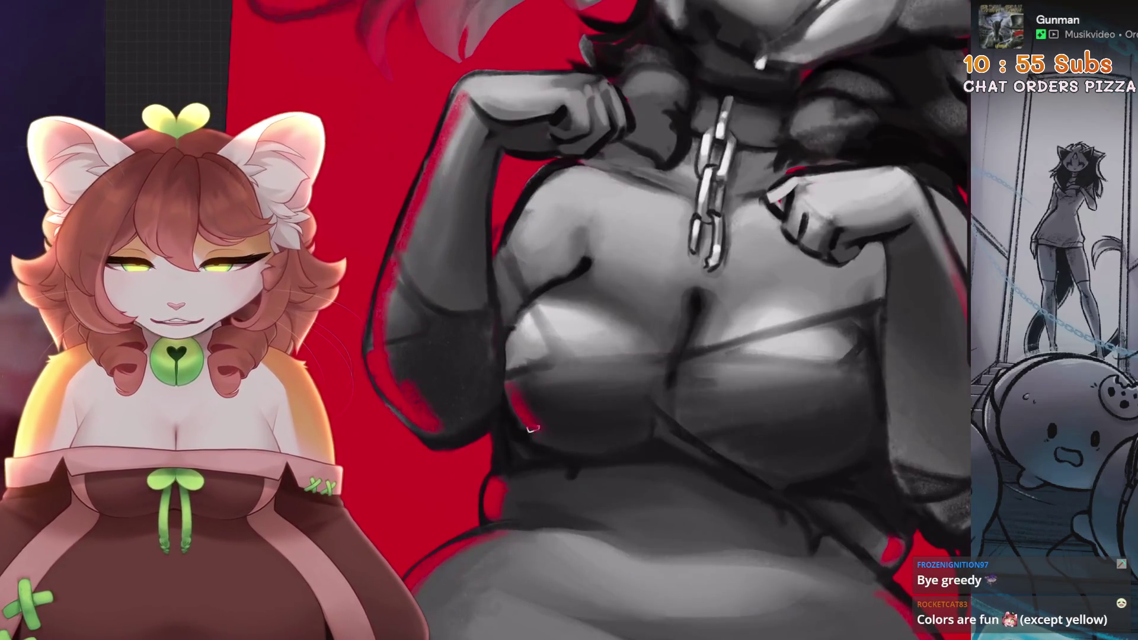
pyautogui.scroll(-3, 531, 428)
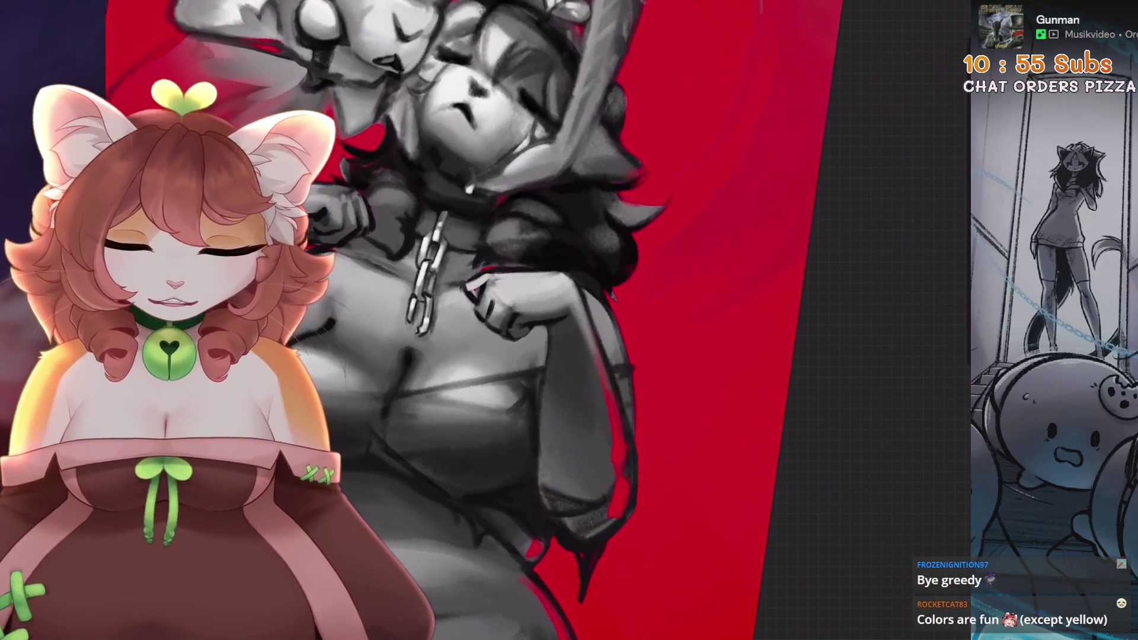
pyautogui.scroll(-3, 462, 321)
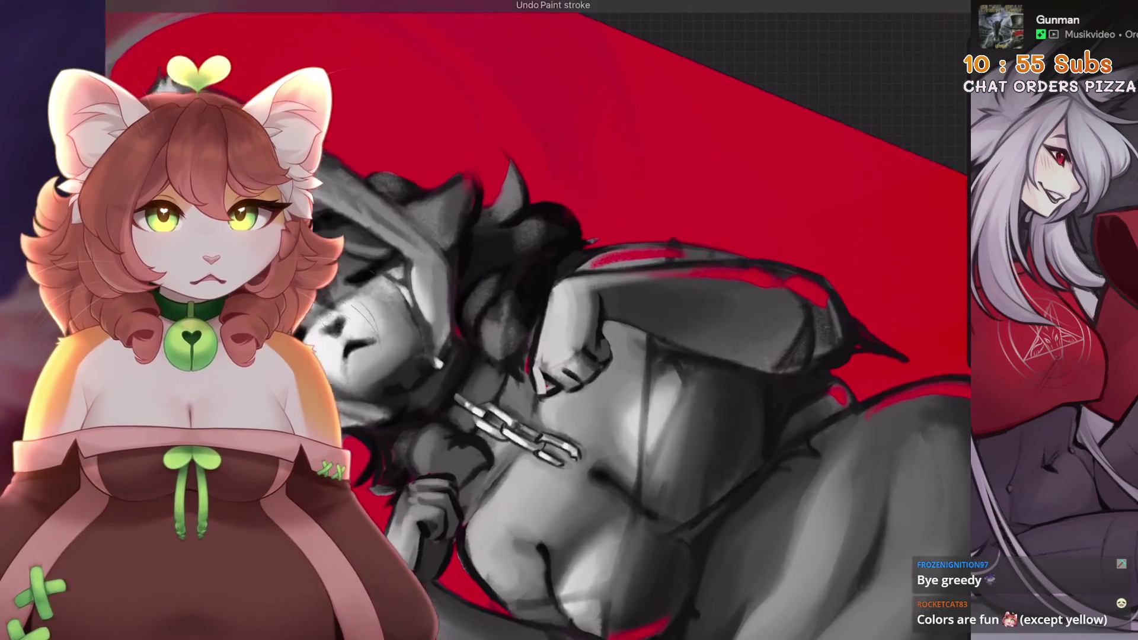
# - Undo the latest dark strokes near the head, rotating the canvas around the figure's head
pyautogui.scroll(3, 533, 355)
pyautogui.hotkey('ctrl', 'z')
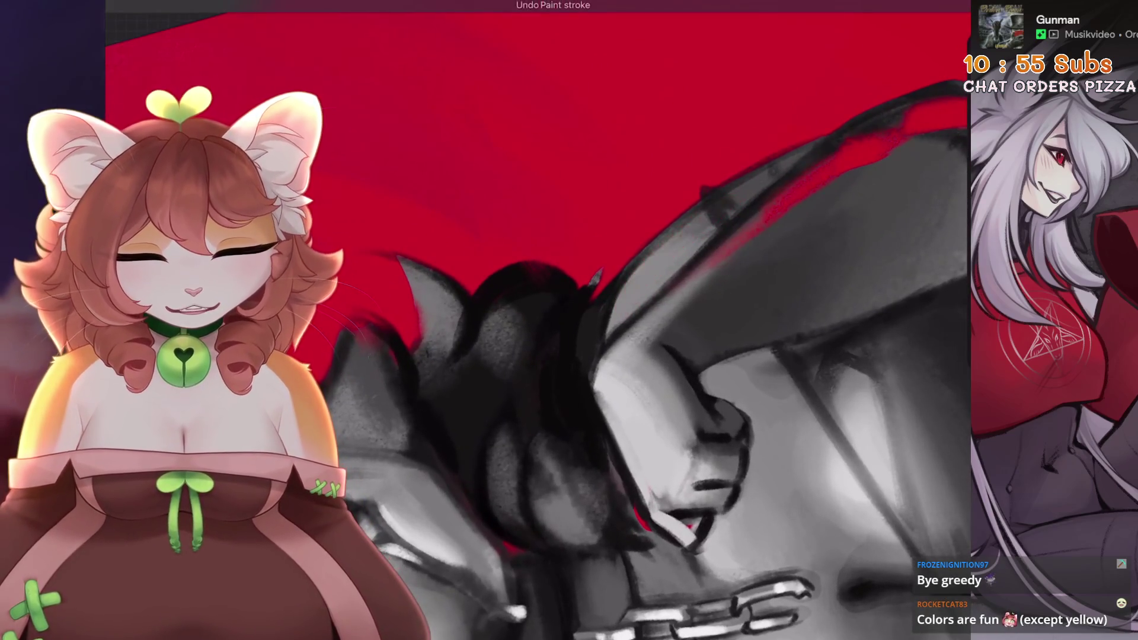
pyautogui.hotkey('ctrl', 'z')
pyautogui.hotkey('ctrl', 'z')
pyautogui.hotkey('ctrl', 'z')
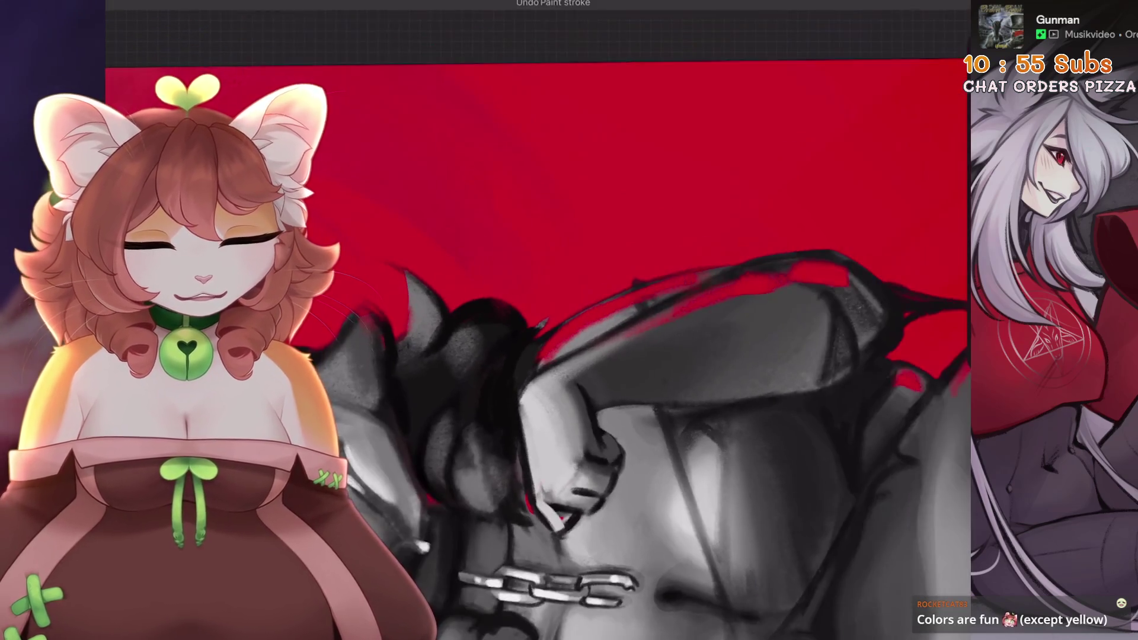
pyautogui.moveTo(622, 321); pyautogui.dragTo(650, 193)
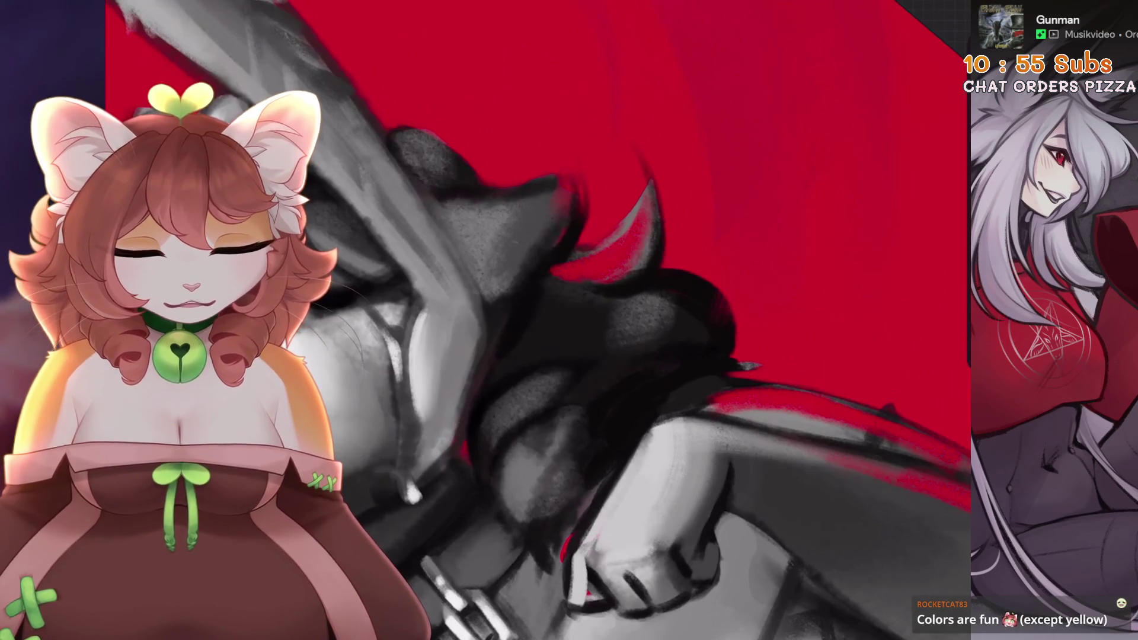
pyautogui.hotkey('ctrl', 'z')
pyautogui.moveTo(652, 320); pyautogui.dragTo(563, 284)
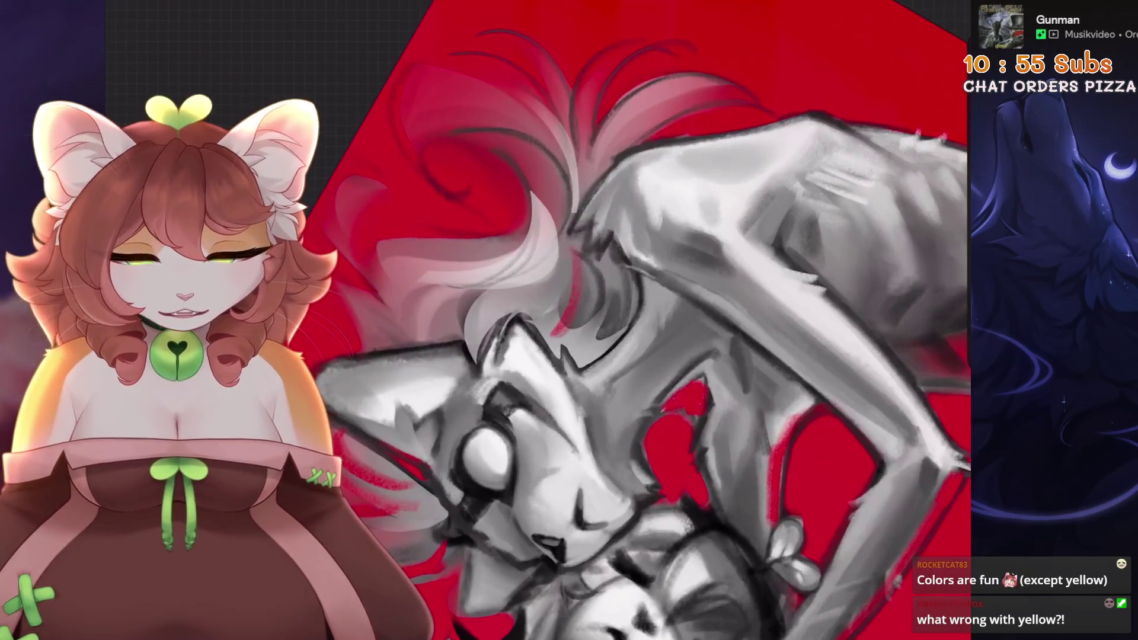
# - Undo three stray paint strokes
pyautogui.hotkey('ctrl', 'z')
pyautogui.hotkey('ctrl', 'z')
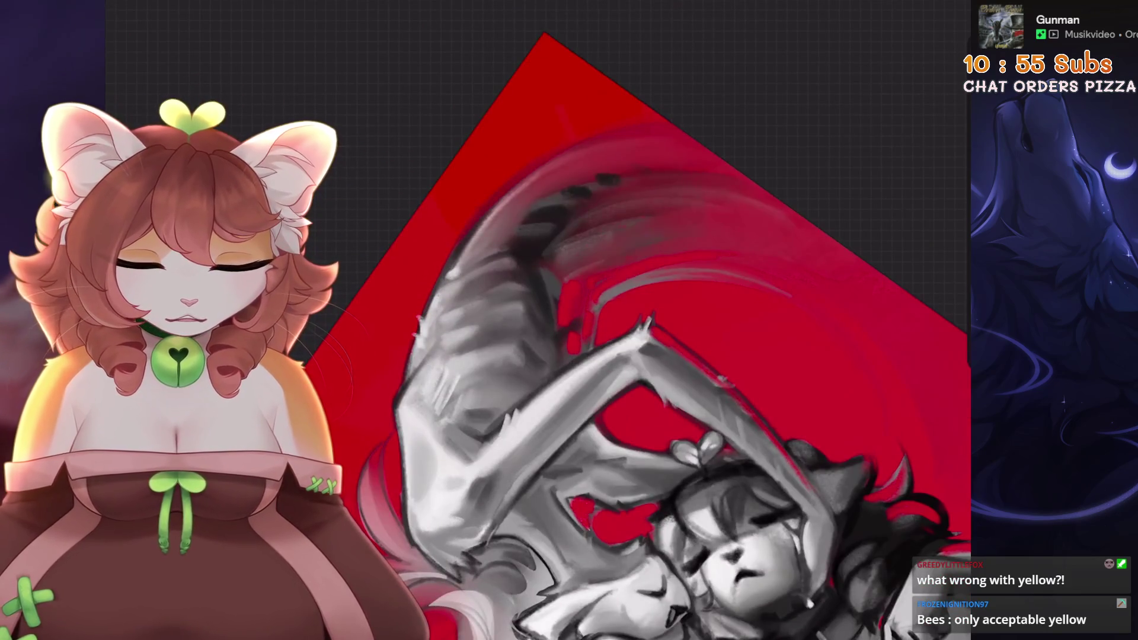
pyautogui.hotkey('ctrl', 'z')
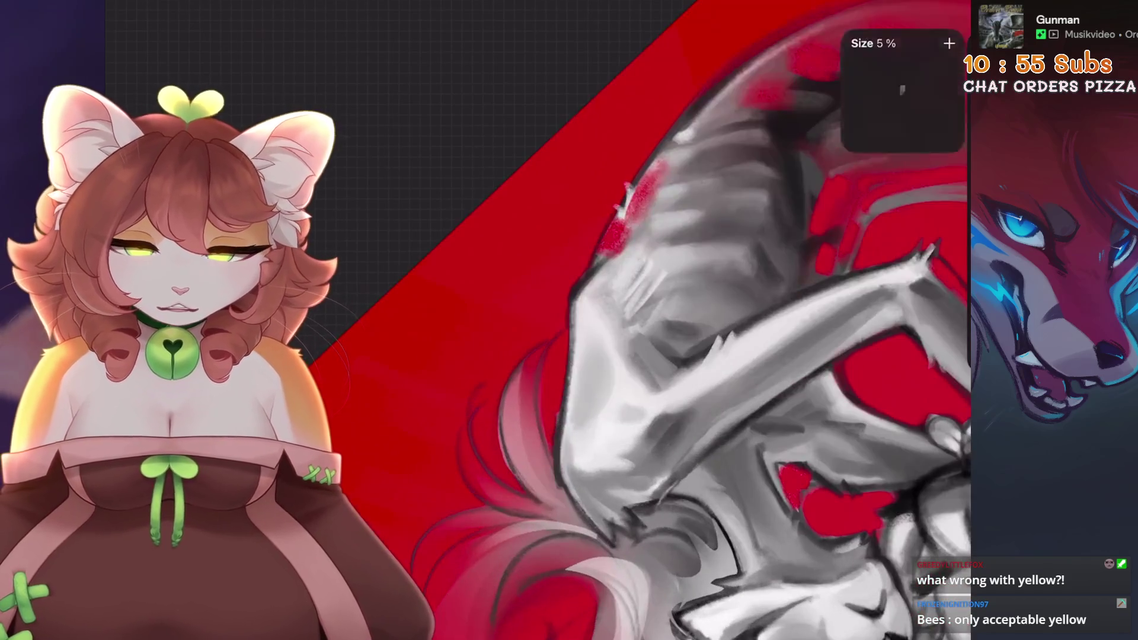
pyautogui.hotkey('ctrl', 'z')
# - Paint three short red accents on the upper figure's head, then undo them to repaint
pyautogui.moveTo(620, 219); pyautogui.dragTo(605, 249)
pyautogui.moveTo(652, 172); pyautogui.dragTo(631, 207)
pyautogui.moveTo(598, 285)
pyautogui.mouseDown()
pyautogui.moveTo(584, 305)
pyautogui.moveTo(569, 480)
pyautogui.mouseUp()
pyautogui.hotkey('ctrl', 'z')
pyautogui.scroll(-5, 533, 320)
pyautogui.scroll(5, 652, 355)
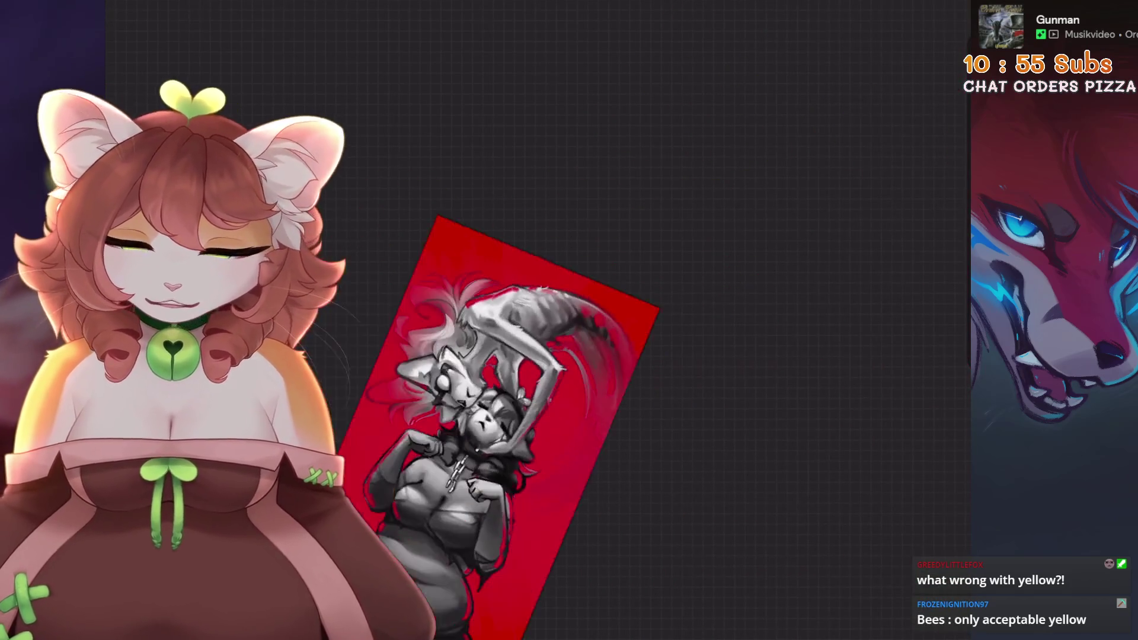
pyautogui.scroll(-3, 652, 355)
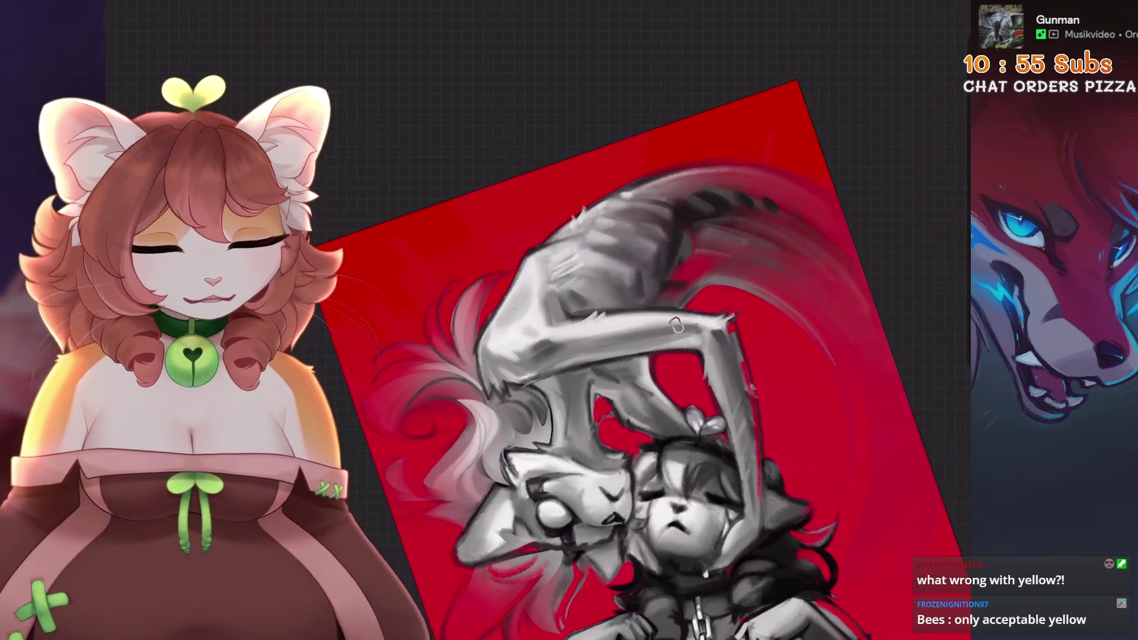
pyautogui.scroll(-3, 593, 355)
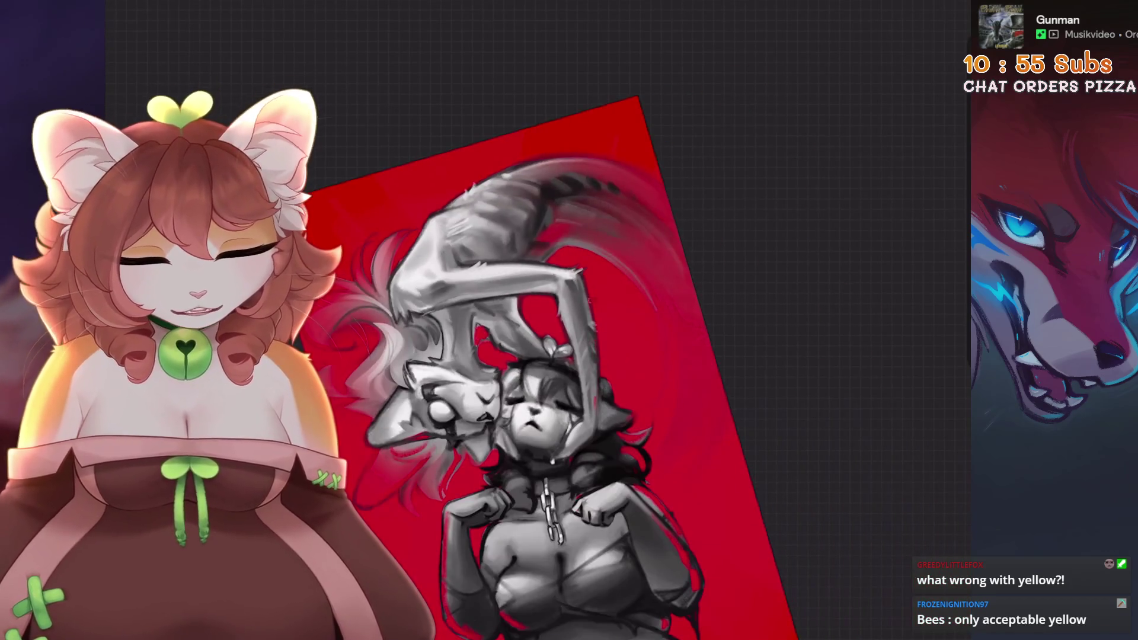
pyautogui.scroll(5, 533, 320)
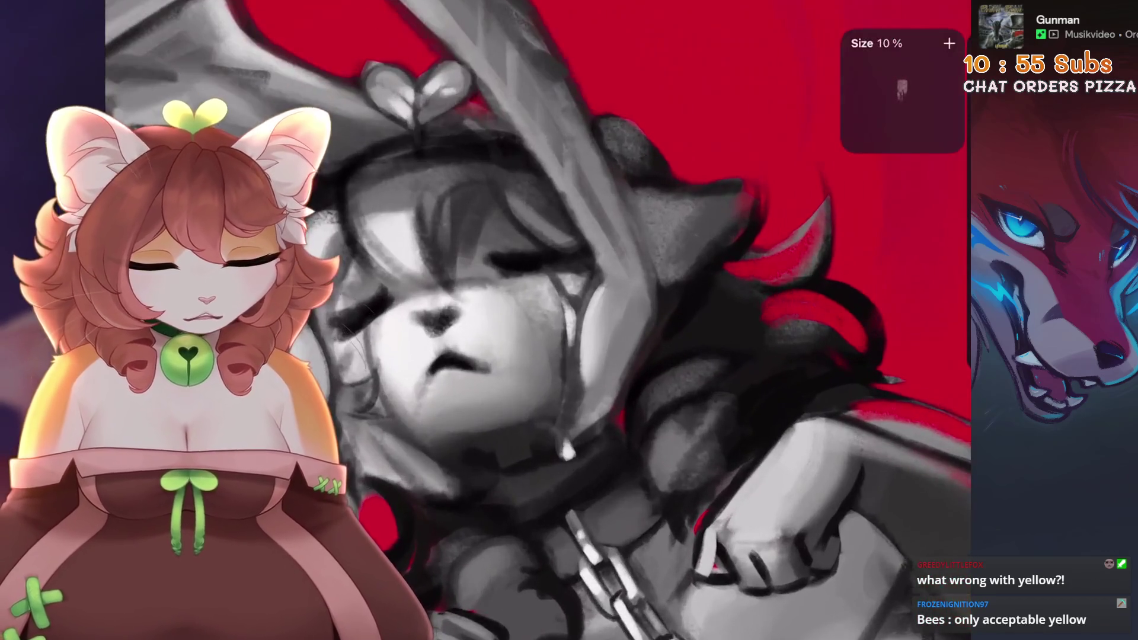
pyautogui.scroll(-2, 534, 320)
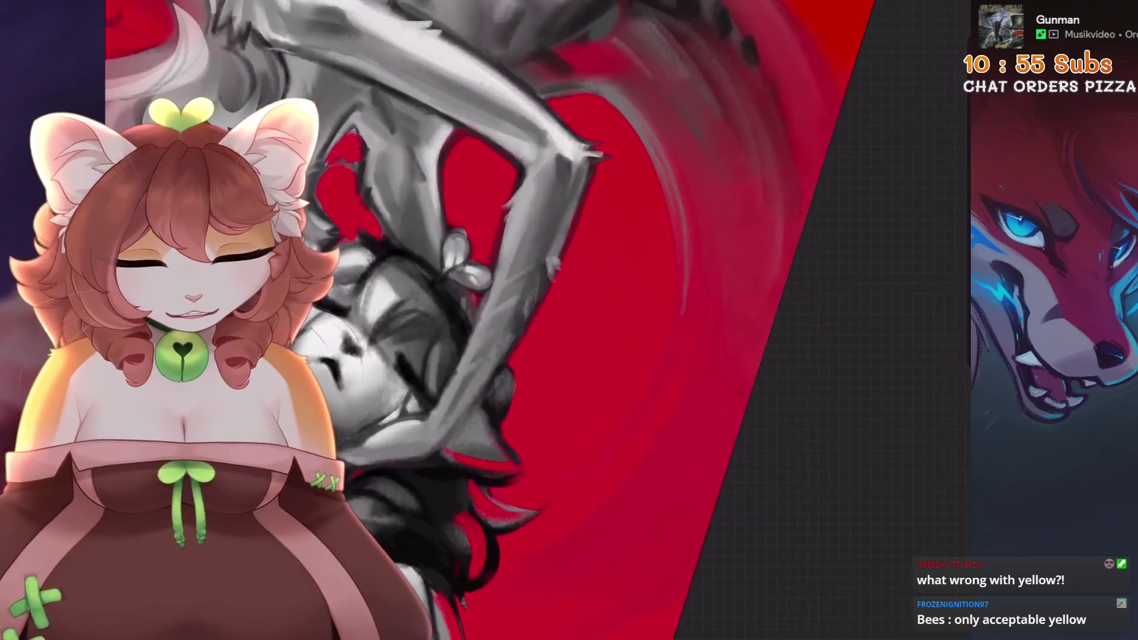
pyautogui.scroll(3, 442, 327)
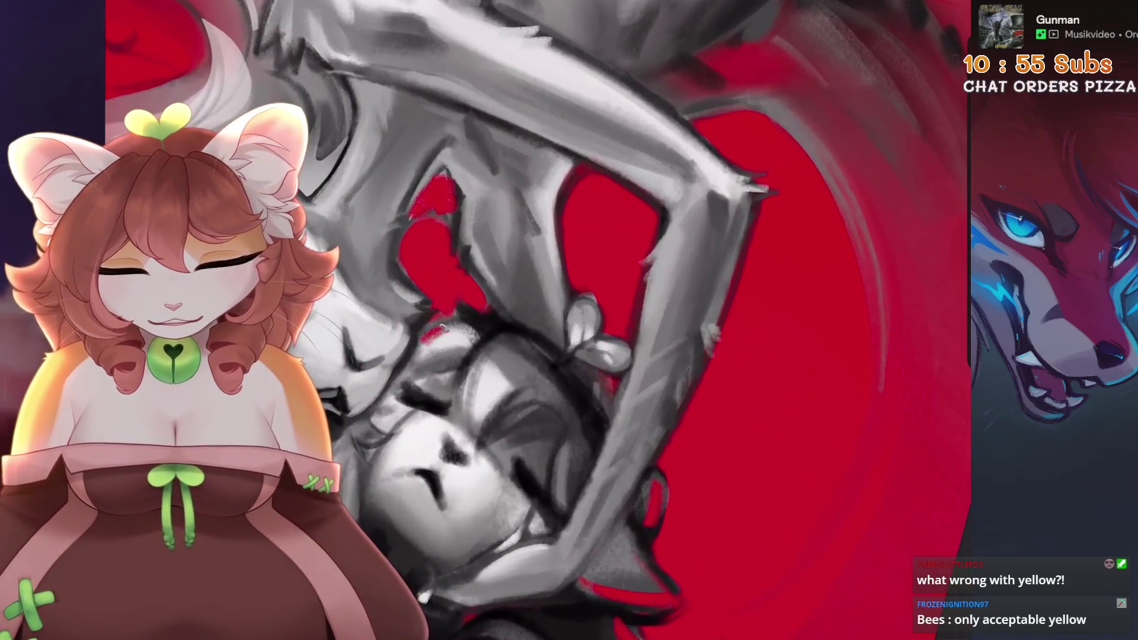
pyautogui.scroll(-2, 534, 320)
pyautogui.scroll(5, 492, 324)
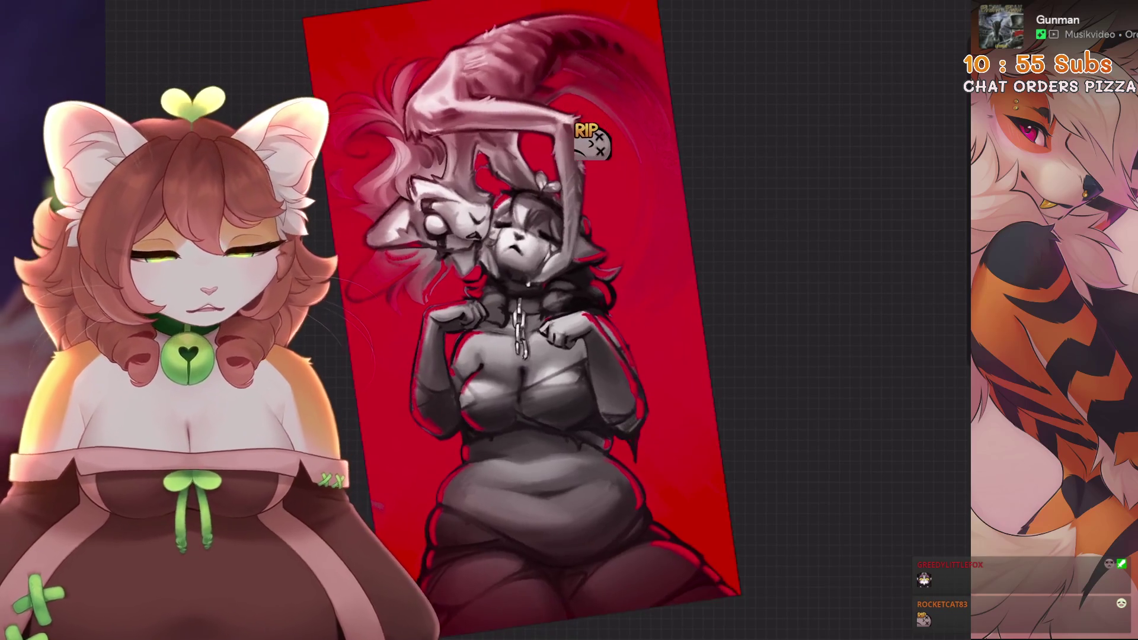
# - Add Layer 46 and clip it to the layer below
pyautogui.press('l')
pyautogui.press('c')
pyautogui.press('l')
pyautogui.click(766, 330)
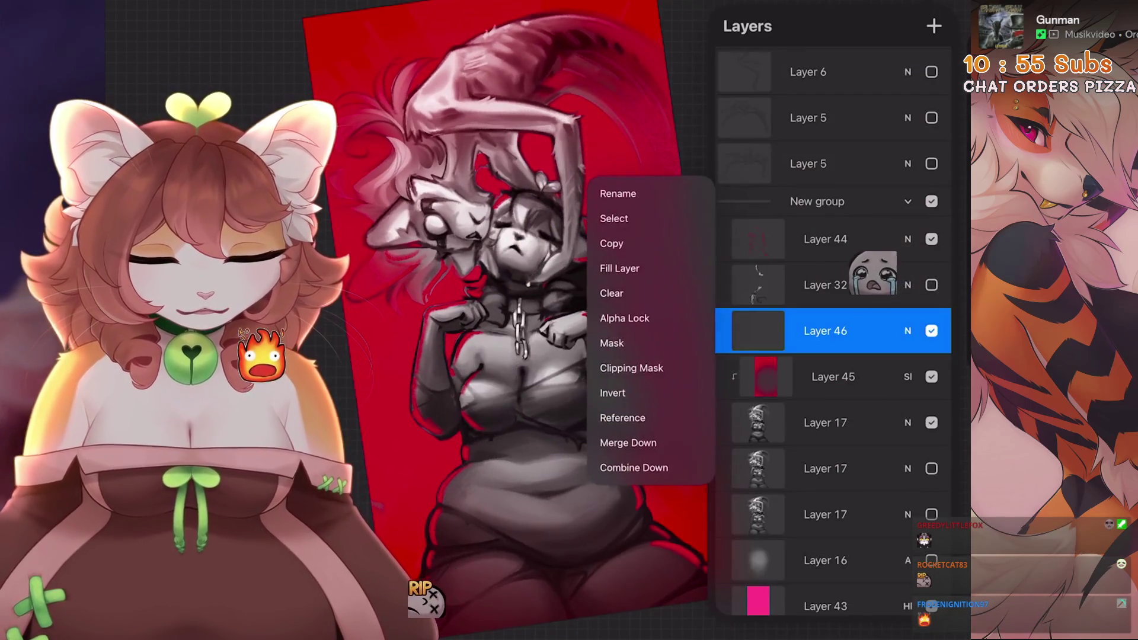
pyautogui.click(634, 443)
# - With an airbrushing brush, spray warm beige over the neck, torso, hips and upper figure
pyautogui.press('c')
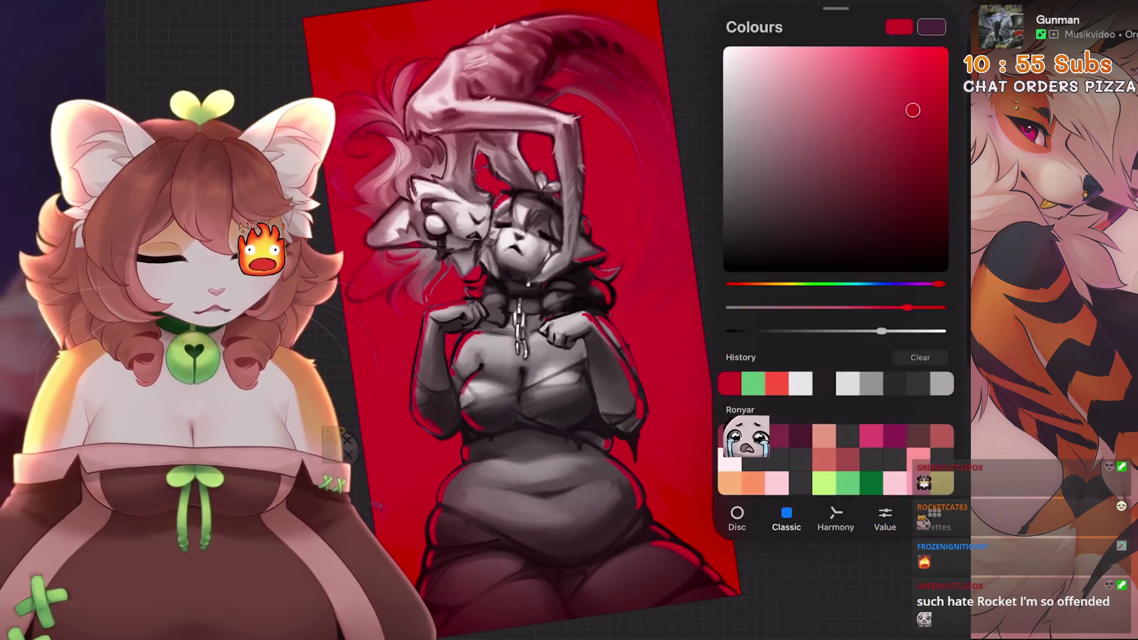
pyautogui.press('c')
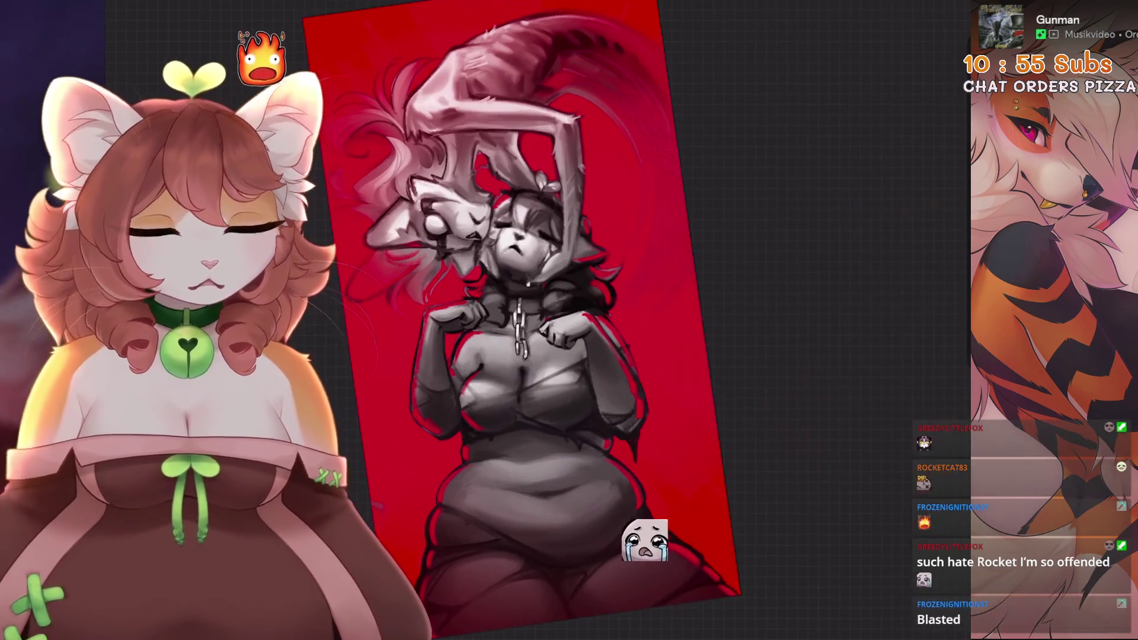
pyautogui.press('b')
pyautogui.hotkey('ctrl', 'z')
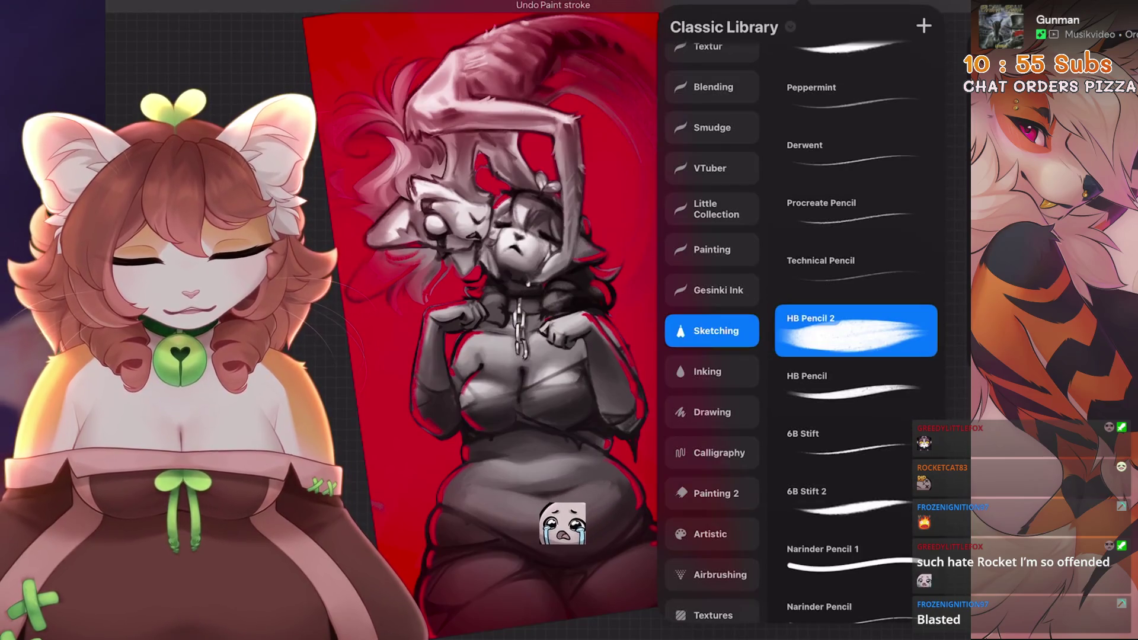
pyautogui.scroll(-2, 711, 356)
pyautogui.click(711, 464)
pyautogui.moveTo(534, 225); pyautogui.dragTo(587, 320)
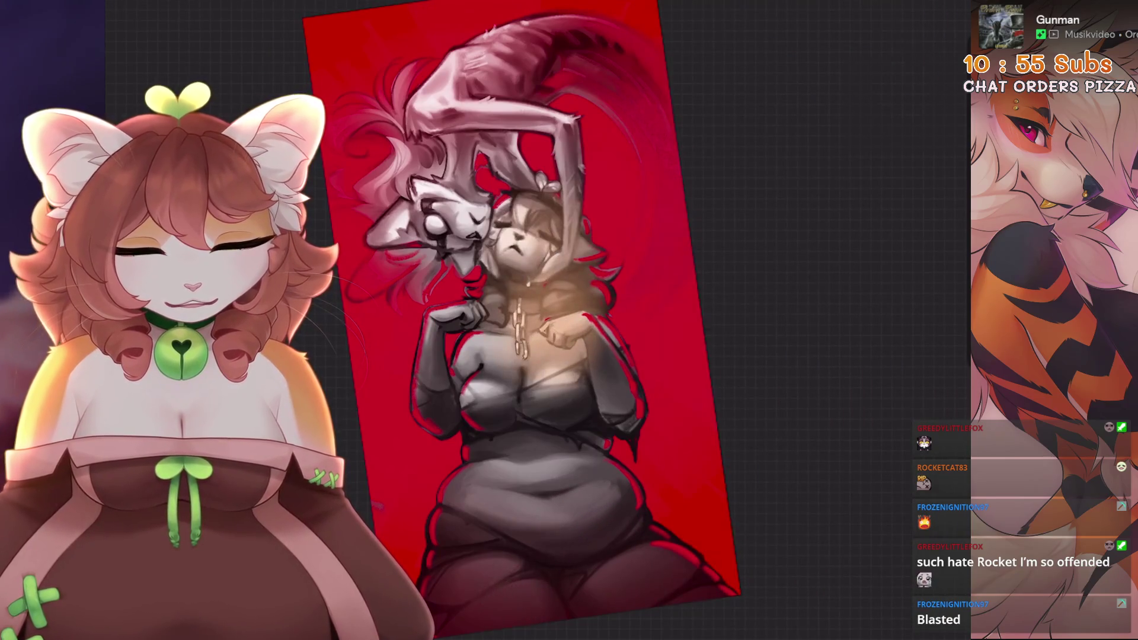
pyautogui.hotkey('ctrl', 'z')
pyautogui.moveTo(451, 213)
pyautogui.mouseDown()
pyautogui.moveTo(593, 380)
pyautogui.moveTo(474, 474)
pyautogui.mouseUp()
pyautogui.moveTo(469, 285)
pyautogui.mouseDown()
pyautogui.moveTo(584, 65)
pyautogui.moveTo(510, 361)
pyautogui.mouseUp()
# - Try the Add blend mode on Layer 46
pyautogui.click(925, 12)
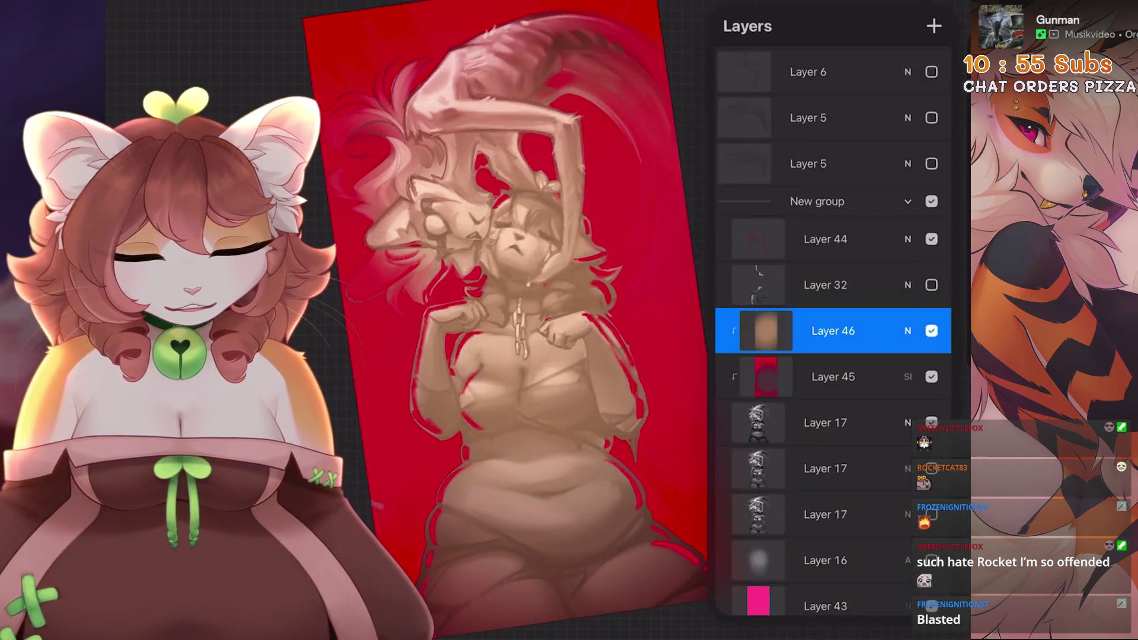
pyautogui.click(907, 304)
pyautogui.click(733, 500)
pyautogui.scroll(-4, 818, 498)
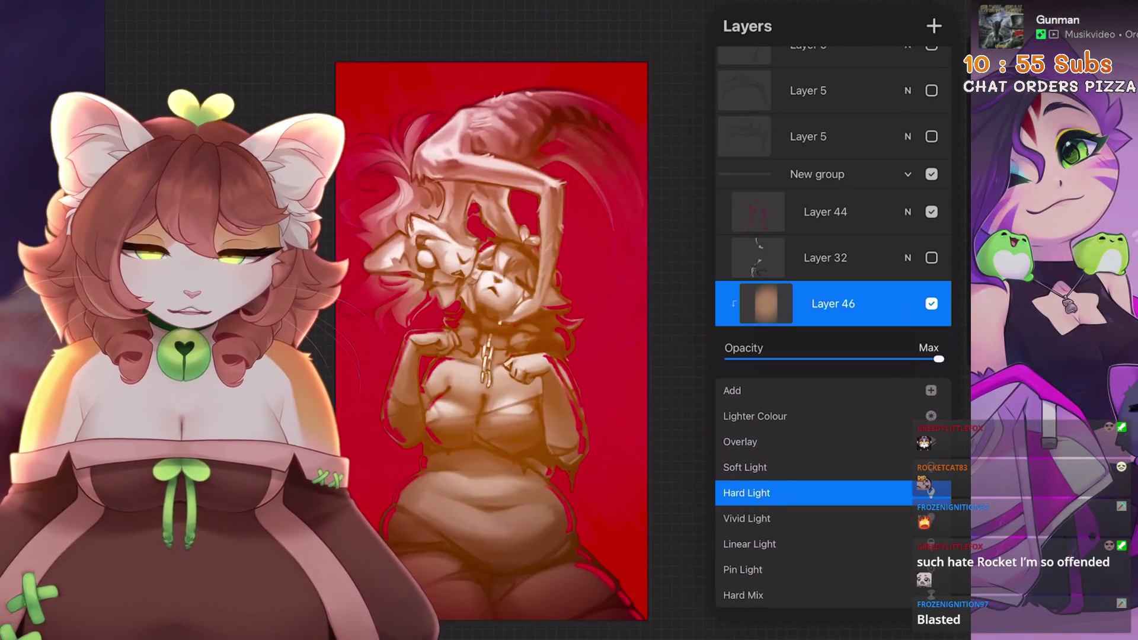
# - Fade Layer 46's warm overlay down to a low opacity
pyautogui.moveTo(939, 359); pyautogui.dragTo(749, 359)
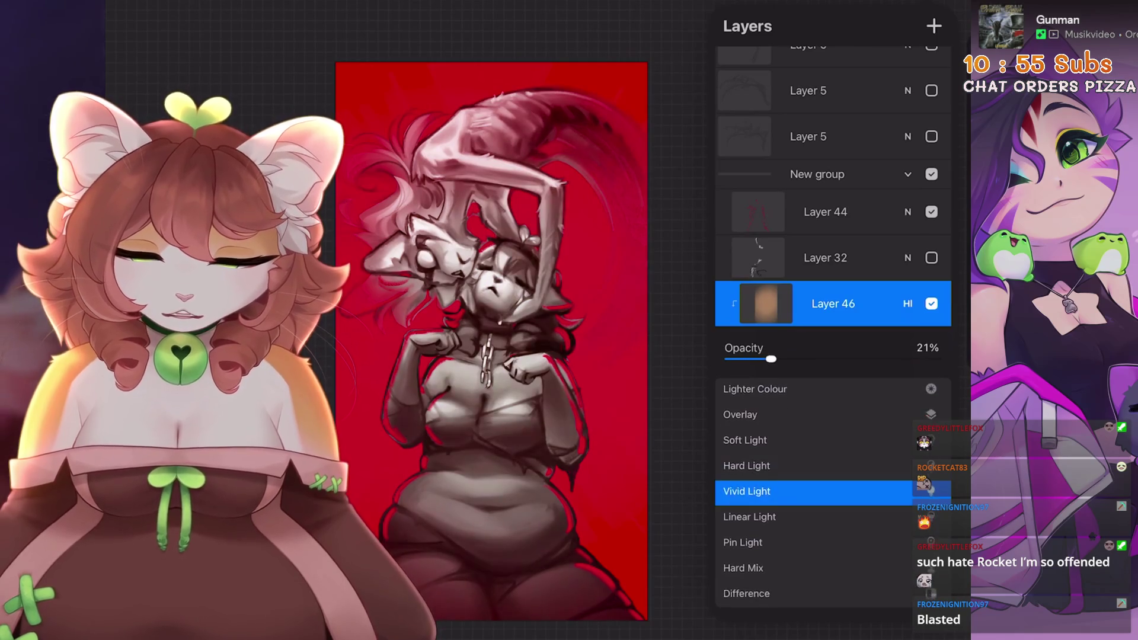
pyautogui.moveTo(771, 359)
pyautogui.mouseDown()
pyautogui.moveTo(882, 360)
pyautogui.moveTo(762, 360)
pyautogui.mouseUp()
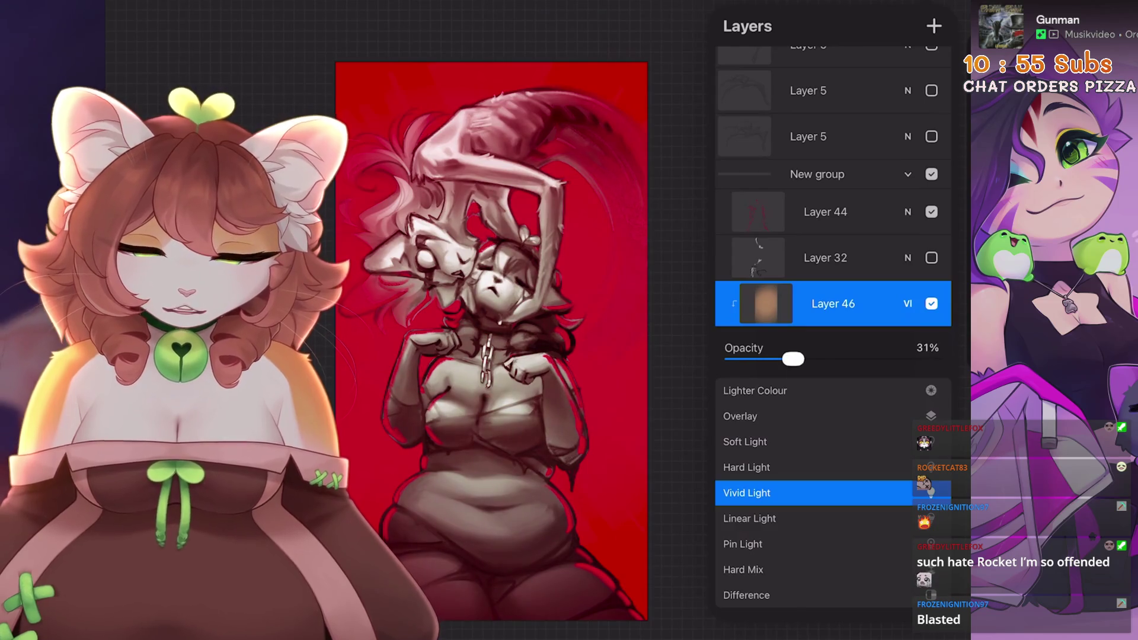
pyautogui.click(908, 304)
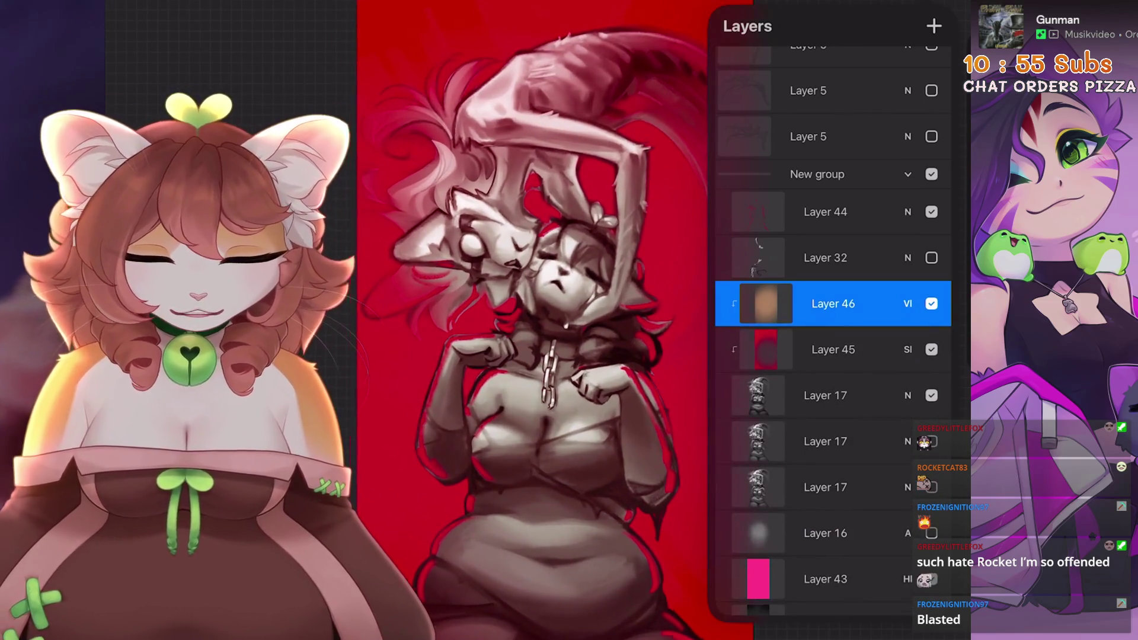
# - Clip Layer 44 beneath Layer 46, then place Layer 46 between Layers 45 and 44
pyautogui.click(826, 258)
pyautogui.moveTo(825, 211); pyautogui.dragTo(833, 350)
pyautogui.click(833, 303)
pyautogui.click(833, 258)
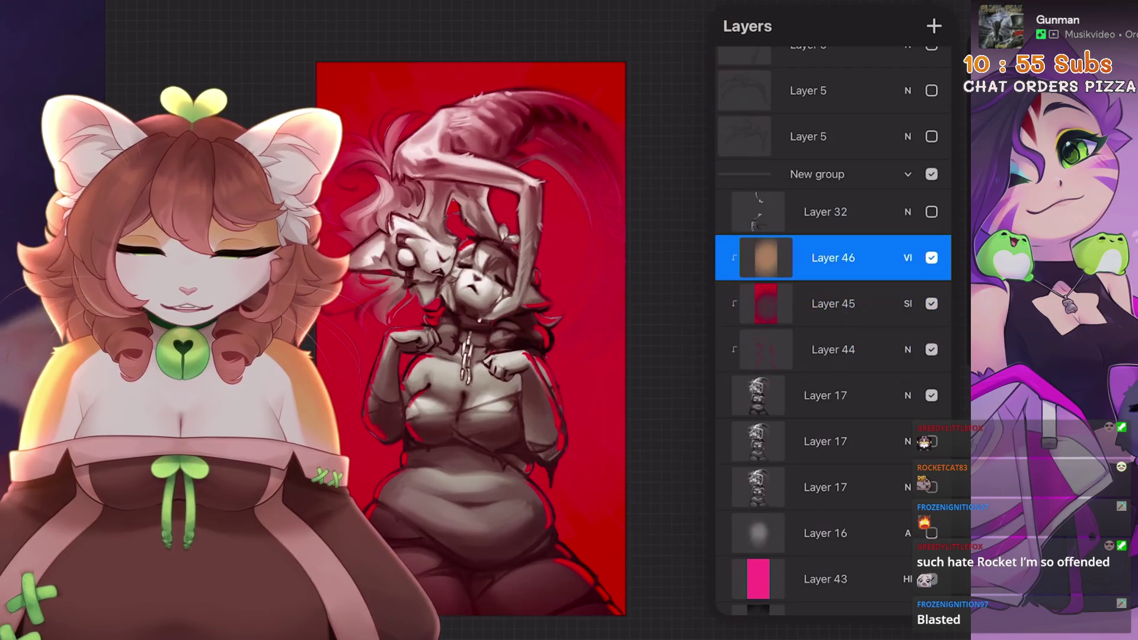
pyautogui.moveTo(833, 258); pyautogui.dragTo(842, 301)
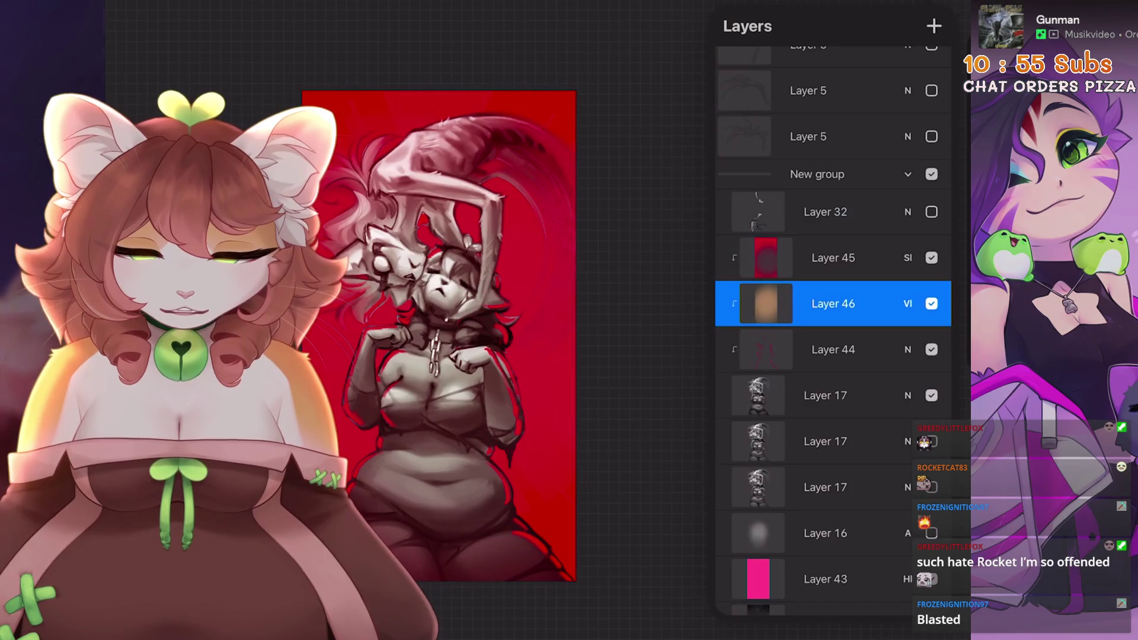
# - Bring Layer 46's Lighter Colour overlay back down to about 20% opacity
pyautogui.click(907, 303)
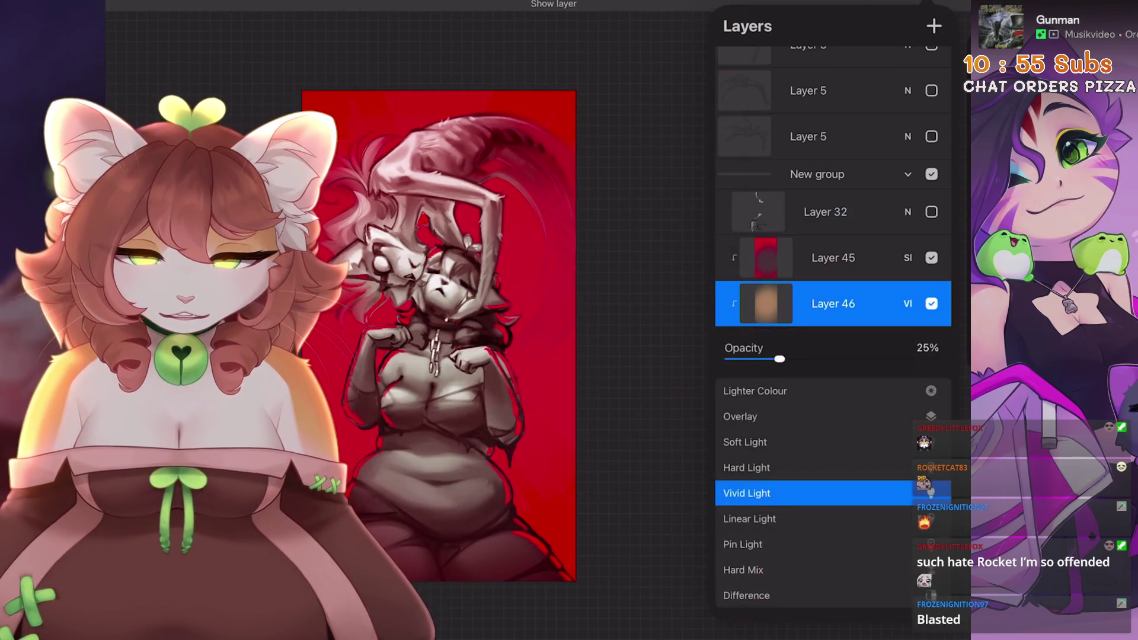
pyautogui.scroll(4, 830, 492)
pyautogui.scroll(-1, 830, 492)
pyautogui.scroll(1, 830, 492)
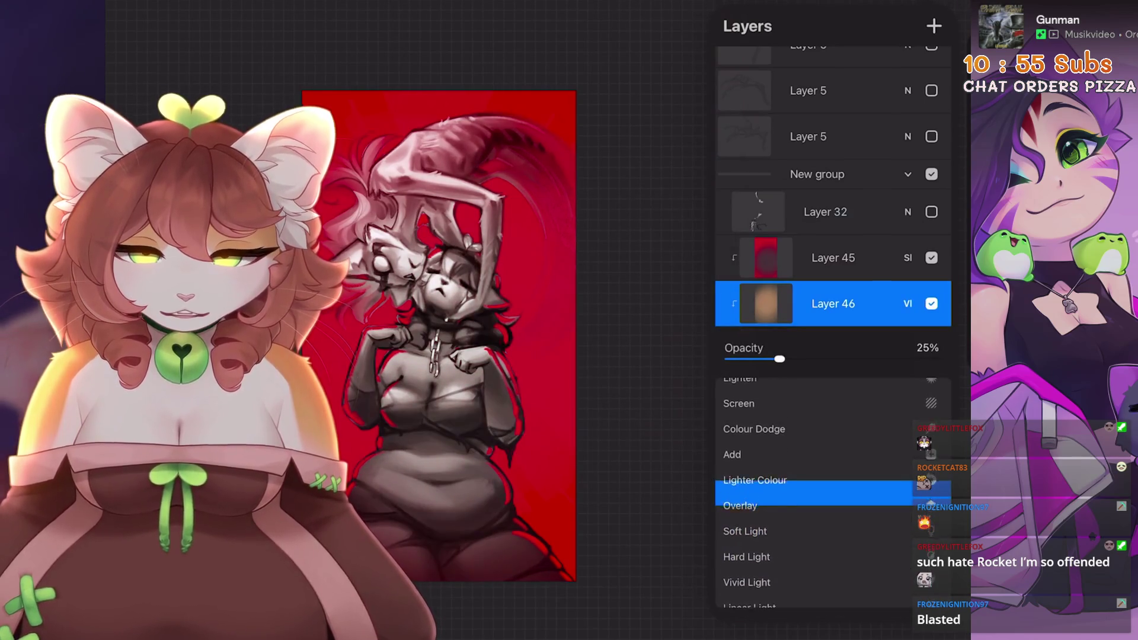
pyautogui.moveTo(780, 358)
pyautogui.mouseDown()
pyautogui.moveTo(935, 358)
pyautogui.moveTo(764, 358)
pyautogui.mouseUp()
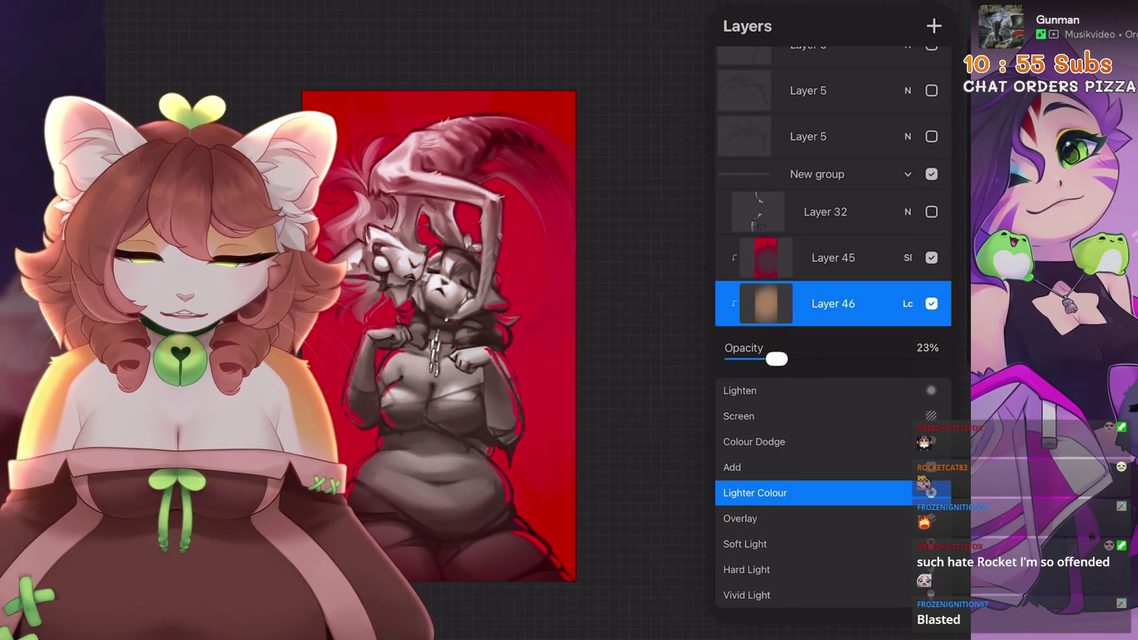
pyautogui.click(907, 304)
# - Pick a bright red and ColorDrop it onto Layer 46
pyautogui.click(1114, 26)
pyautogui.click(753, 384)
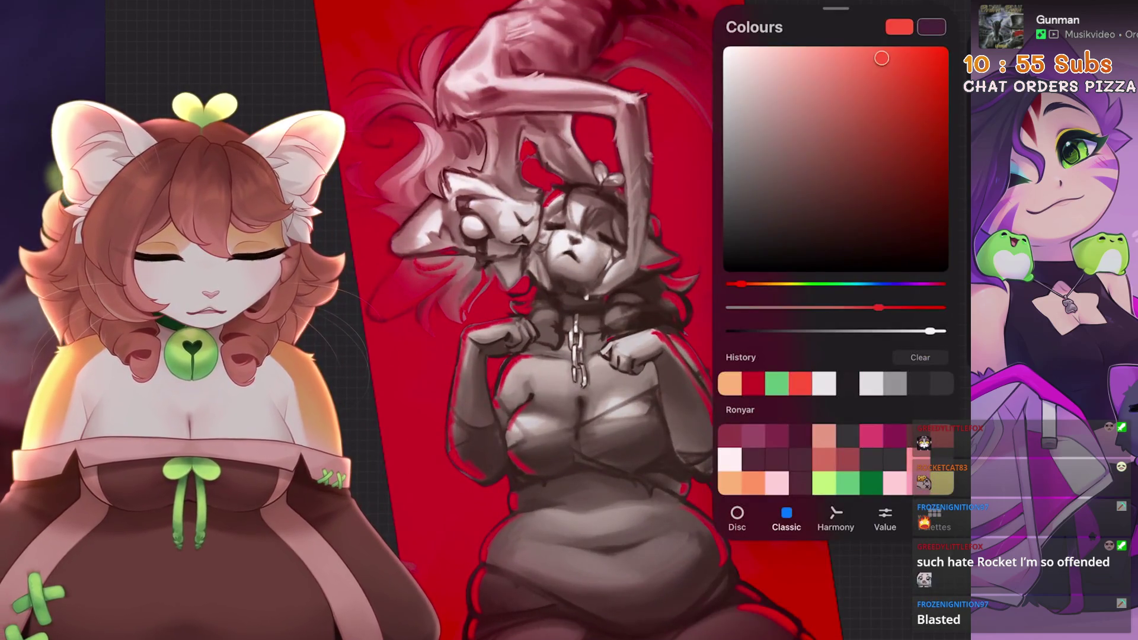
pyautogui.moveTo(1114, 26); pyautogui.dragTo(593, 89)
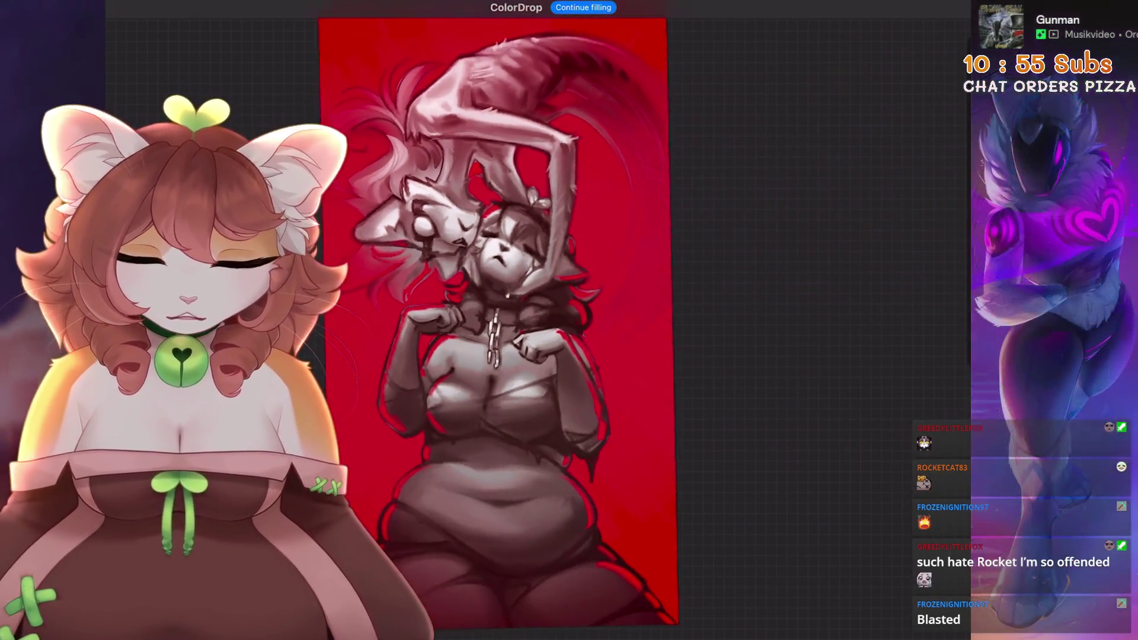
# - Select Layer 45, open its options and the colour picker, and rotate the canvas
pyautogui.click(1079, 26)
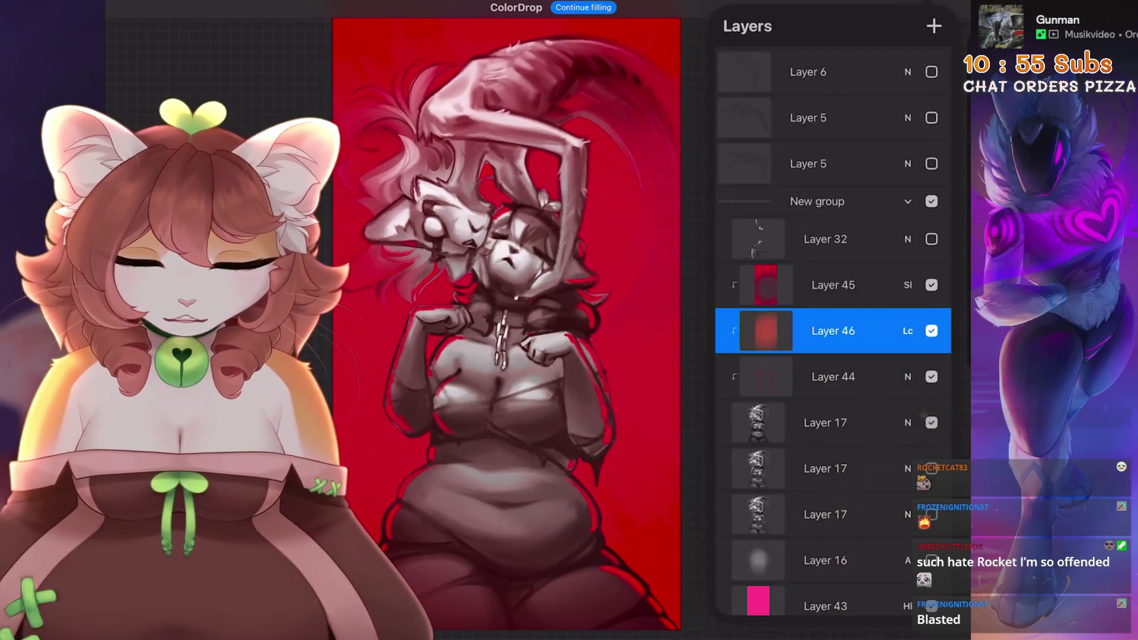
pyautogui.scroll(3, 533, 297)
pyautogui.scroll(-2, 587, 320)
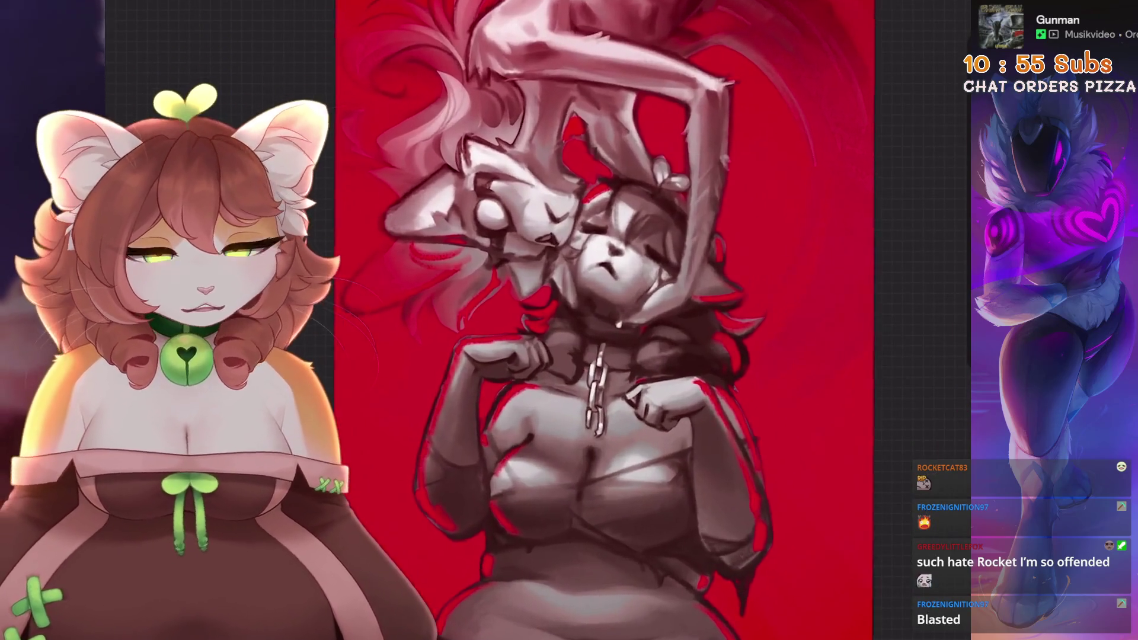
pyautogui.click(1079, 26)
pyautogui.scroll(2, 534, 296)
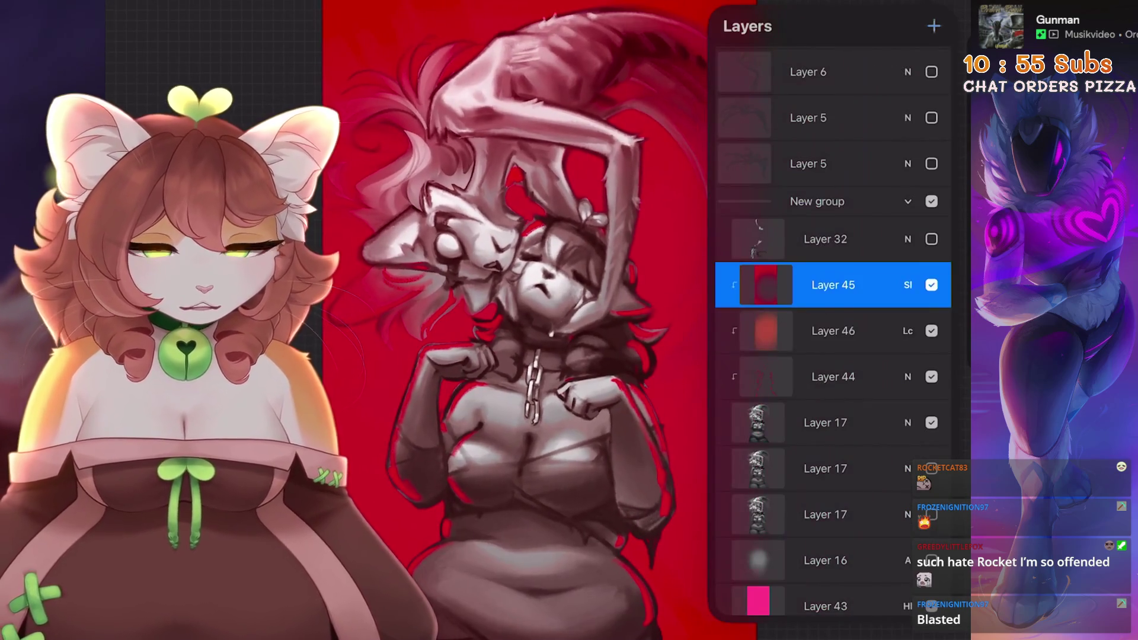
pyautogui.click(833, 284)
pyautogui.click(1108, 26)
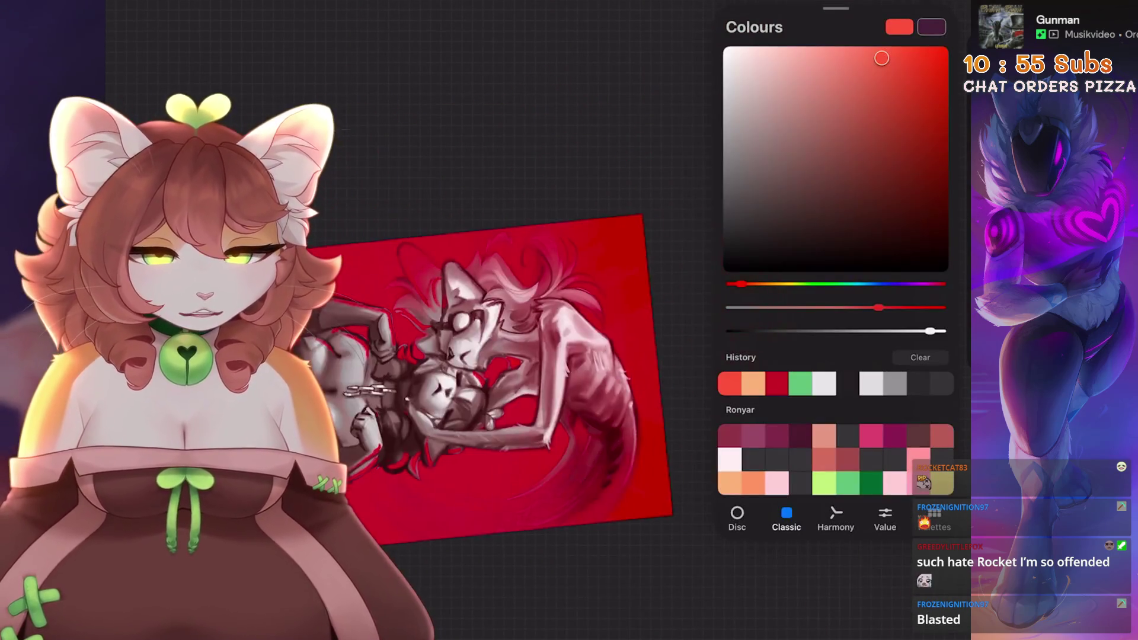
pyautogui.scroll(2, 533, 332)
pyautogui.scroll(-4, 510, 296)
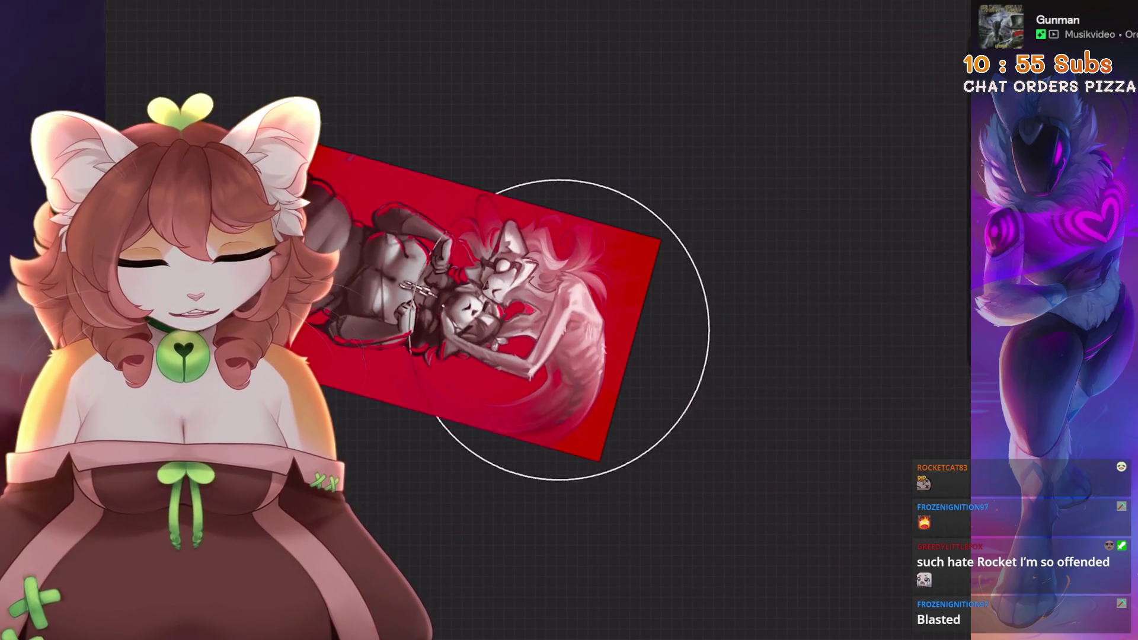
pyautogui.moveTo(533, 393); pyautogui.dragTo(463, 332)
pyautogui.scroll(-3, 466, 249)
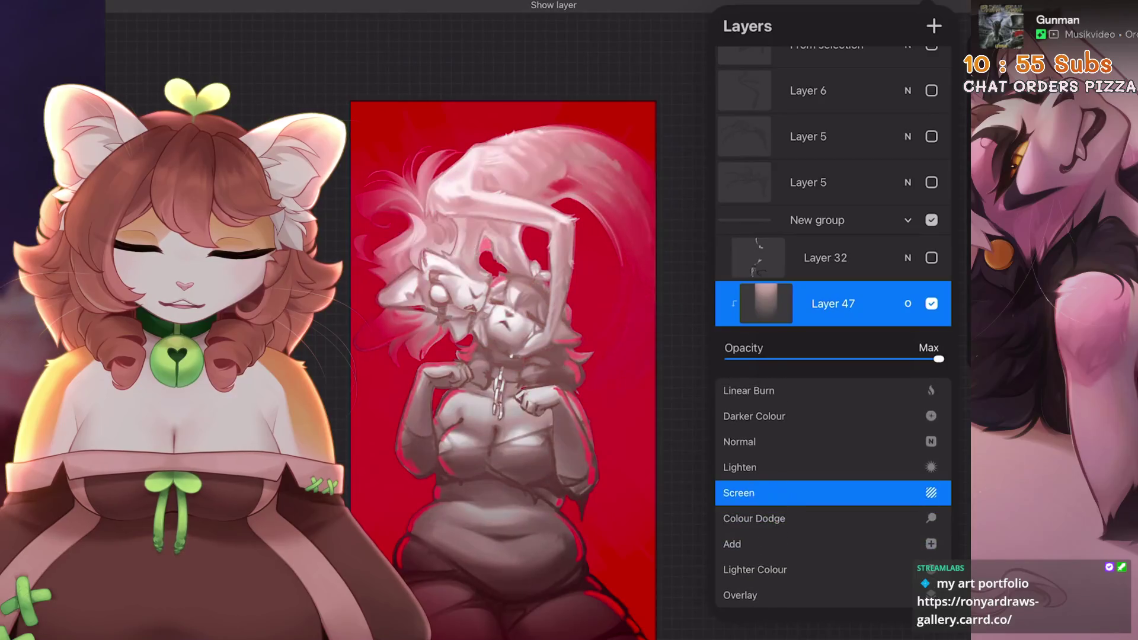
# - Set Layer 47 to Linear Burn blending at about 78% opacity
pyautogui.scroll(3, 830, 492)
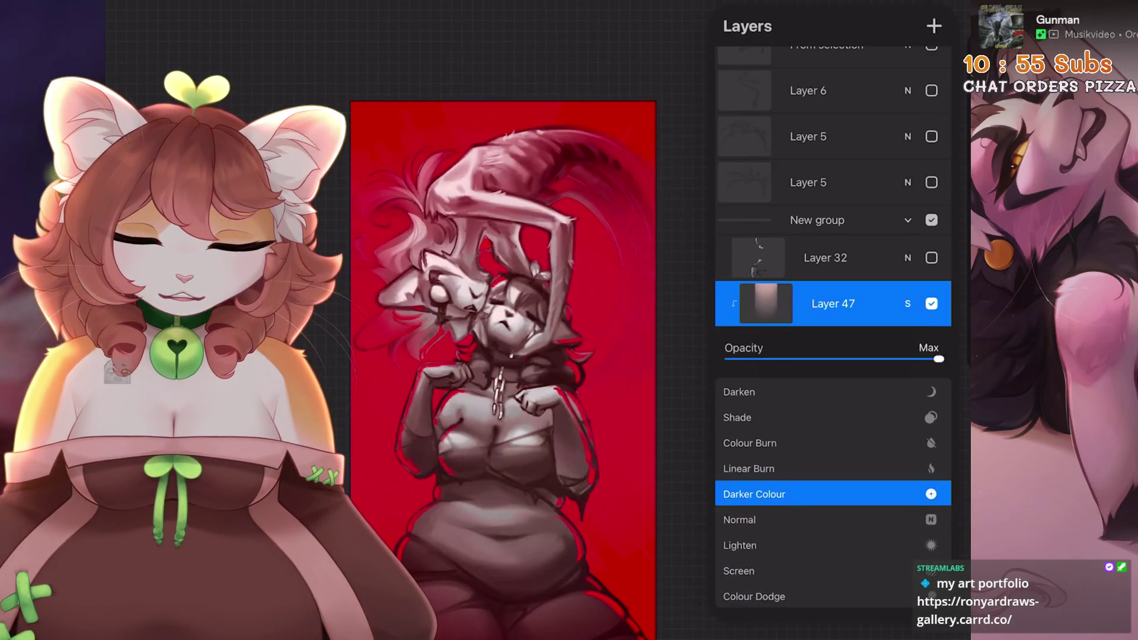
pyautogui.click(931, 304)
pyautogui.click(907, 304)
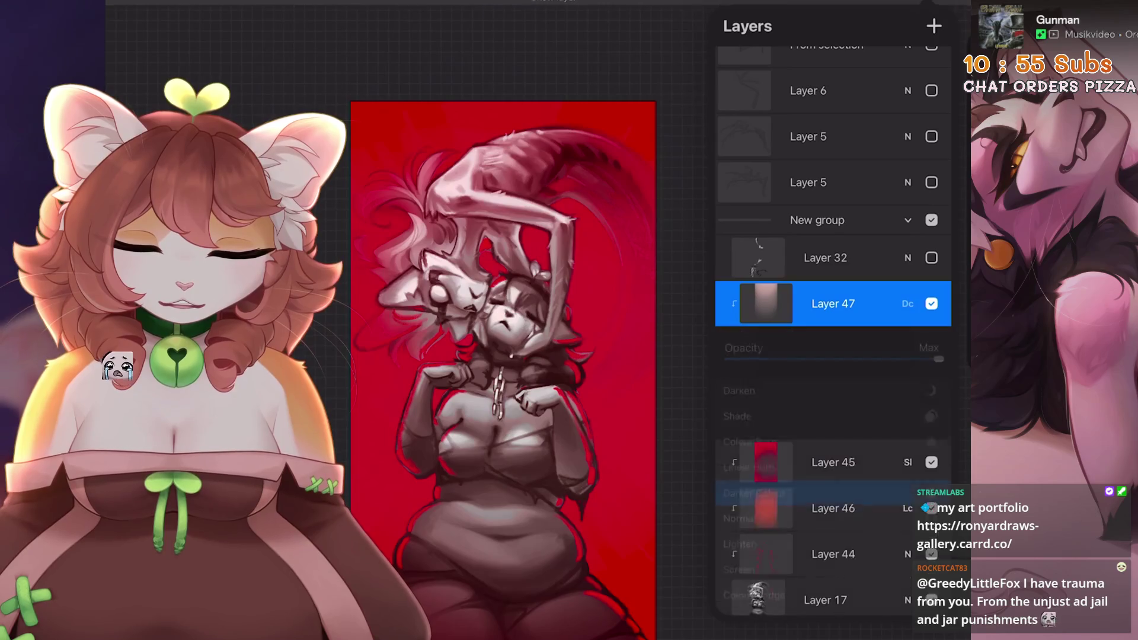
pyautogui.click(748, 486)
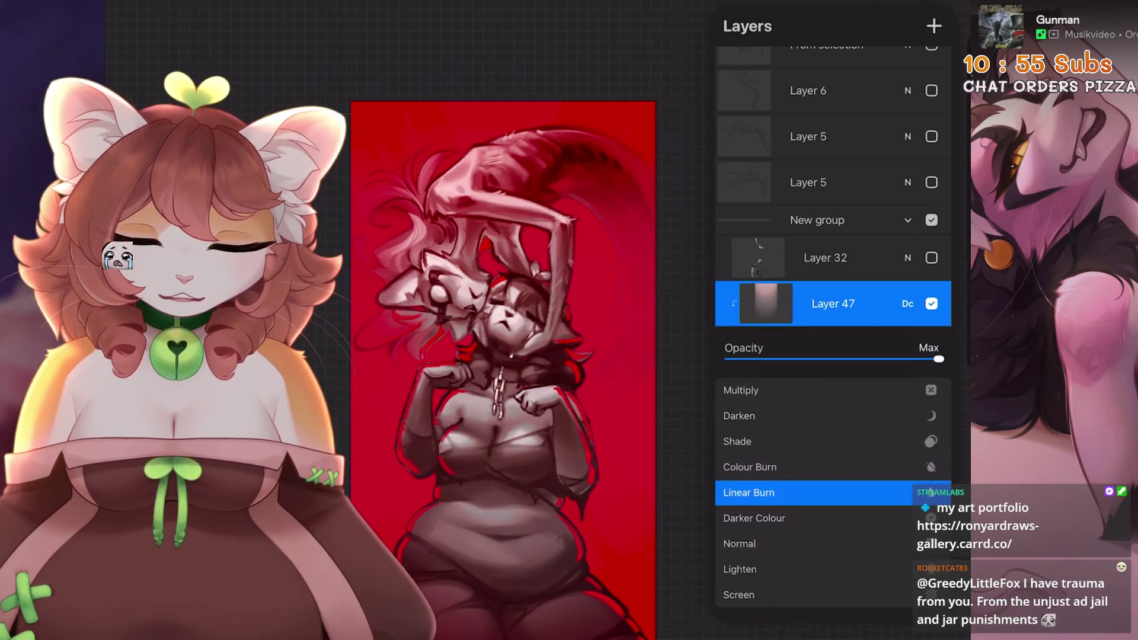
pyautogui.click(907, 303)
pyautogui.click(907, 303)
pyautogui.moveTo(939, 358); pyautogui.dragTo(738, 359)
pyautogui.moveTo(839, 359)
pyautogui.mouseDown()
pyautogui.moveTo(861, 358)
pyautogui.moveTo(727, 358)
pyautogui.moveTo(892, 359)
pyautogui.mouseUp()
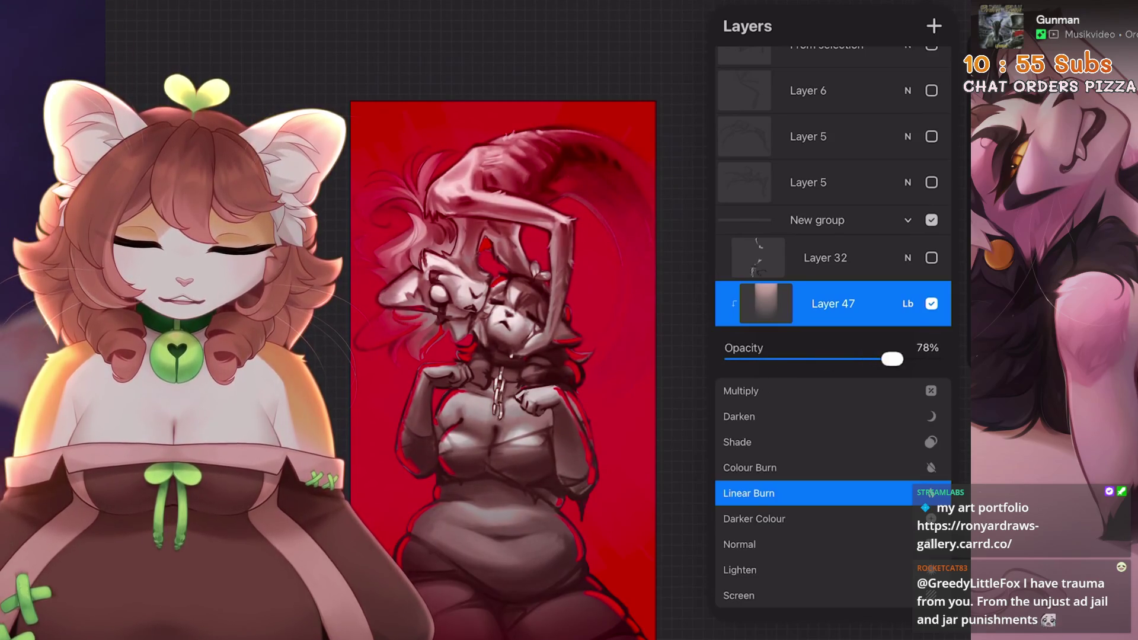
pyautogui.click(908, 304)
# - Restore the upright canvas and move Layer 47 below Layer 45
pyautogui.click(504, 356)
pyautogui.moveTo(504, 355); pyautogui.dragTo(450, 350)
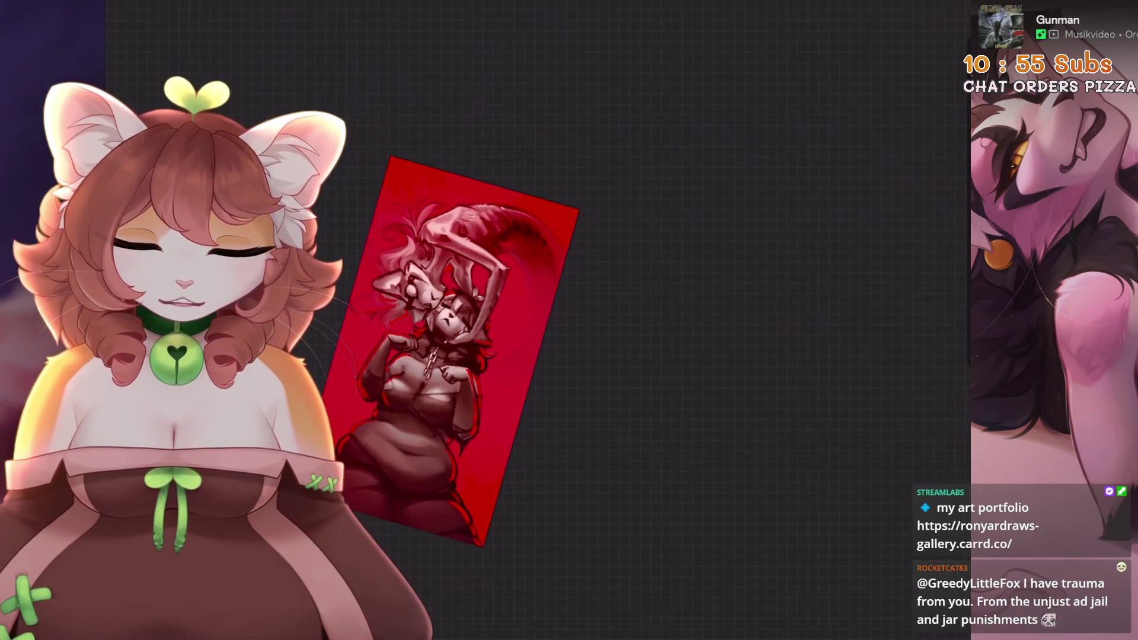
pyautogui.hotkey('ctrl', 'z')
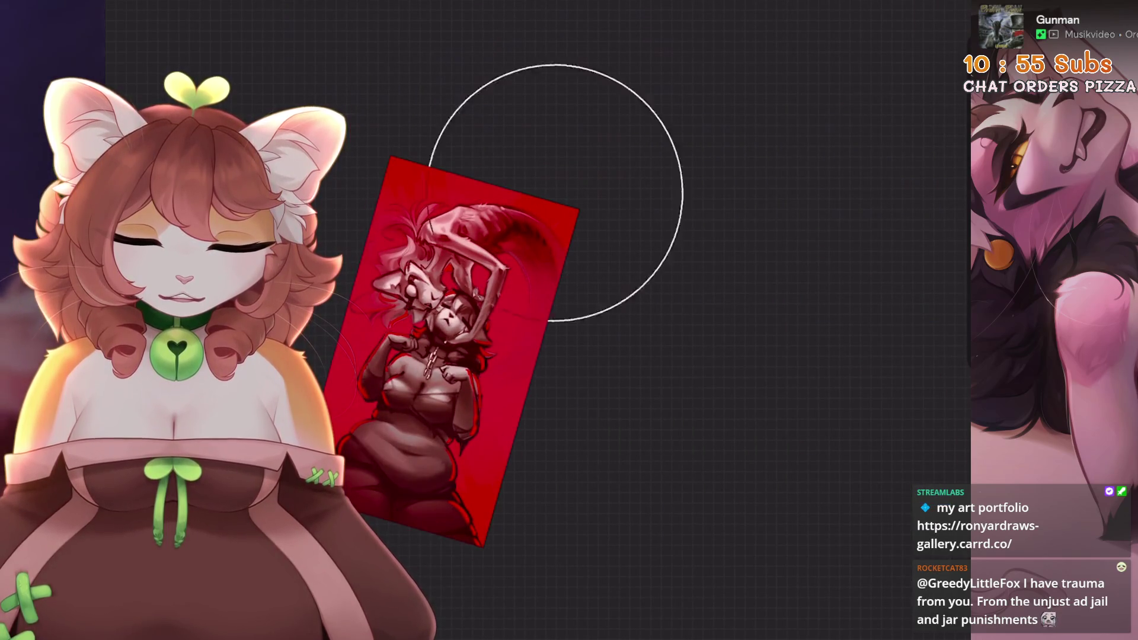
pyautogui.click(936, 12)
pyautogui.click(931, 331)
pyautogui.click(931, 331)
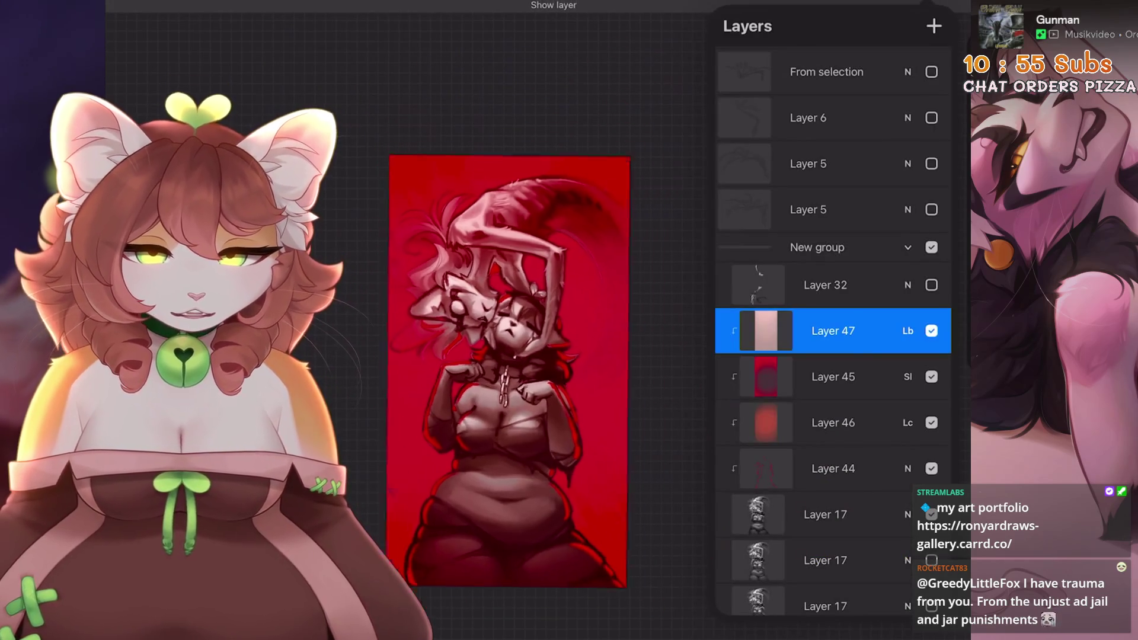
pyautogui.moveTo(833, 331); pyautogui.dragTo(833, 379)
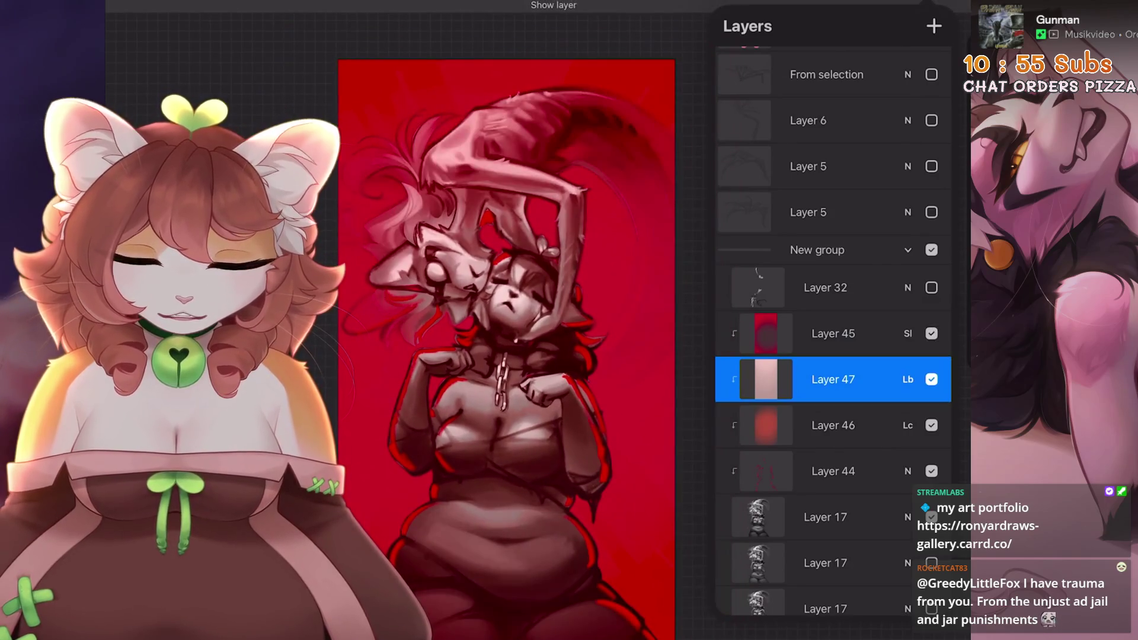
# - Check Layer 45's blend options, then hide Layer 46 to compare and select it
pyautogui.click(833, 333)
pyautogui.click(908, 333)
pyautogui.click(908, 304)
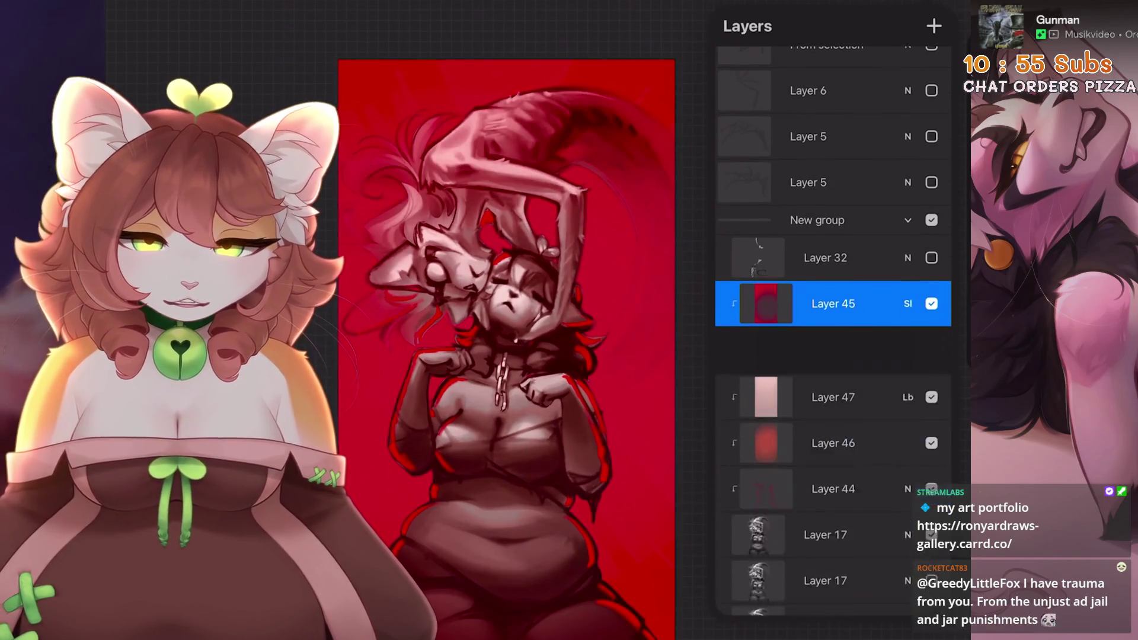
pyautogui.click(931, 395)
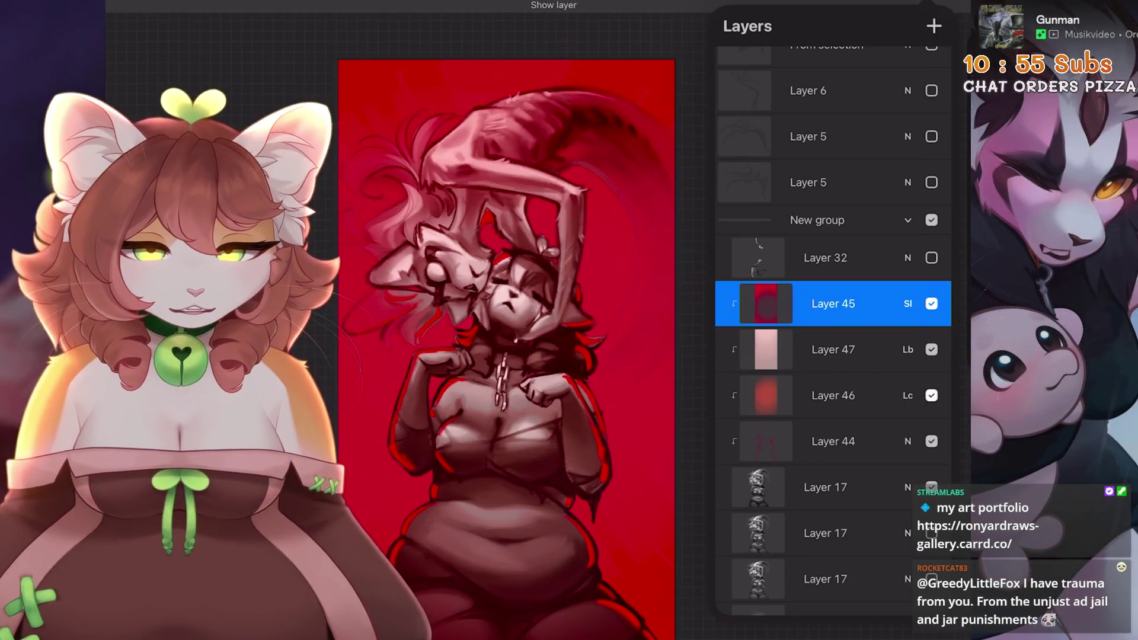
pyautogui.click(833, 395)
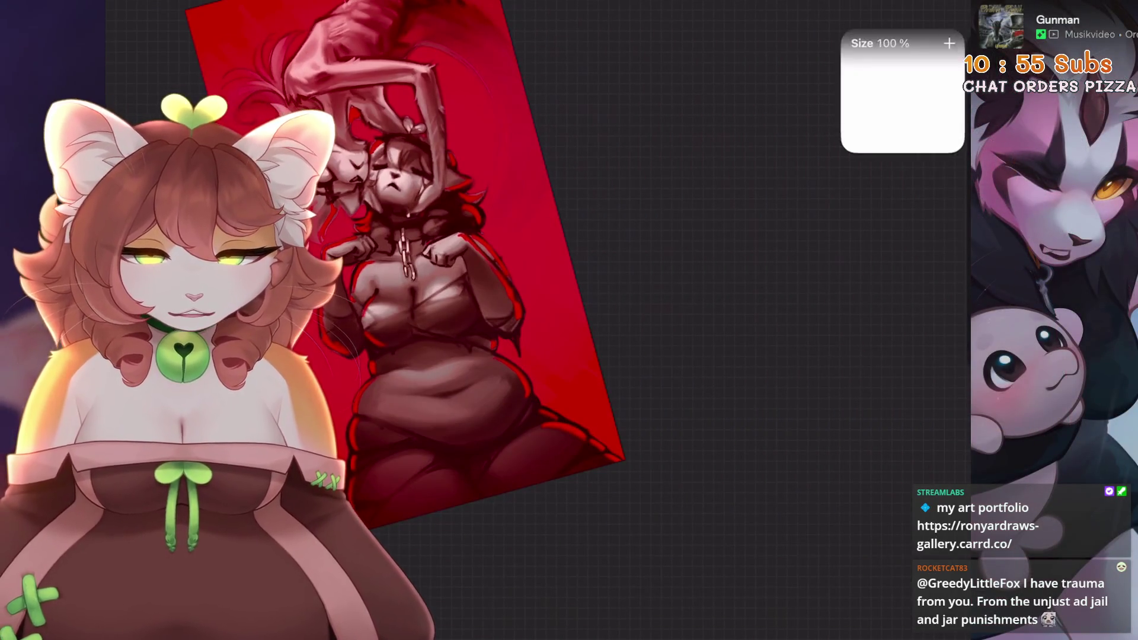
# - Toggle Layer 47 to compare, then create Layer 48 directly above it, below Layer 45
pyautogui.moveTo(406, 267)
pyautogui.mouseDown()
pyautogui.moveTo(492, 341)
pyautogui.moveTo(559, 571)
pyautogui.mouseUp()
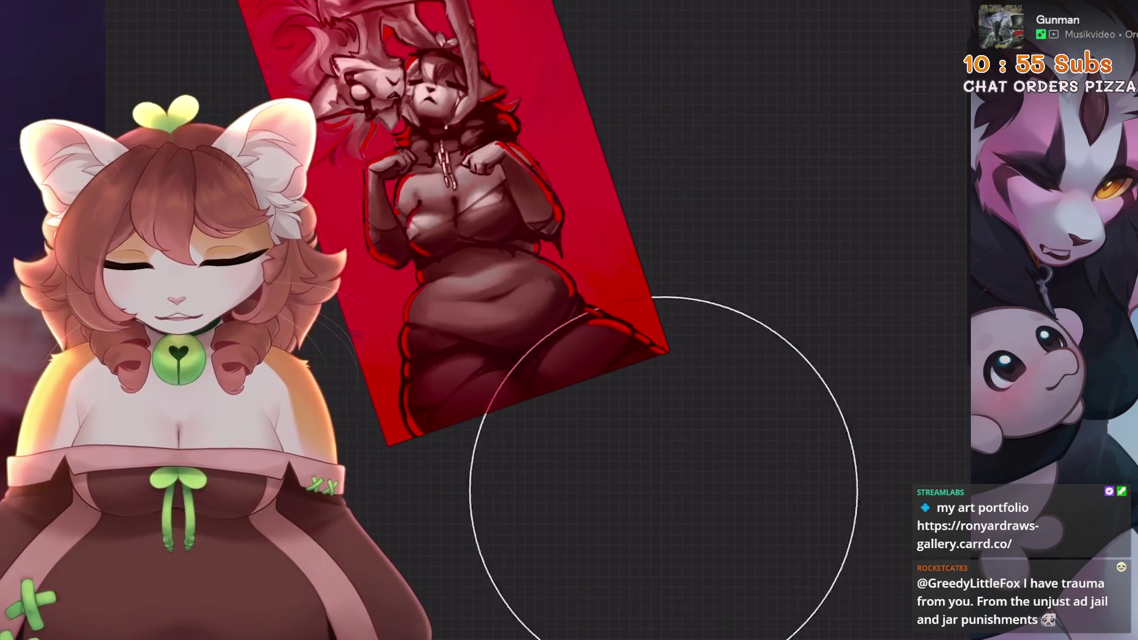
pyautogui.moveTo(454, 222); pyautogui.dragTo(498, 356)
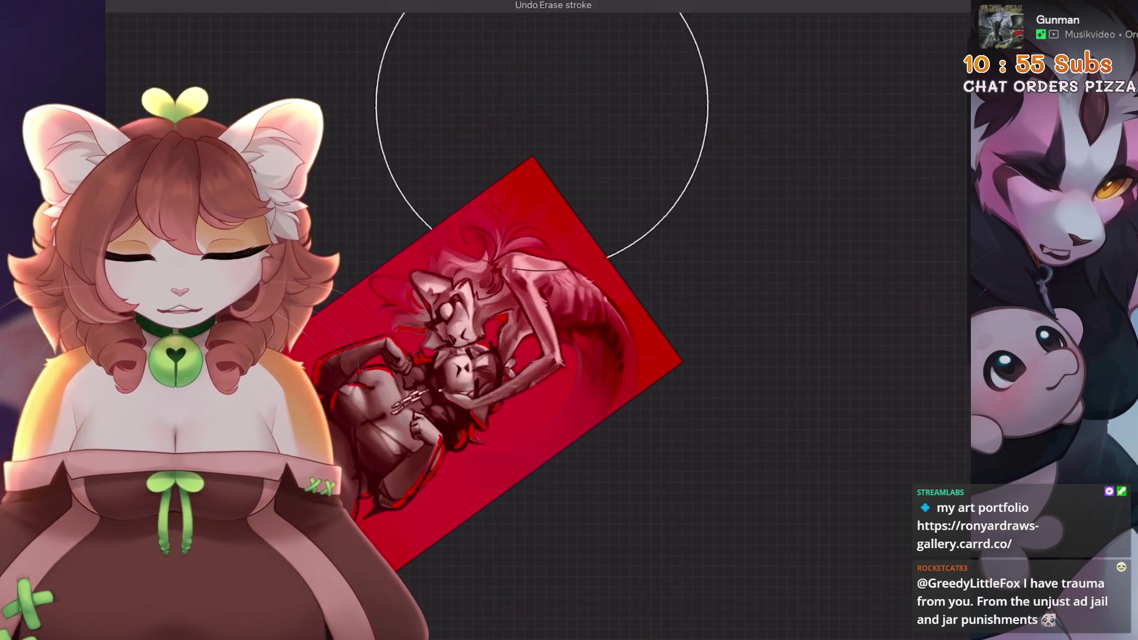
pyautogui.moveTo(522, 332)
pyautogui.mouseDown()
pyautogui.moveTo(552, 320)
pyautogui.moveTo(534, 308)
pyautogui.moveTo(551, 320)
pyautogui.mouseUp()
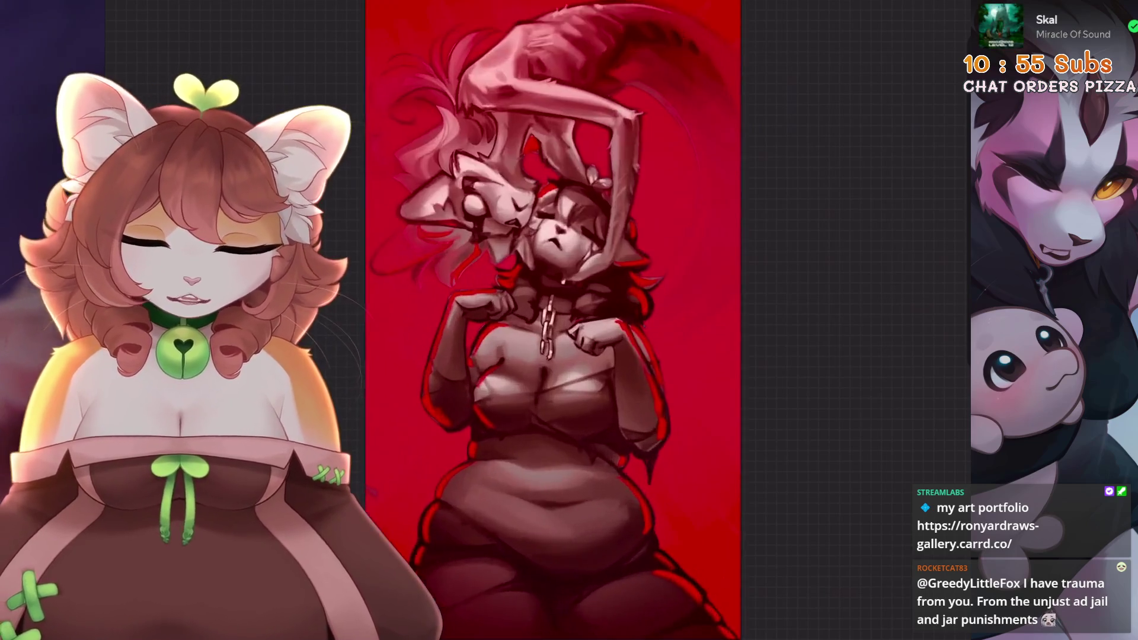
pyautogui.press('l')
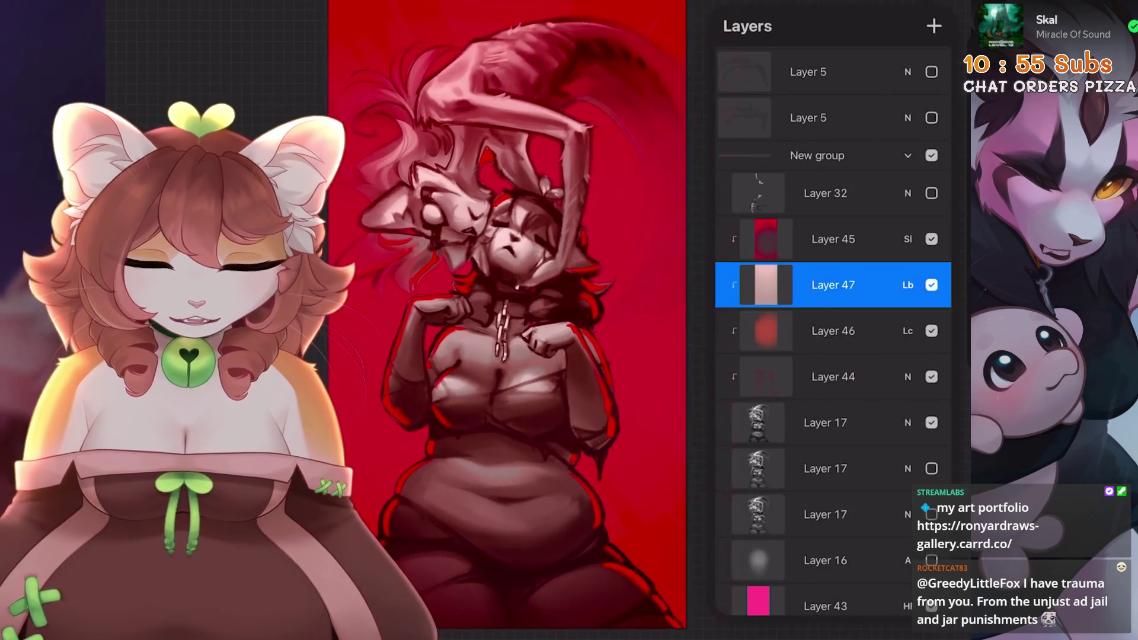
pyautogui.click(832, 239)
pyautogui.click(932, 285)
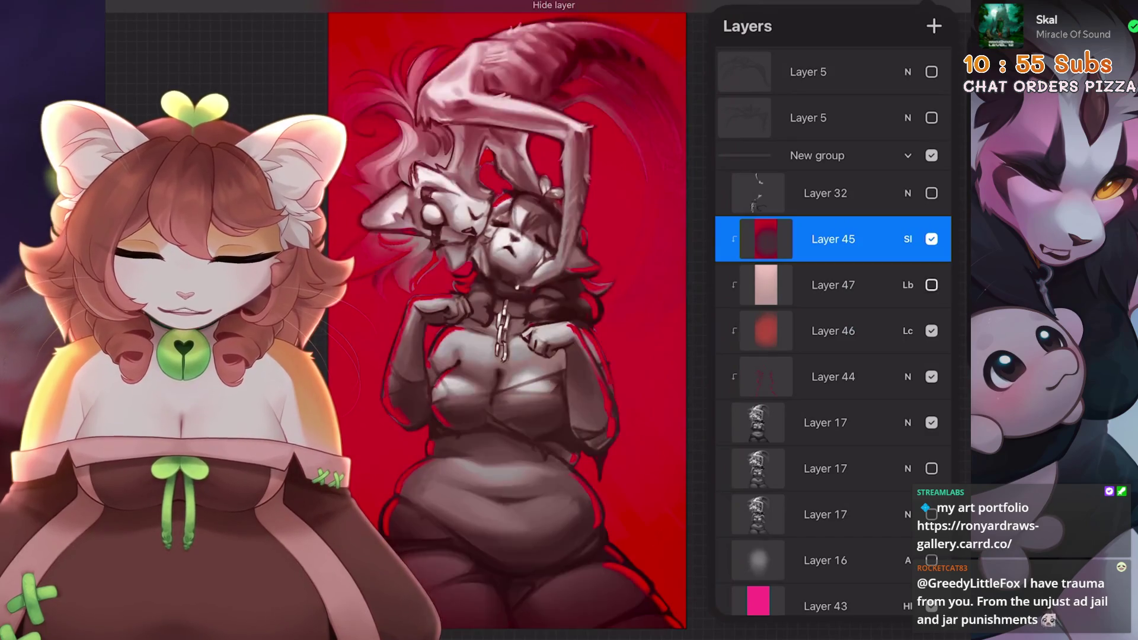
pyautogui.click(931, 285)
pyautogui.click(833, 286)
pyautogui.click(933, 26)
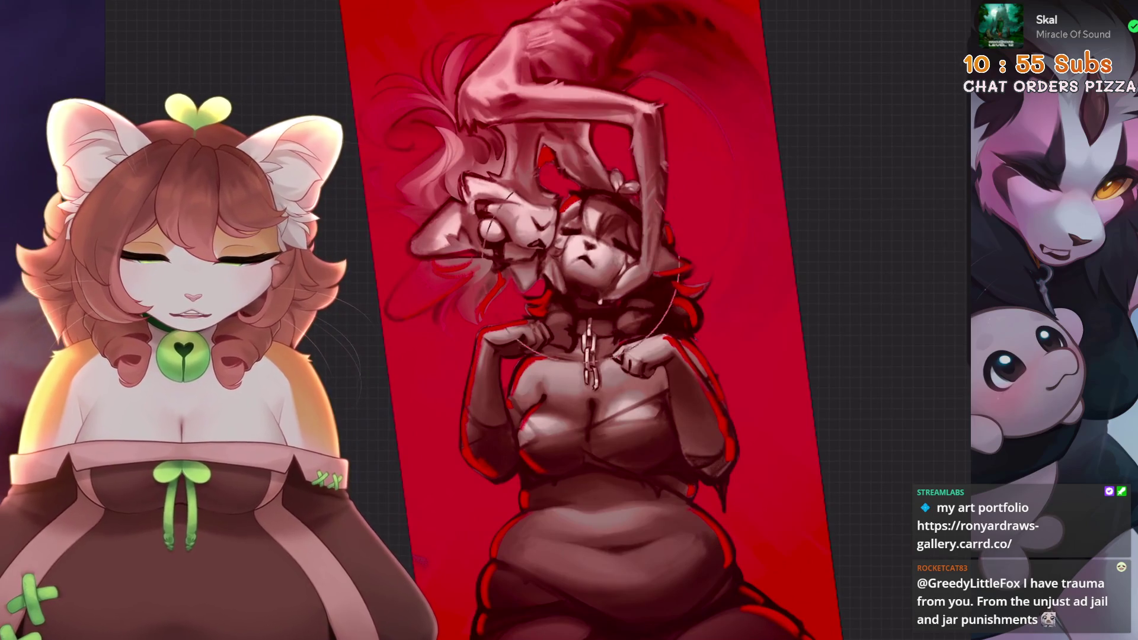
# - Set Layer 48 to Add blending, after trying Lighter Colour, at about 16% opacity
pyautogui.press('l')
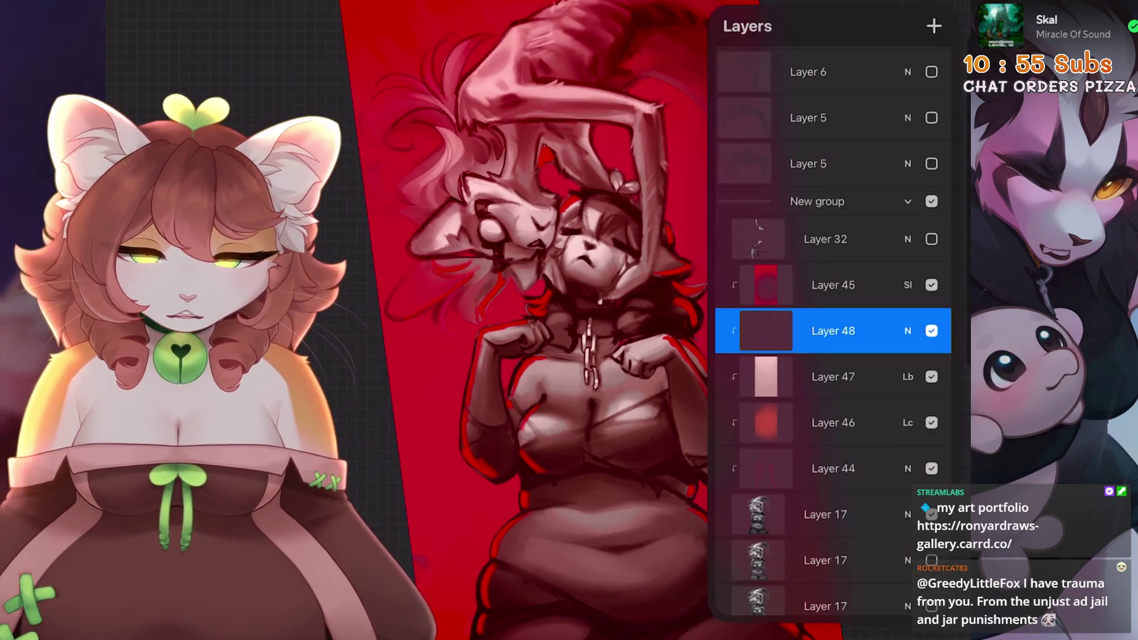
pyautogui.press('l')
pyautogui.press('l')
pyautogui.press('l')
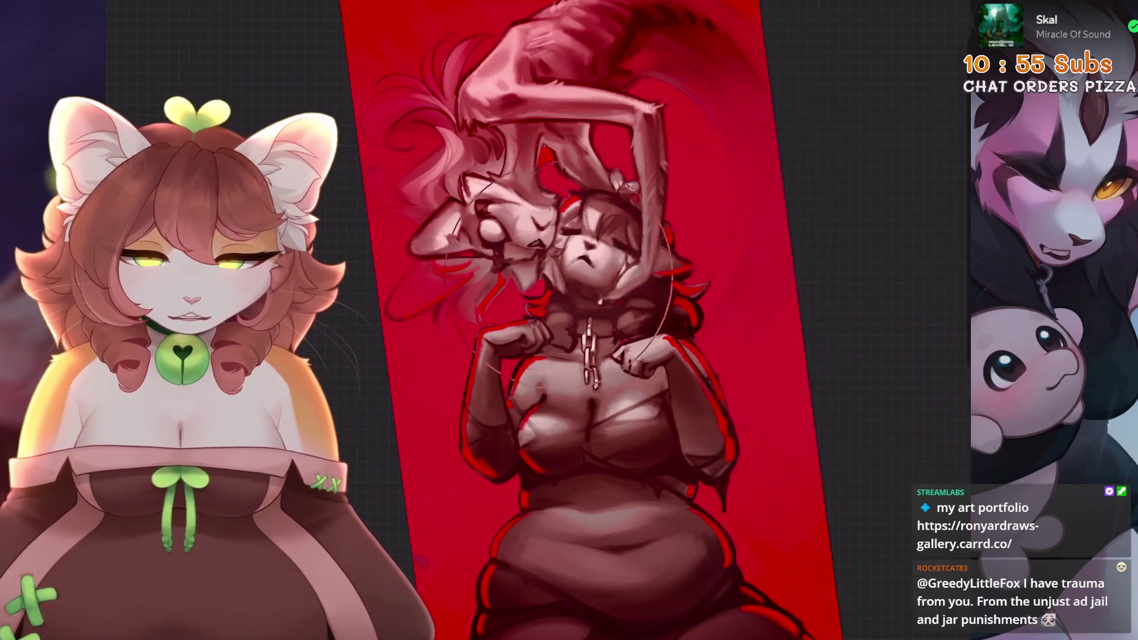
pyautogui.scroll(-3, 580, 320)
pyautogui.moveTo(533, 385)
pyautogui.mouseDown()
pyautogui.moveTo(578, 344)
pyautogui.moveTo(521, 332)
pyautogui.moveTo(533, 296)
pyautogui.mouseUp()
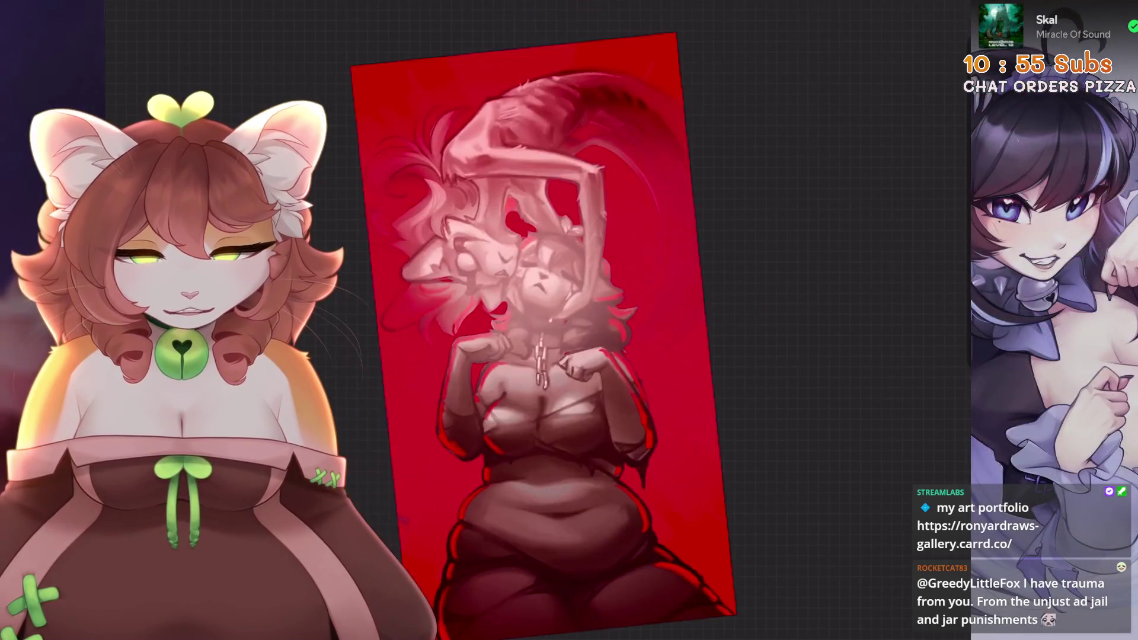
pyautogui.click(907, 303)
pyautogui.scroll(-3, 830, 444)
pyautogui.click(732, 496)
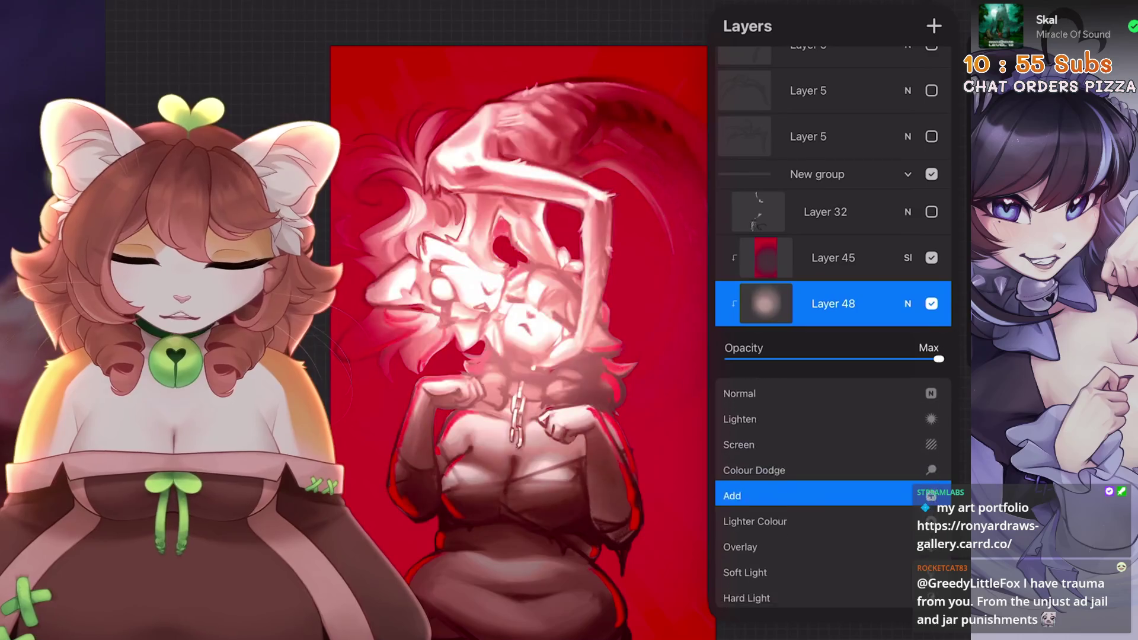
pyautogui.click(755, 516)
pyautogui.click(732, 492)
pyautogui.moveTo(738, 359); pyautogui.dragTo(807, 354)
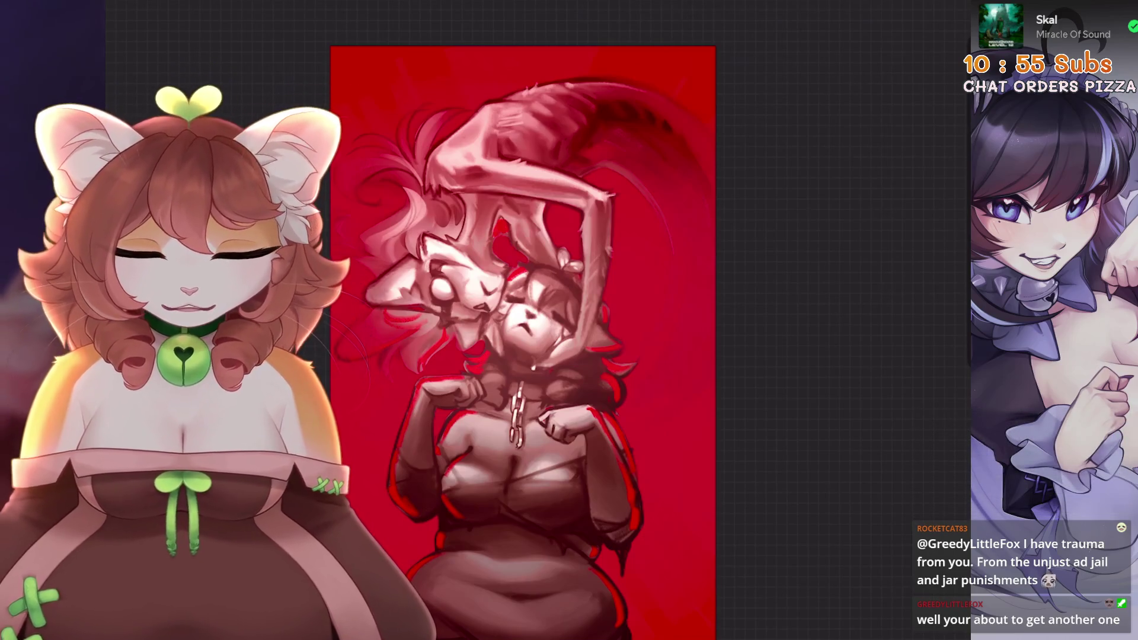
# - Leave Procreate for the home screen, return, and reopen Layer 48's blend options
pyautogui.press('super+h')
pyautogui.click(674, 591)
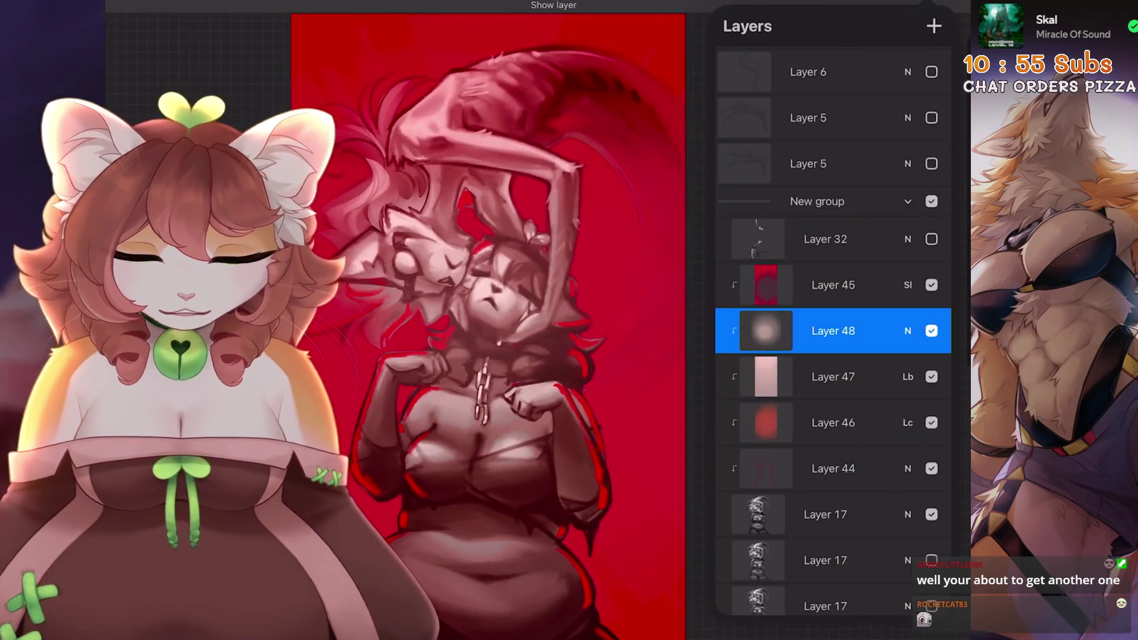
pyautogui.click(908, 331)
pyautogui.scroll(-2, 830, 474)
pyautogui.click(771, 496)
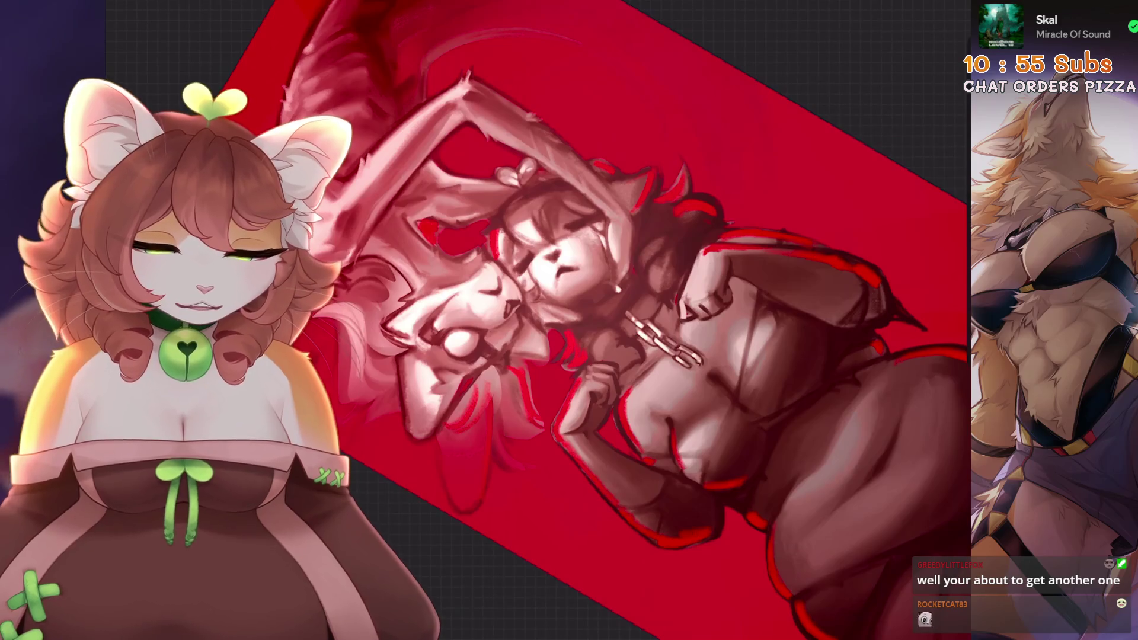
pyautogui.moveTo(578, 338); pyautogui.dragTo(625, 289)
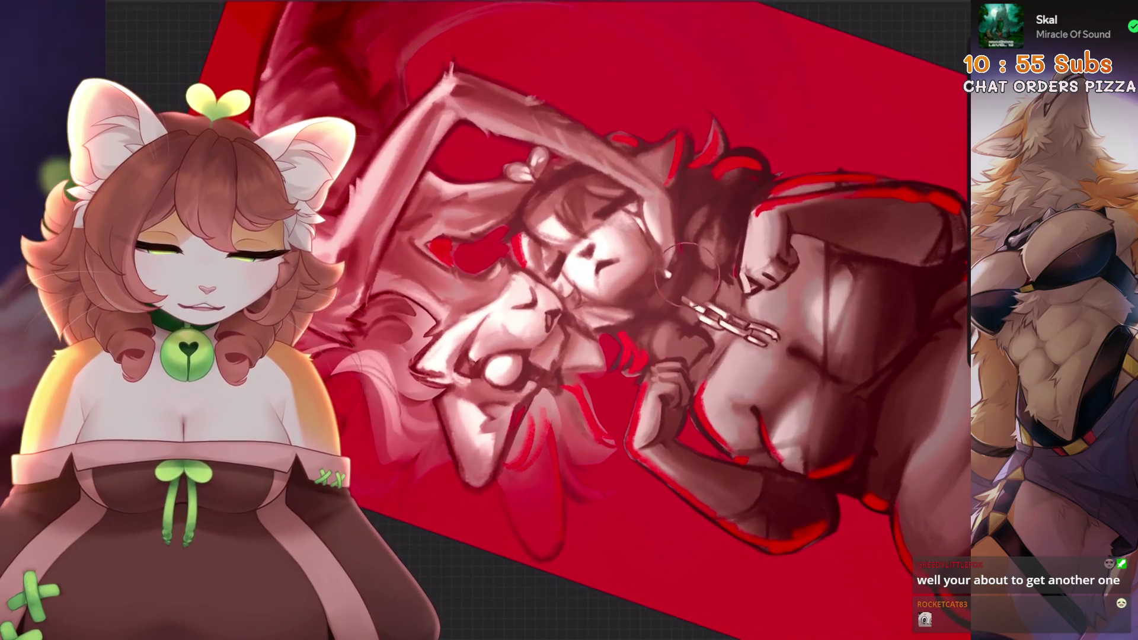
pyautogui.moveTo(652, 332)
pyautogui.mouseDown()
pyautogui.moveTo(664, 272)
pyautogui.moveTo(700, 237)
pyautogui.moveTo(695, 195)
pyautogui.mouseUp()
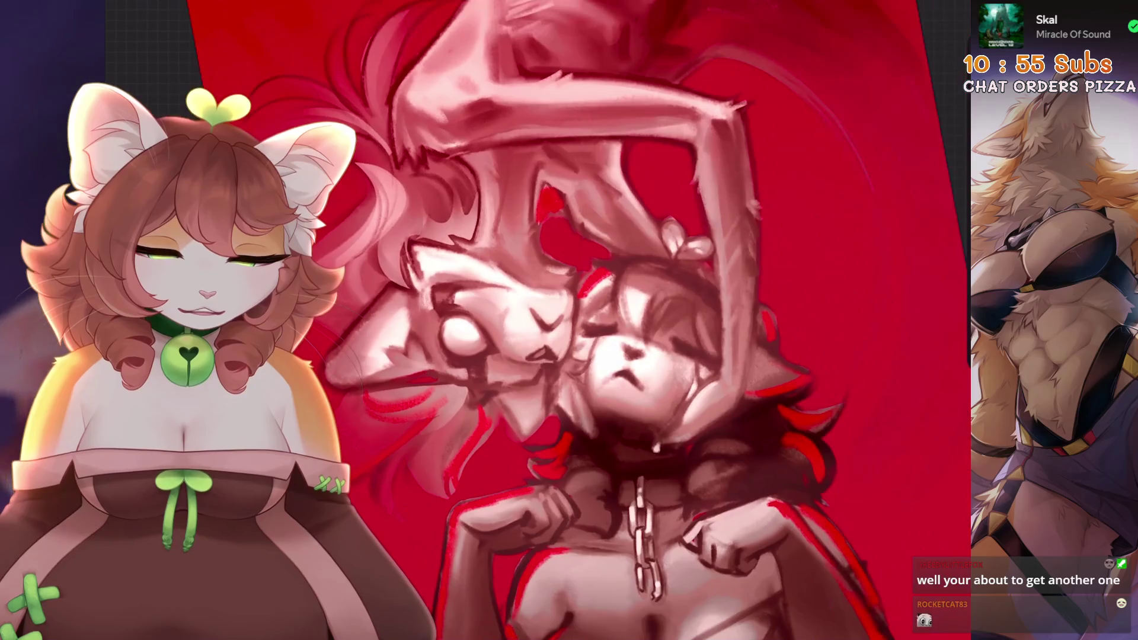
pyautogui.moveTo(705, 346)
pyautogui.mouseDown()
pyautogui.moveTo(682, 279)
pyautogui.moveTo(628, 261)
pyautogui.moveTo(587, 267)
pyautogui.mouseUp()
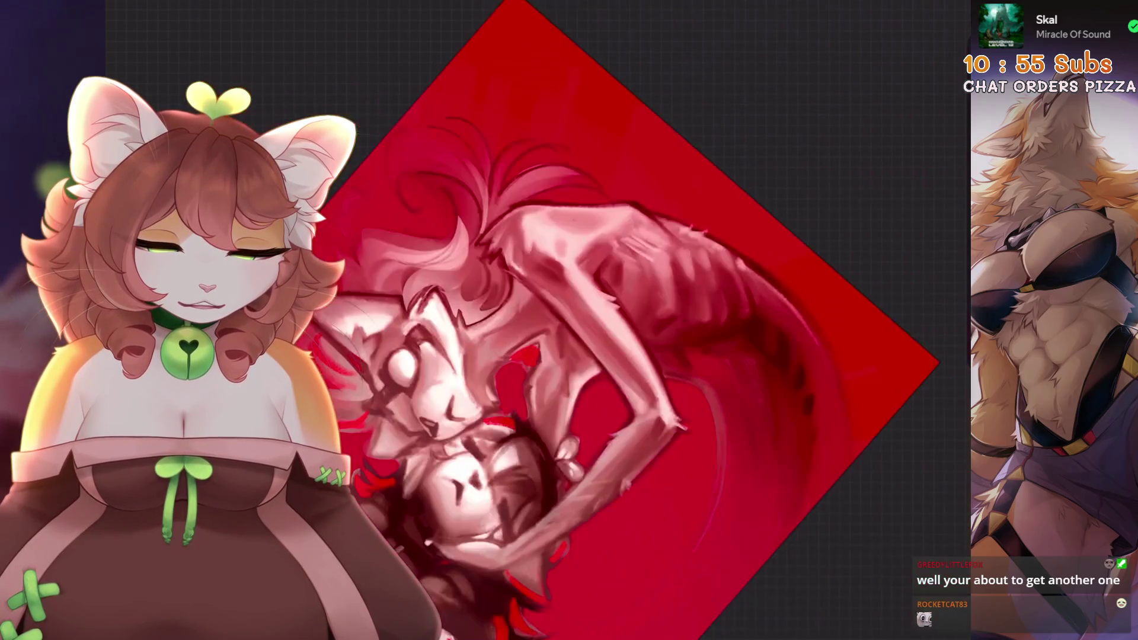
pyautogui.hotkey('ctrl', 'z')
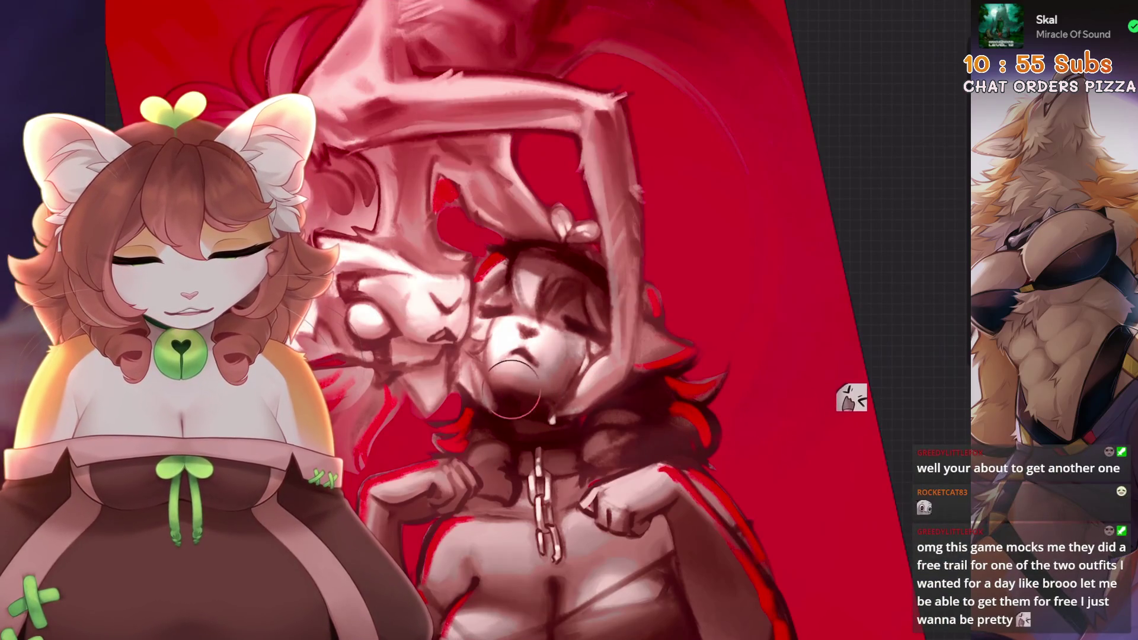
pyautogui.moveTo(520, 392); pyautogui.dragTo(474, 415)
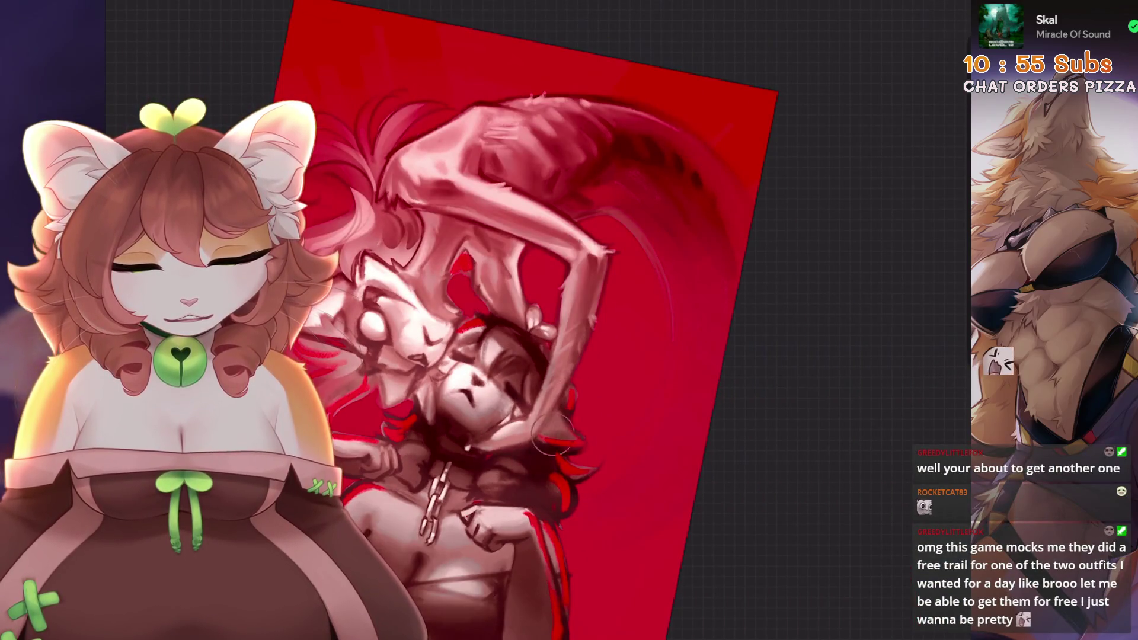
pyautogui.moveTo(533, 356)
pyautogui.mouseDown()
pyautogui.moveTo(563, 332)
pyautogui.moveTo(522, 368)
pyautogui.moveTo(593, 320)
pyautogui.moveTo(533, 356)
pyautogui.mouseUp()
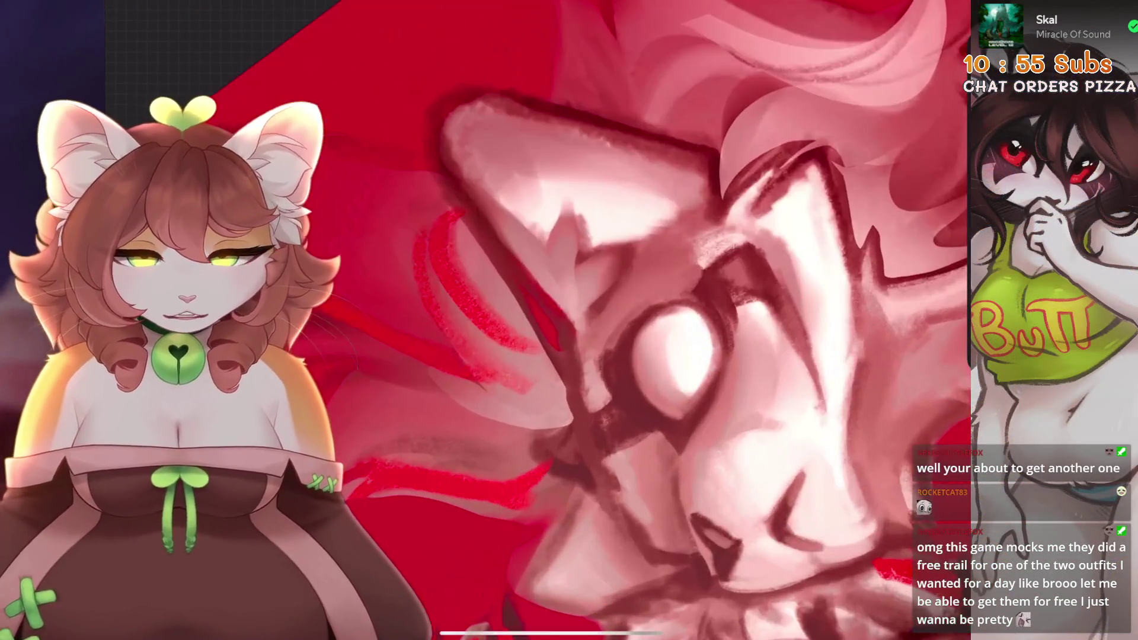
pyautogui.moveTo(643, 415); pyautogui.dragTo(665, 312)
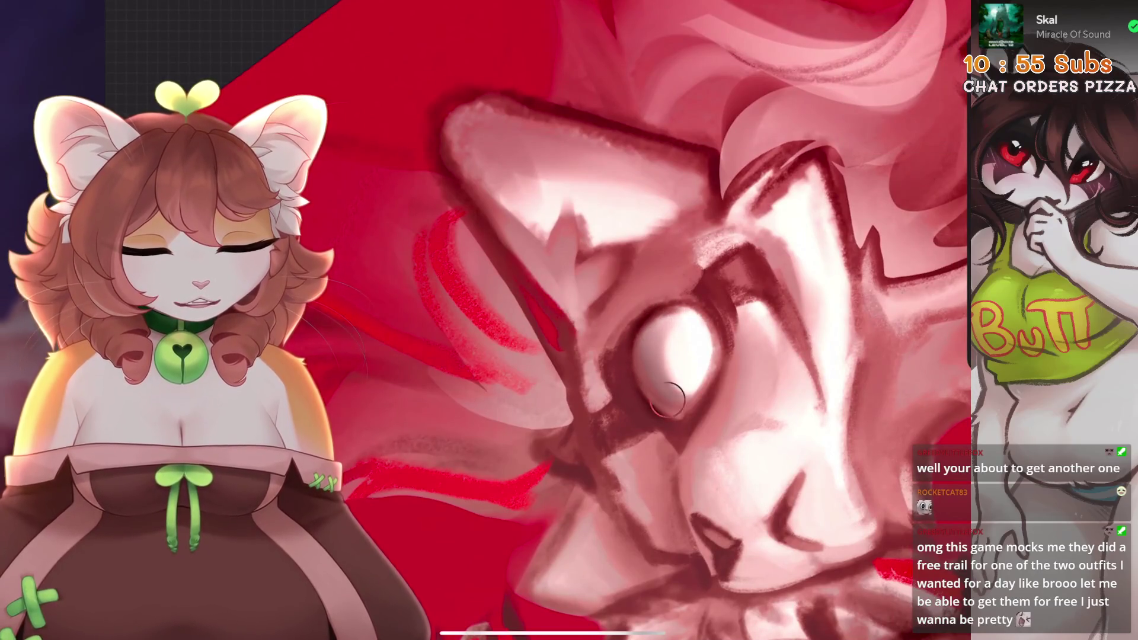
pyautogui.moveTo(592, 320)
pyautogui.mouseDown()
pyautogui.moveTo(552, 362)
pyautogui.moveTo(580, 332)
pyautogui.moveTo(569, 344)
pyautogui.mouseUp()
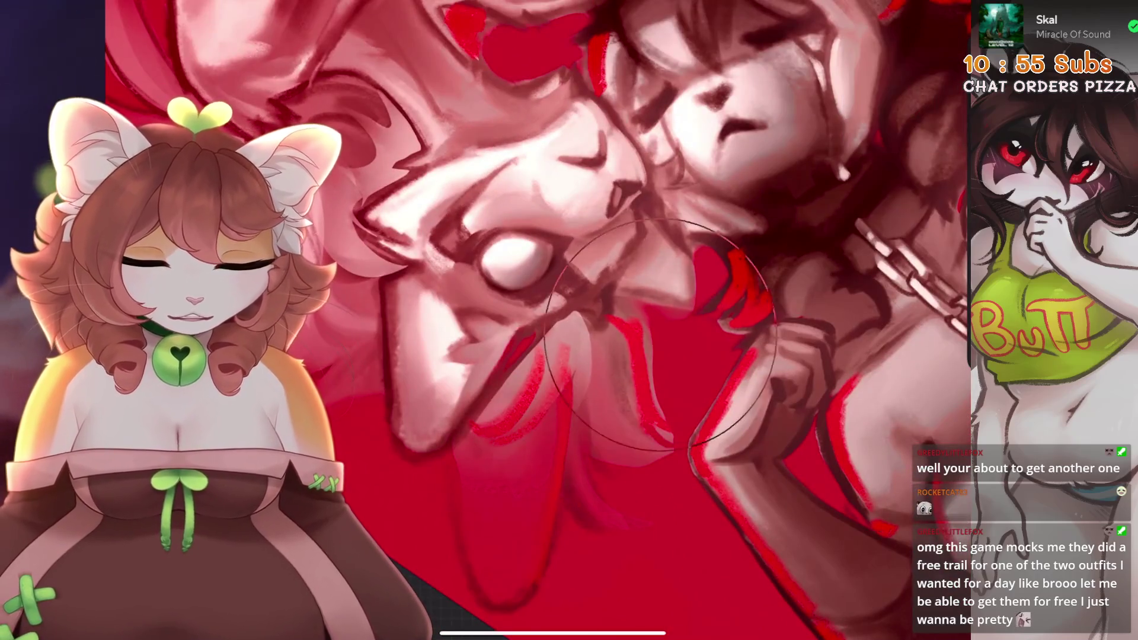
pyautogui.moveTo(637, 308); pyautogui.dragTo(593, 331)
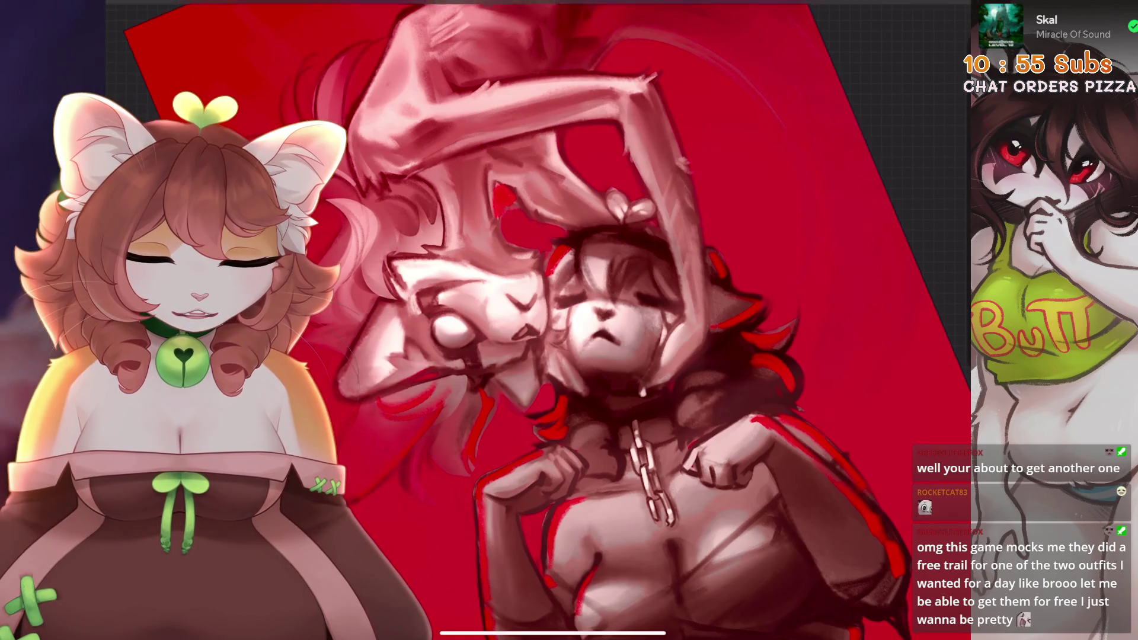
pyautogui.moveTo(569, 321); pyautogui.dragTo(439, 392)
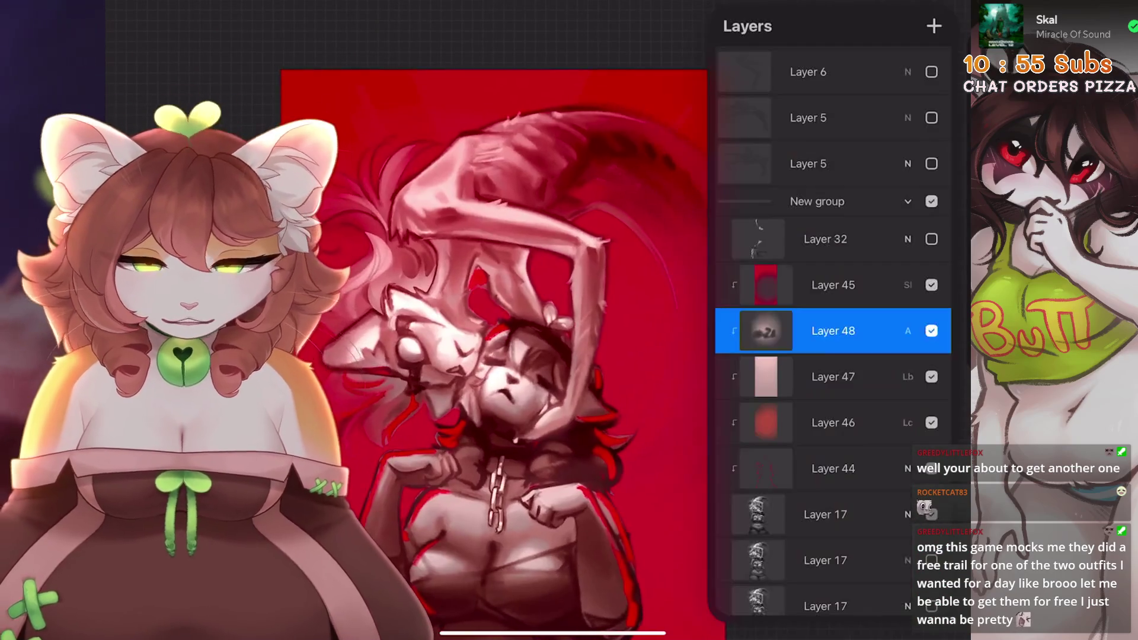
pyautogui.click(931, 330)
pyautogui.click(931, 331)
pyautogui.click(932, 331)
pyautogui.click(931, 331)
pyautogui.click(931, 331)
pyautogui.moveTo(451, 379); pyautogui.dragTo(534, 367)
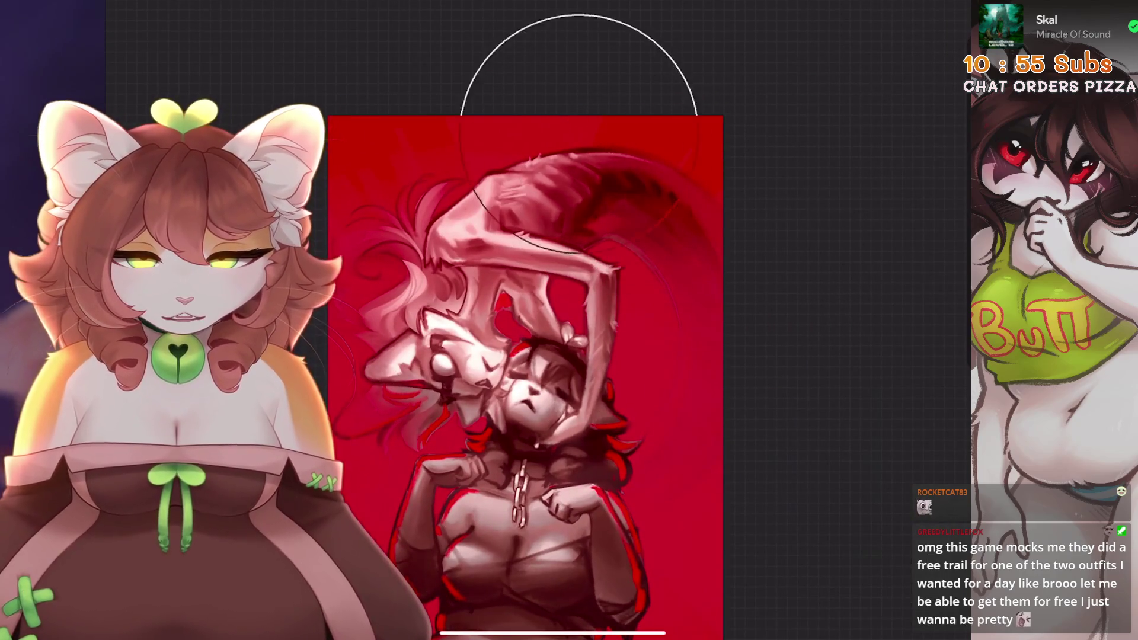
pyautogui.moveTo(527, 403); pyautogui.dragTo(397, 184)
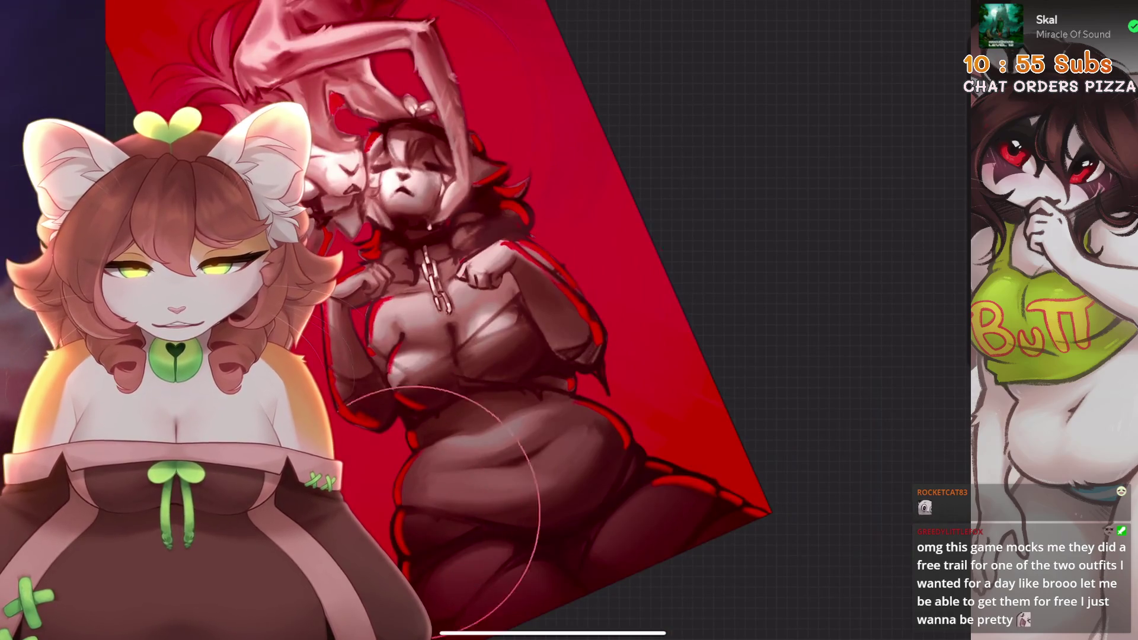
pyautogui.scroll(5, 304, 284)
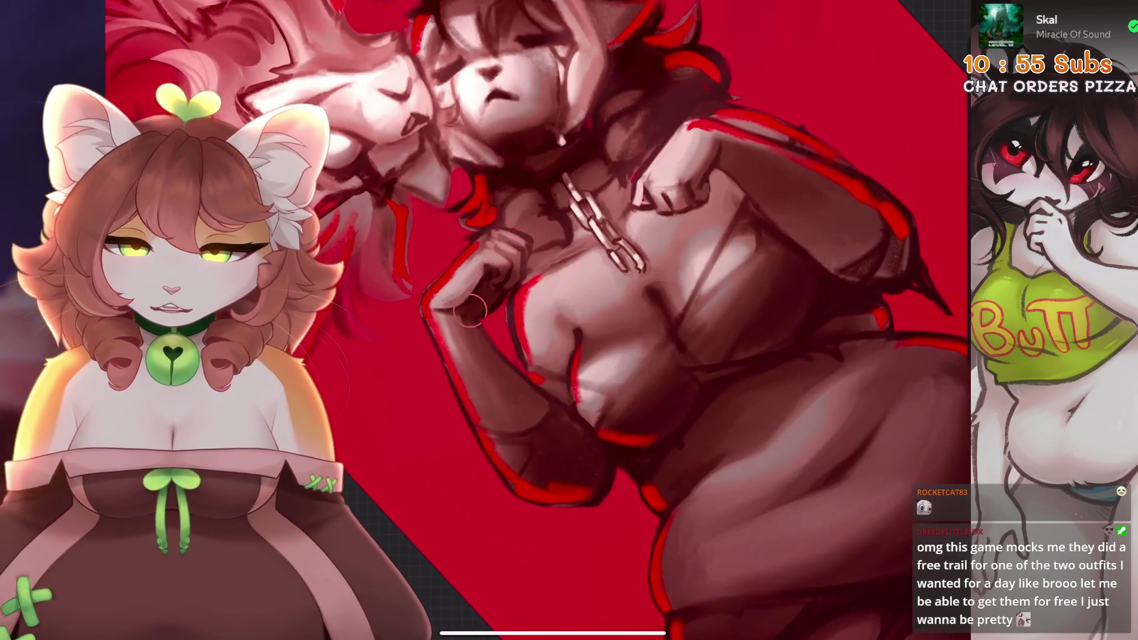
pyautogui.scroll(-5, 467, 316)
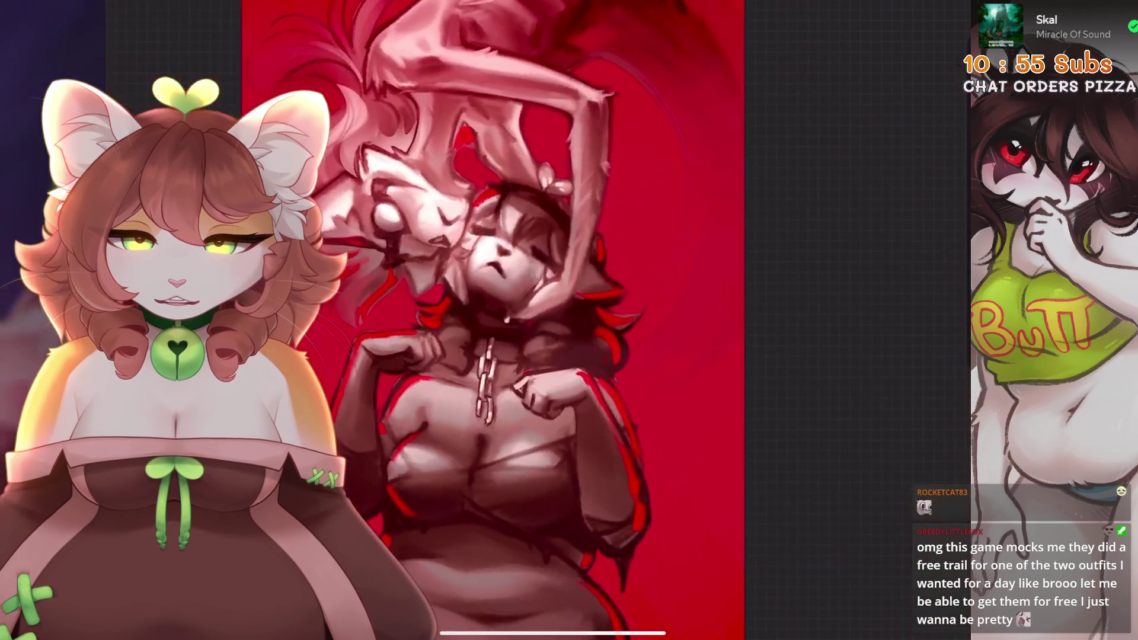
pyautogui.scroll(3, 605, 342)
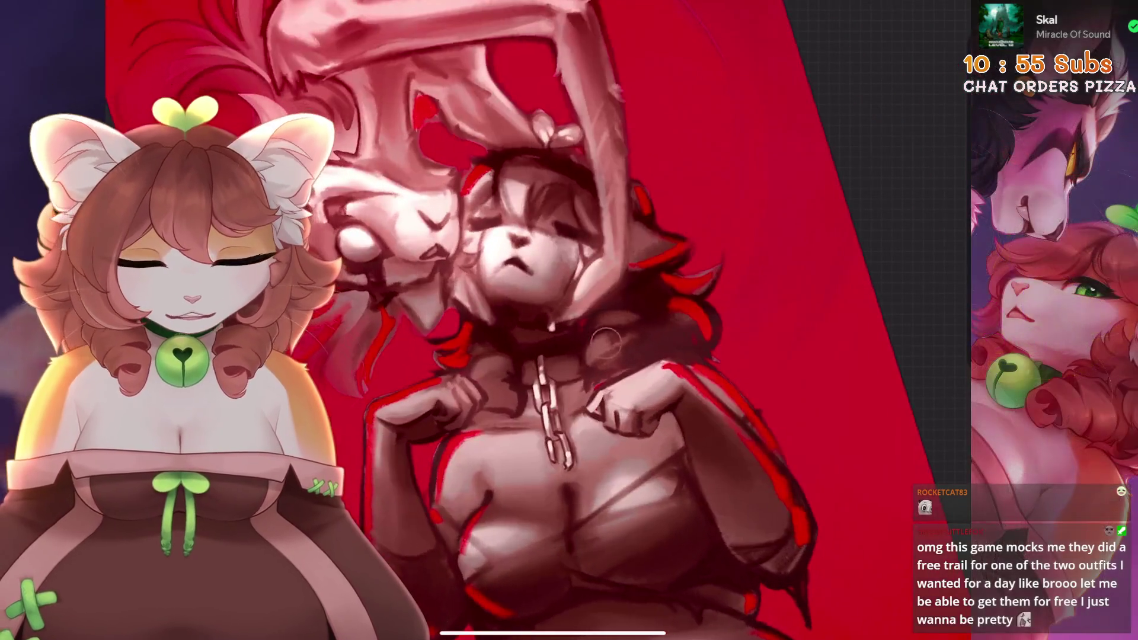
pyautogui.scroll(-1, 536, 449)
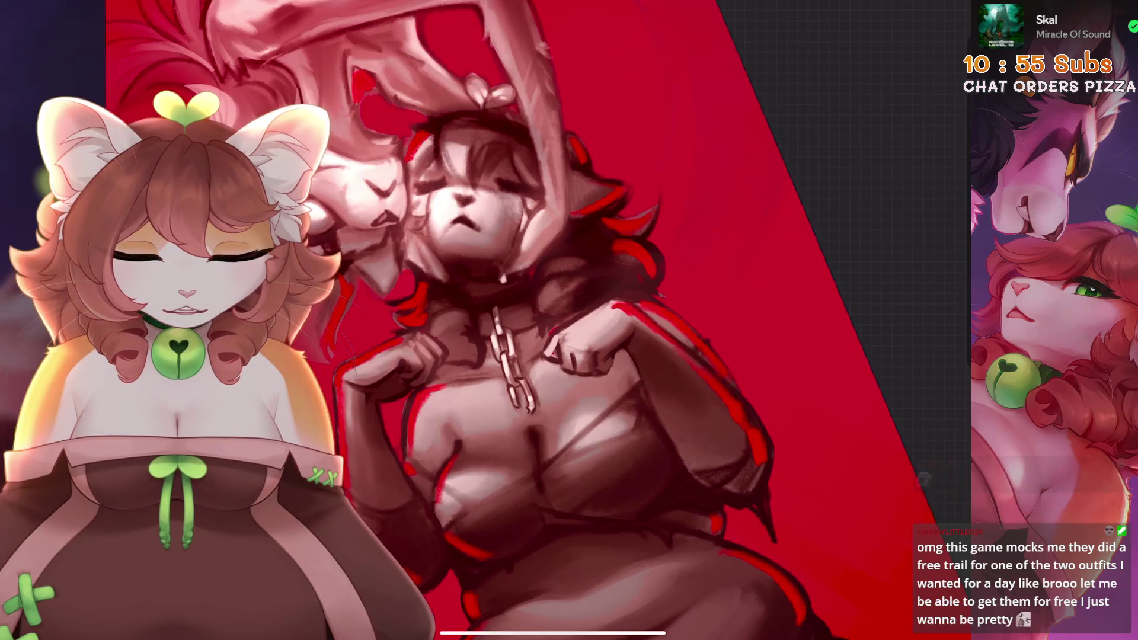
pyautogui.scroll(-3, 534, 321)
pyautogui.scroll(3, 533, 320)
pyautogui.scroll(-3, 533, 320)
pyautogui.click(916, 16)
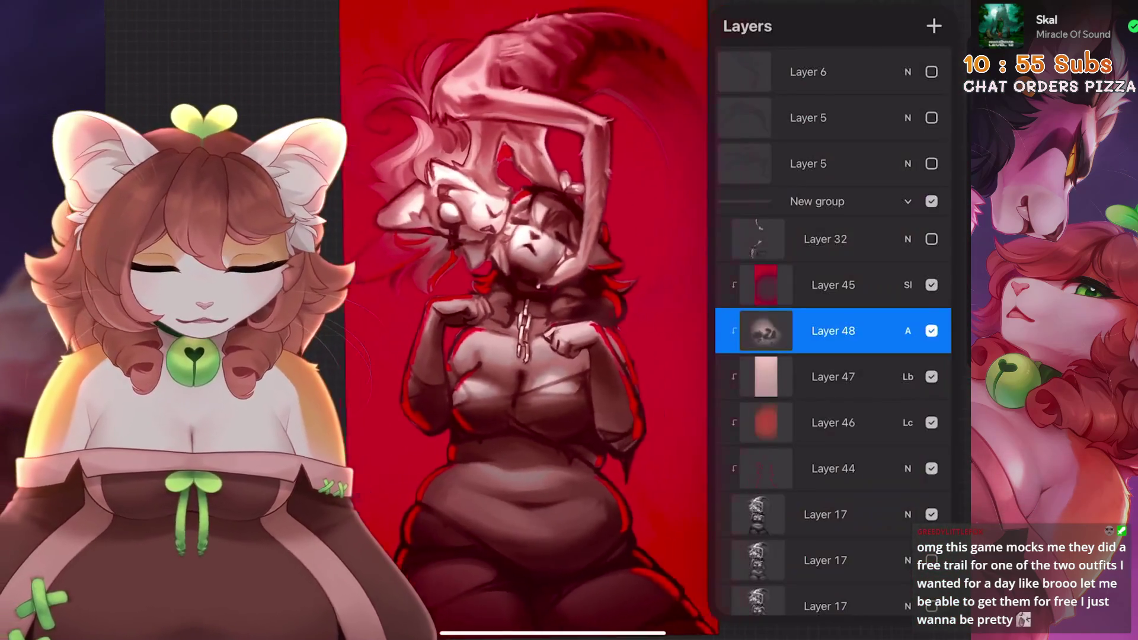
pyautogui.click(932, 422)
pyautogui.scroll(5, 533, 320)
pyautogui.click(931, 423)
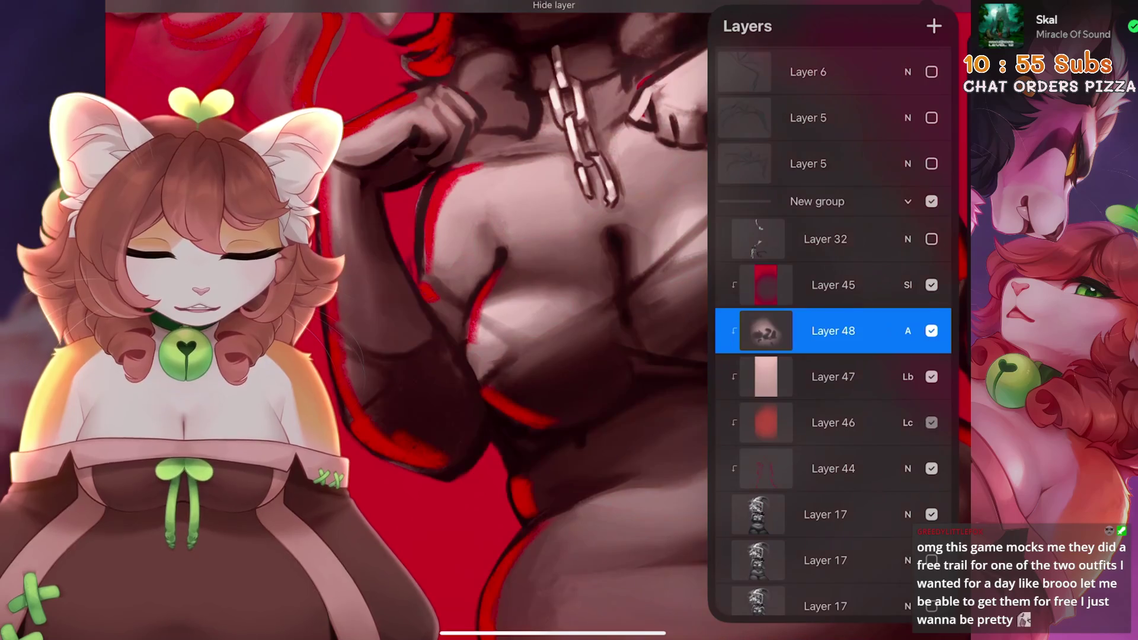
pyautogui.click(931, 423)
pyautogui.scroll(-5, 533, 320)
pyautogui.click(833, 423)
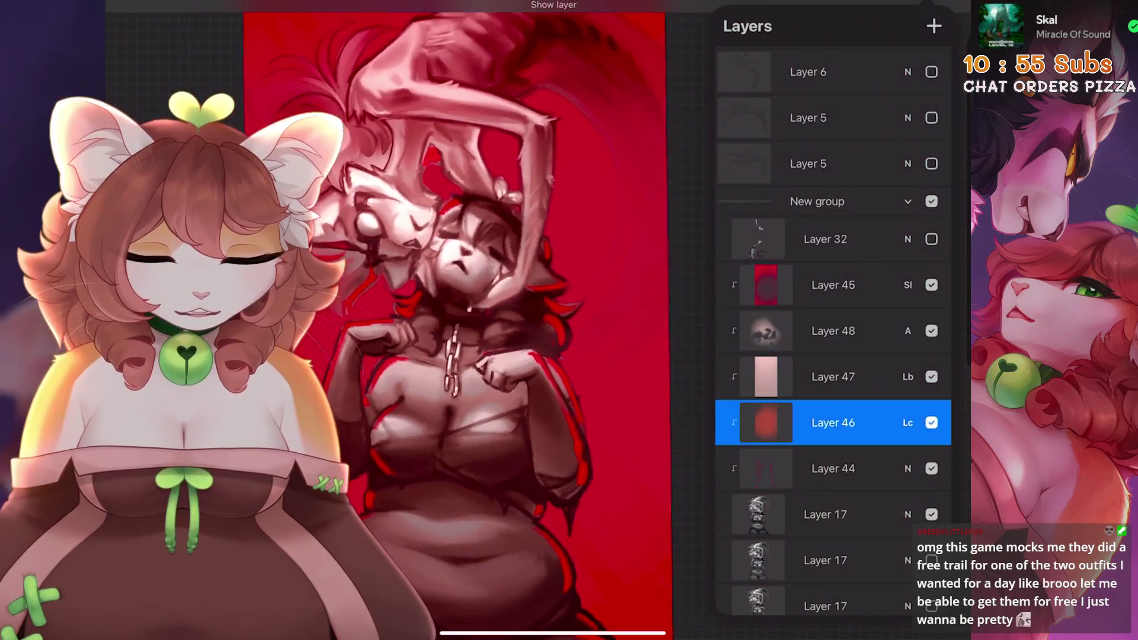
pyautogui.click(948, 16)
pyautogui.scroll(3, 534, 320)
pyautogui.click(847, 70)
pyautogui.click(948, 17)
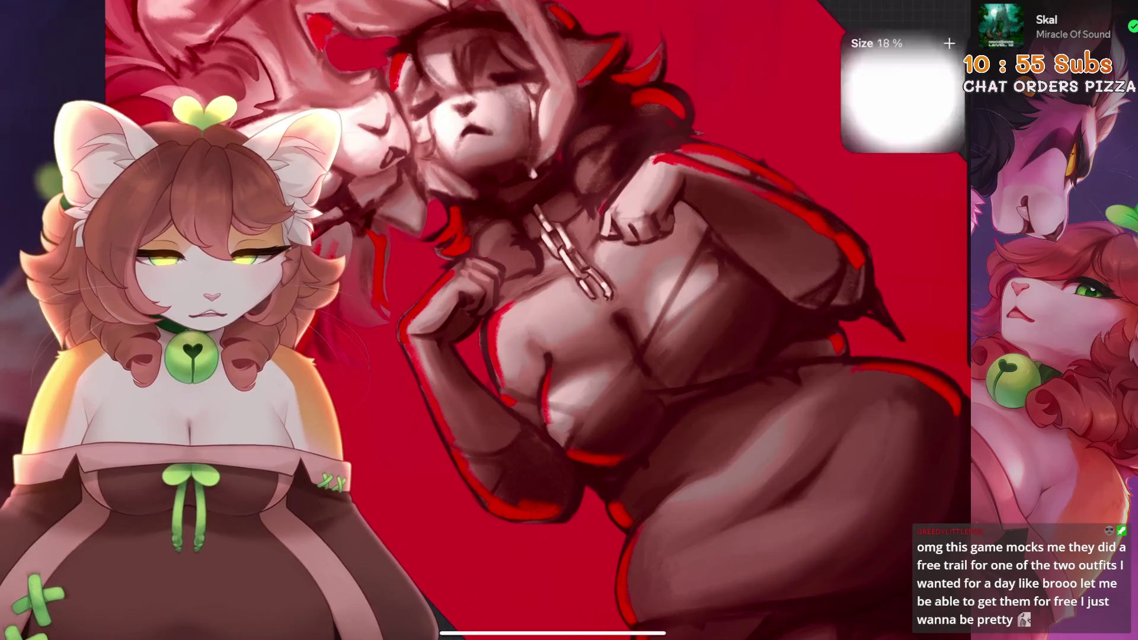
pyautogui.moveTo(572, 415); pyautogui.dragTo(623, 355)
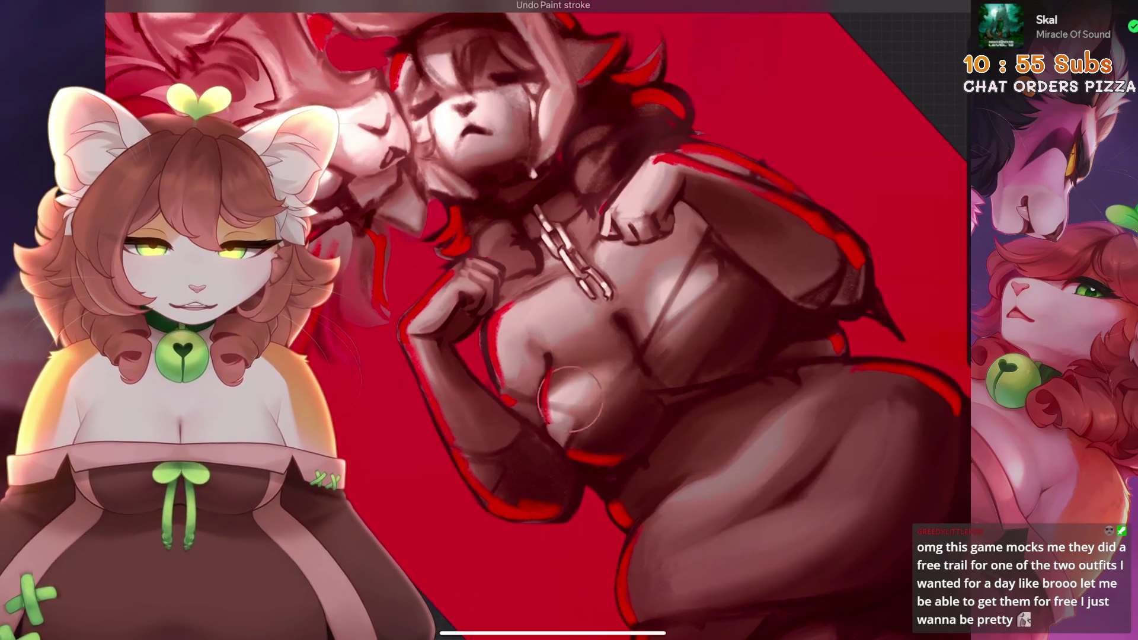
pyautogui.scroll(2, 587, 394)
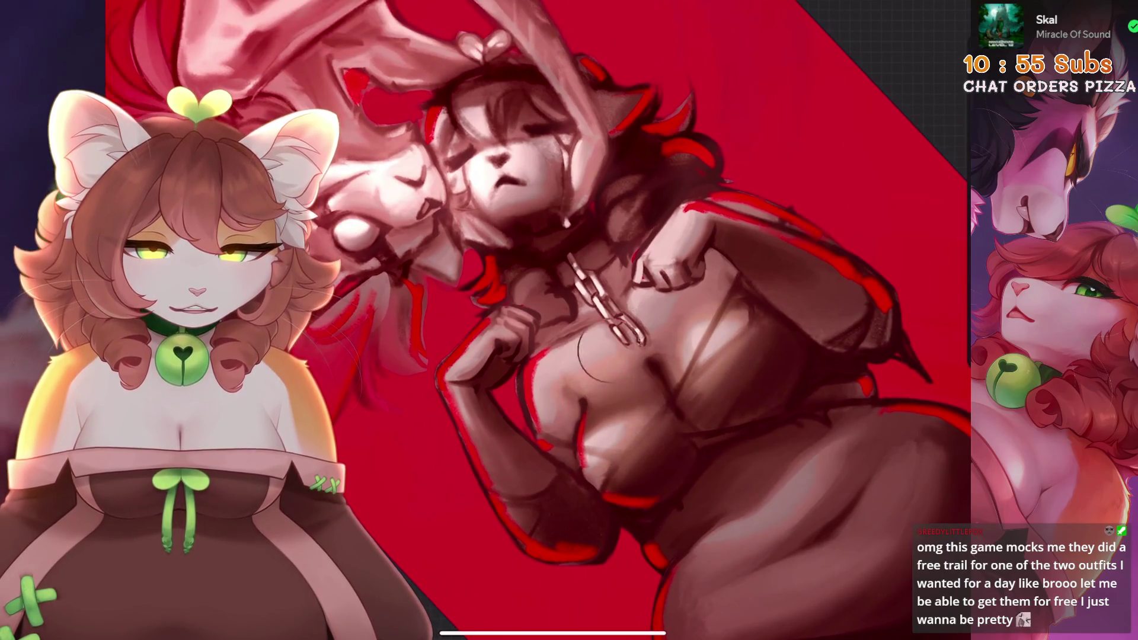
pyautogui.hotkey('ctrl', 'z')
pyautogui.scroll(-3, 457, 320)
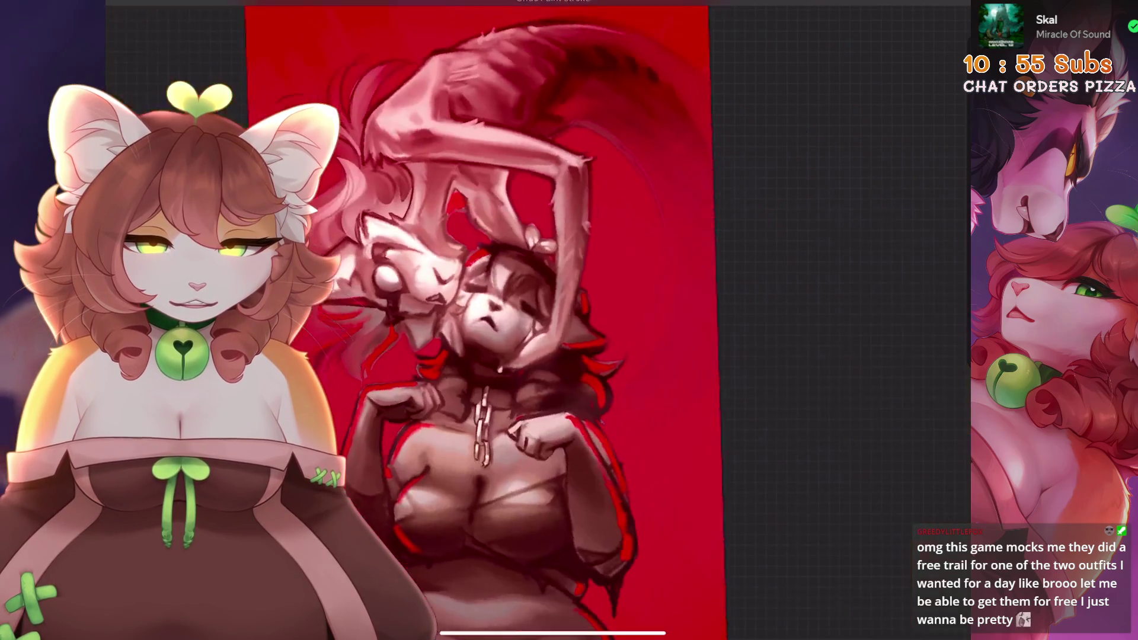
pyautogui.press('l')
pyautogui.click(908, 326)
pyautogui.click(907, 326)
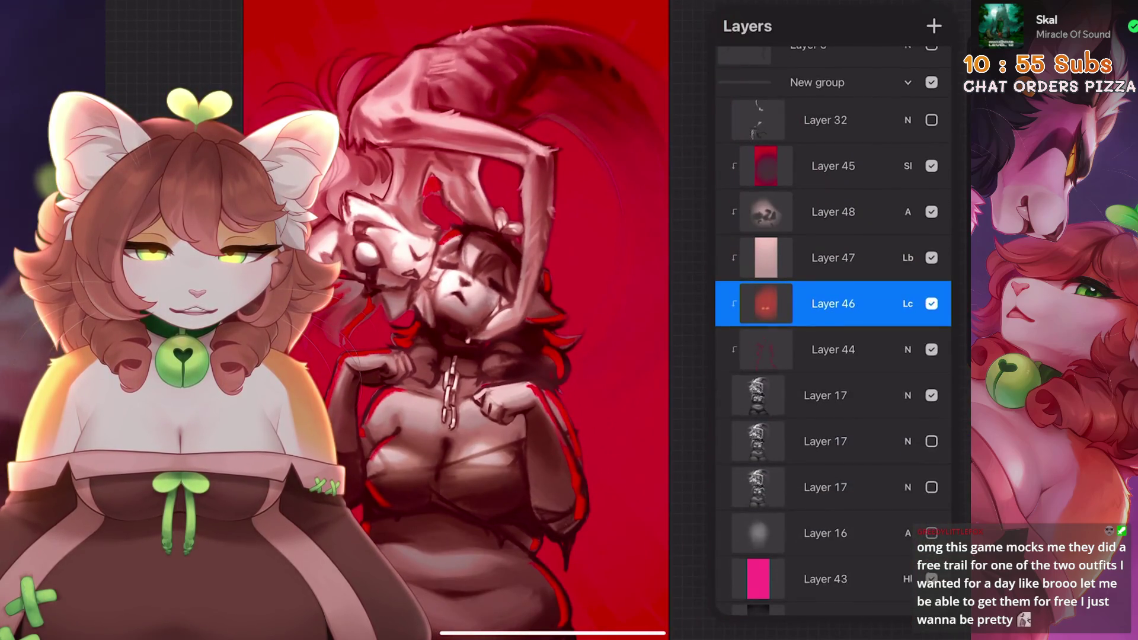
# - Undo the last stroke and switch Layer 46 from Add to Hard Light blending
pyautogui.hotkey('ctrl', 'z')
pyautogui.scroll(3, 415, 320)
pyautogui.click(907, 304)
pyautogui.click(732, 491)
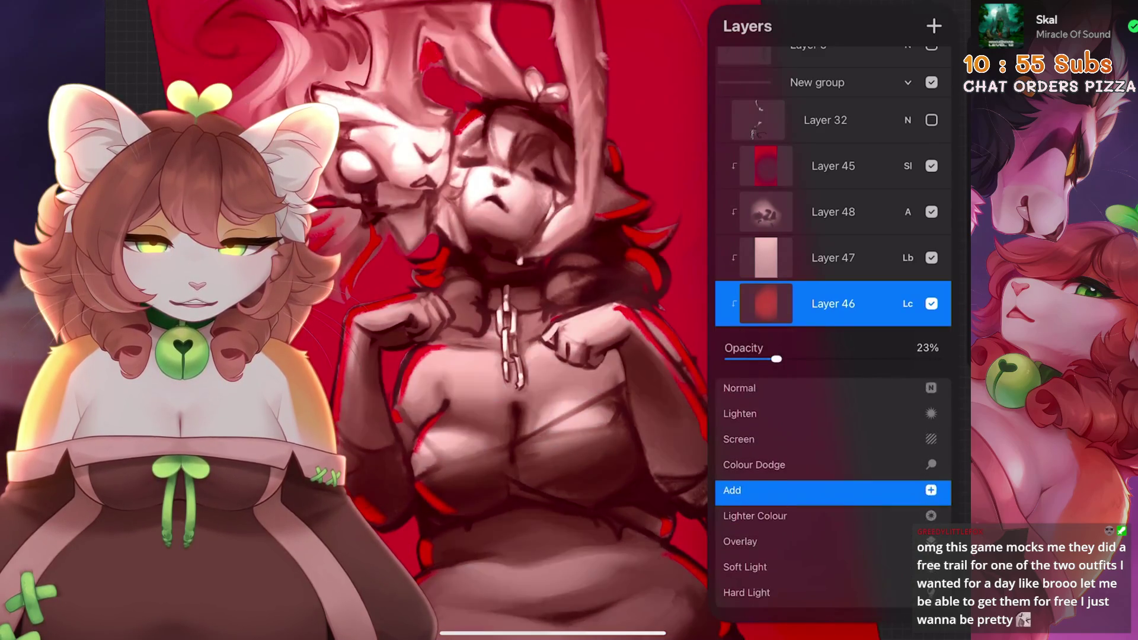
pyautogui.press('Down')
pyautogui.press('Down')
pyautogui.press('Down')
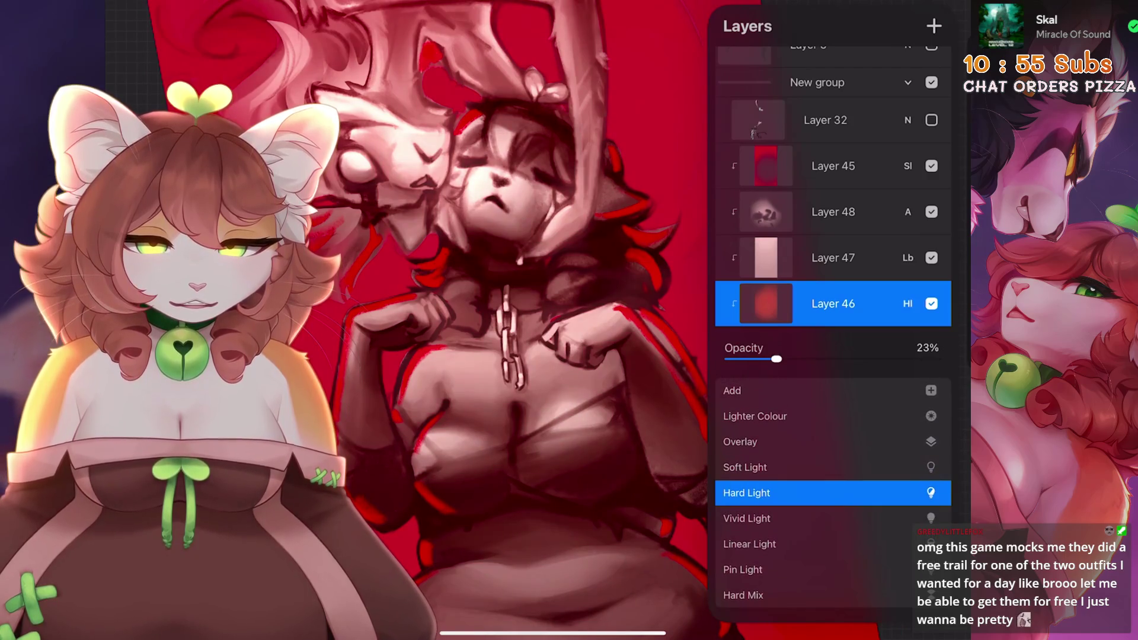
pyautogui.press('Return')
# - Open the Colours panel to choose orange and enlarge the brush
pyautogui.press('c')
pyautogui.press('c')
pyautogui.press(']')
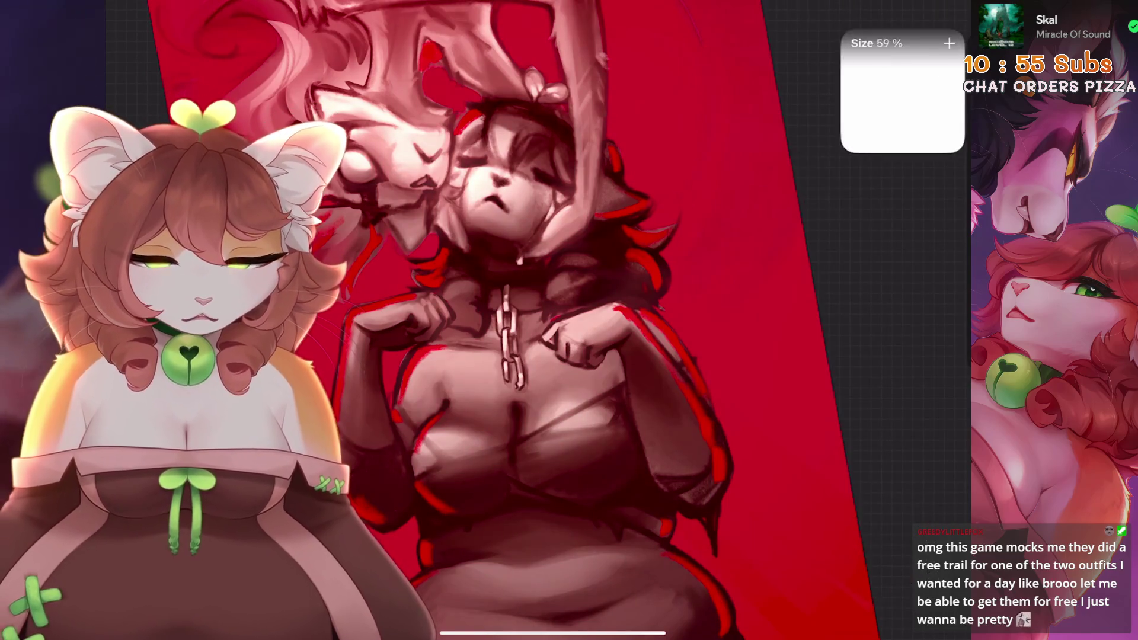
pyautogui.scroll(-3, 515, 320)
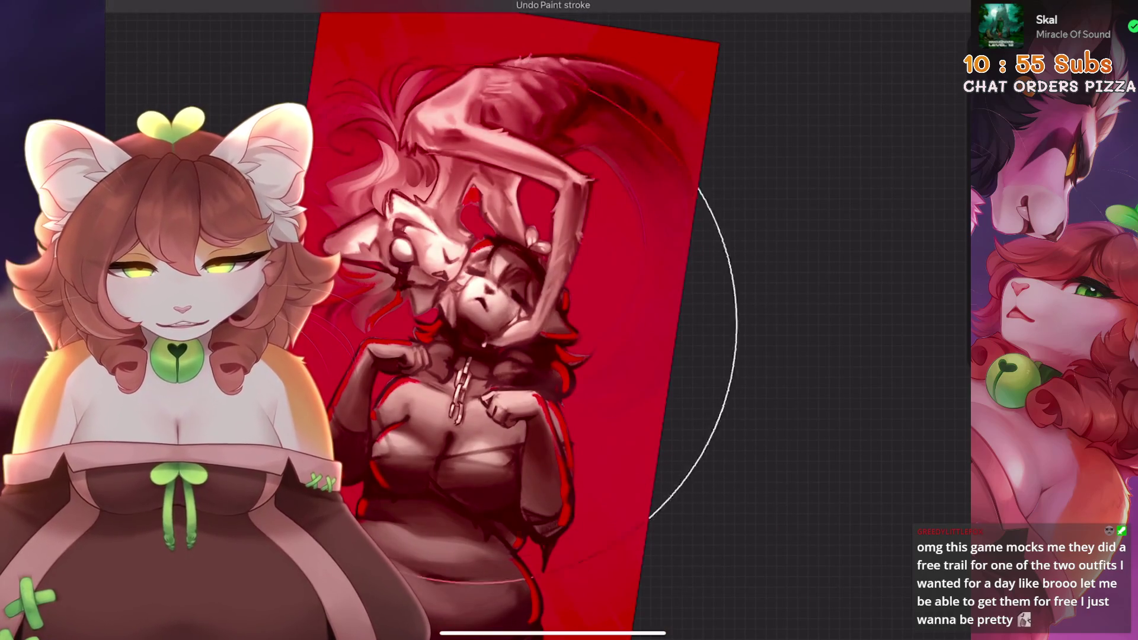
# - Review Layers 47 and 48 in the layer stack, leaving Layer 48 selected
pyautogui.press('l')
pyautogui.scroll(3, 515, 320)
pyautogui.scroll(-2, 469, 320)
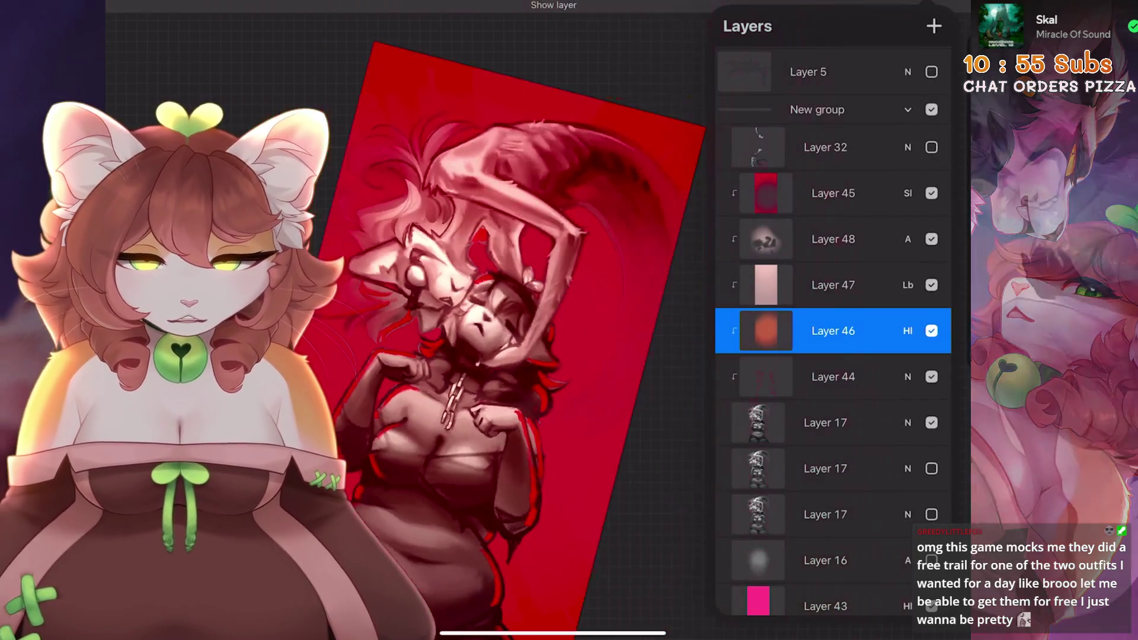
pyautogui.click(833, 285)
pyautogui.scroll(2, 468, 320)
pyautogui.click(833, 239)
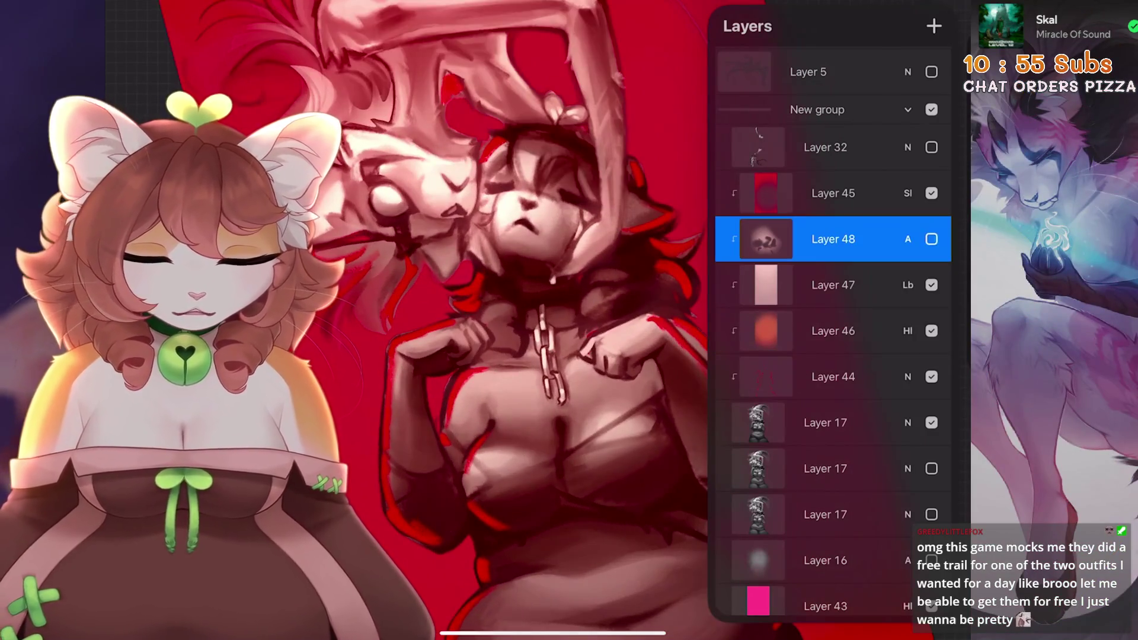
pyautogui.scroll(-3, 415, 320)
pyautogui.scroll(3, 469, 356)
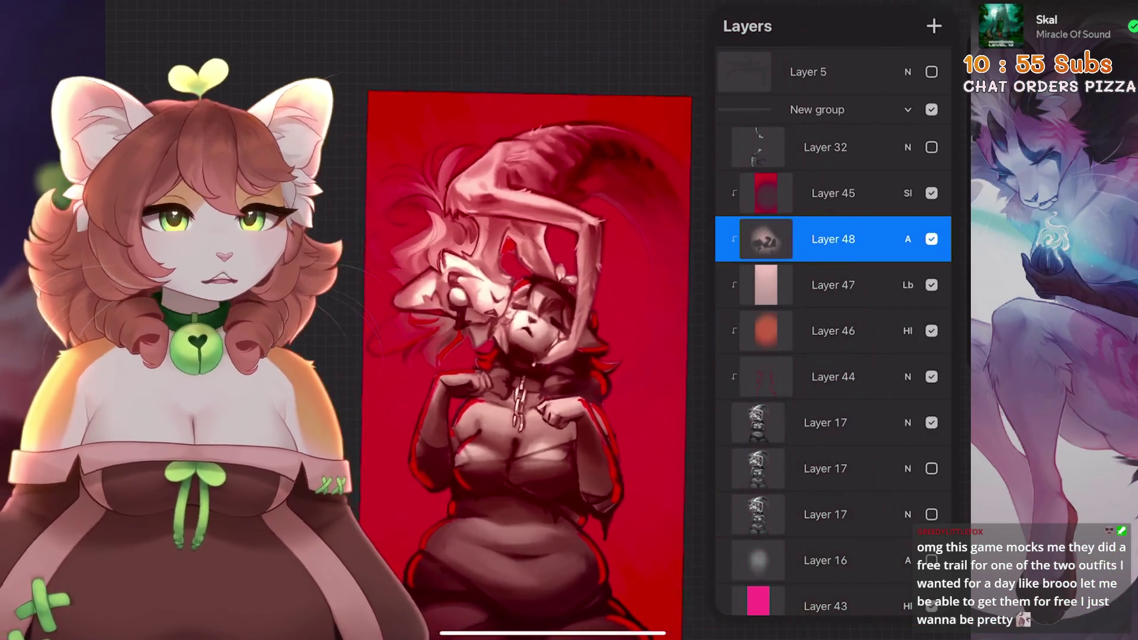
pyautogui.press('l')
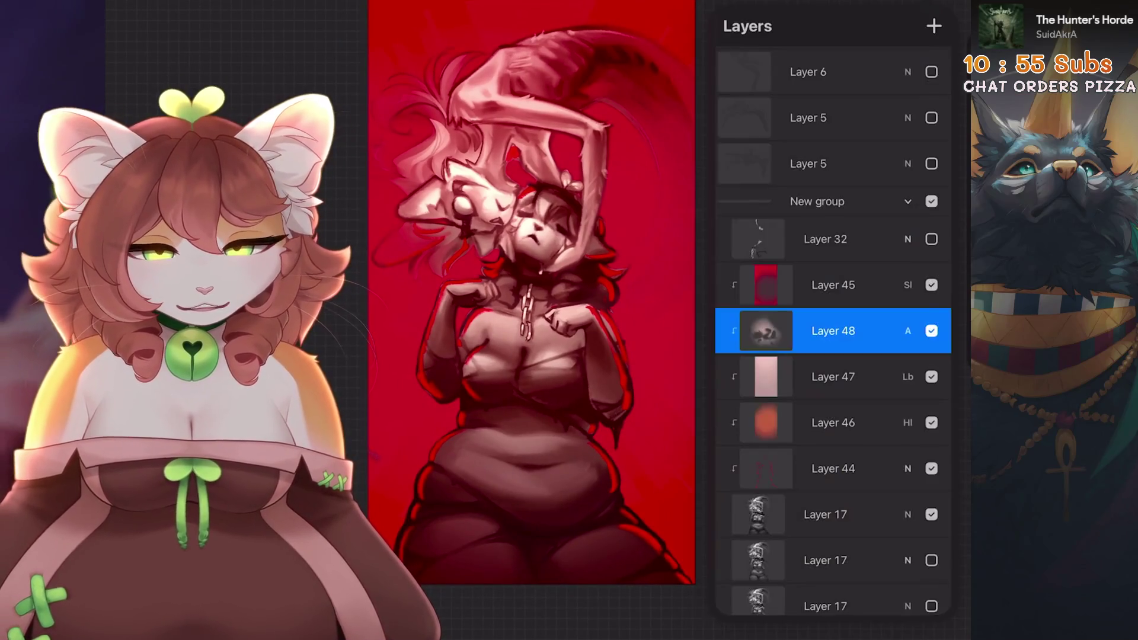
# - On Layer 43, airbrush a soft glow across the canvas centre, retrying strokes with undo
pyautogui.click(825, 532)
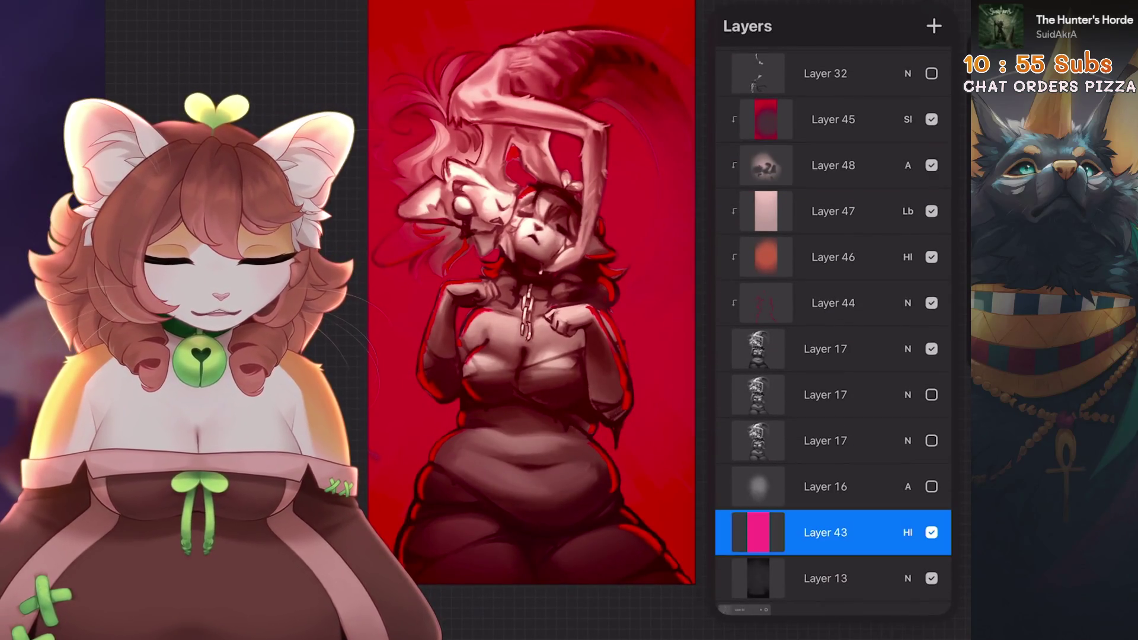
pyautogui.click(943, 7)
pyautogui.moveTo(533, 296); pyautogui.dragTo(593, 356)
pyautogui.moveTo(542, 237); pyautogui.dragTo(700, 329)
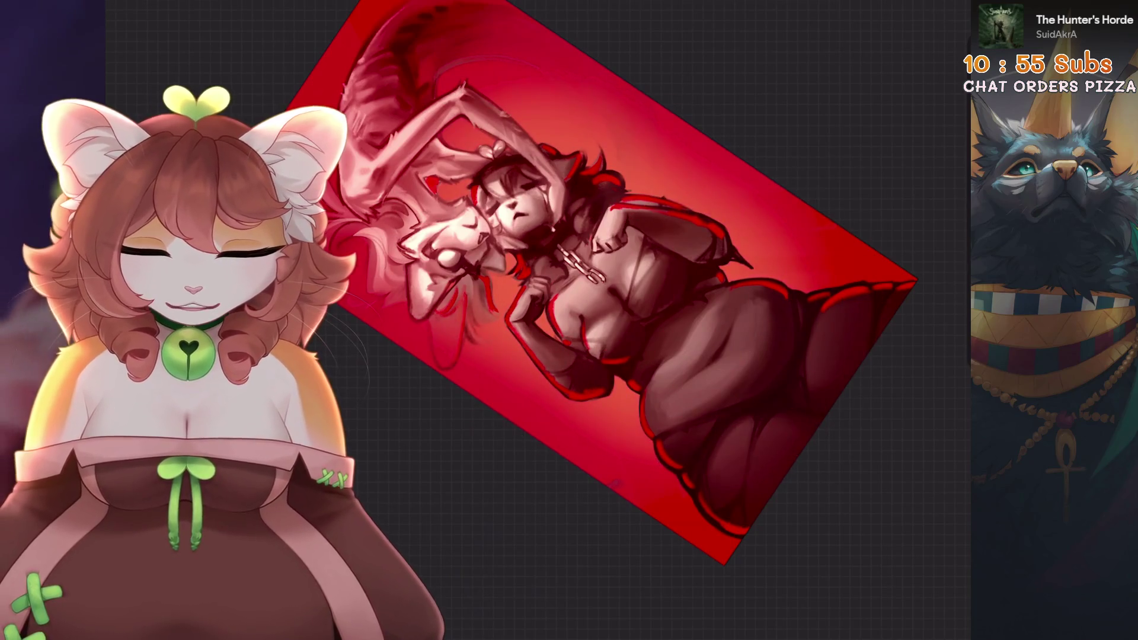
pyautogui.hotkey('ctrl', 'z')
pyautogui.moveTo(569, 178)
pyautogui.mouseDown()
pyautogui.moveTo(621, 356)
pyautogui.moveTo(691, 237)
pyautogui.mouseUp()
pyautogui.hotkey('ctrl', 'z')
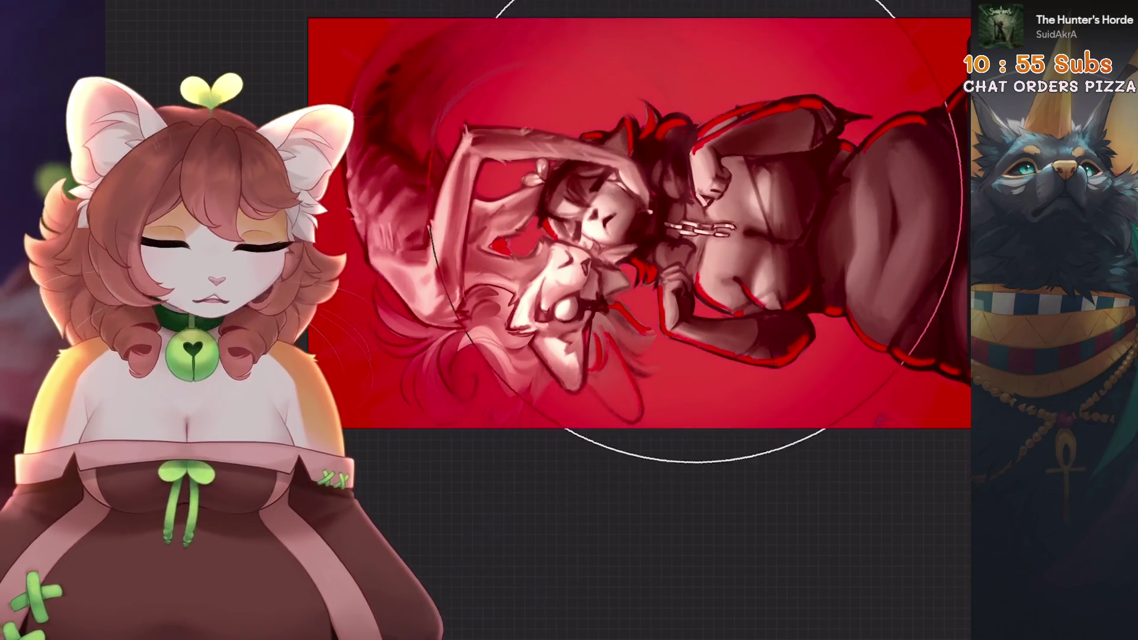
pyautogui.moveTo(691, 237); pyautogui.dragTo(682, 254)
pyautogui.moveTo(641, 223); pyautogui.dragTo(492, 378)
pyautogui.hotkey('ctrl', 'z')
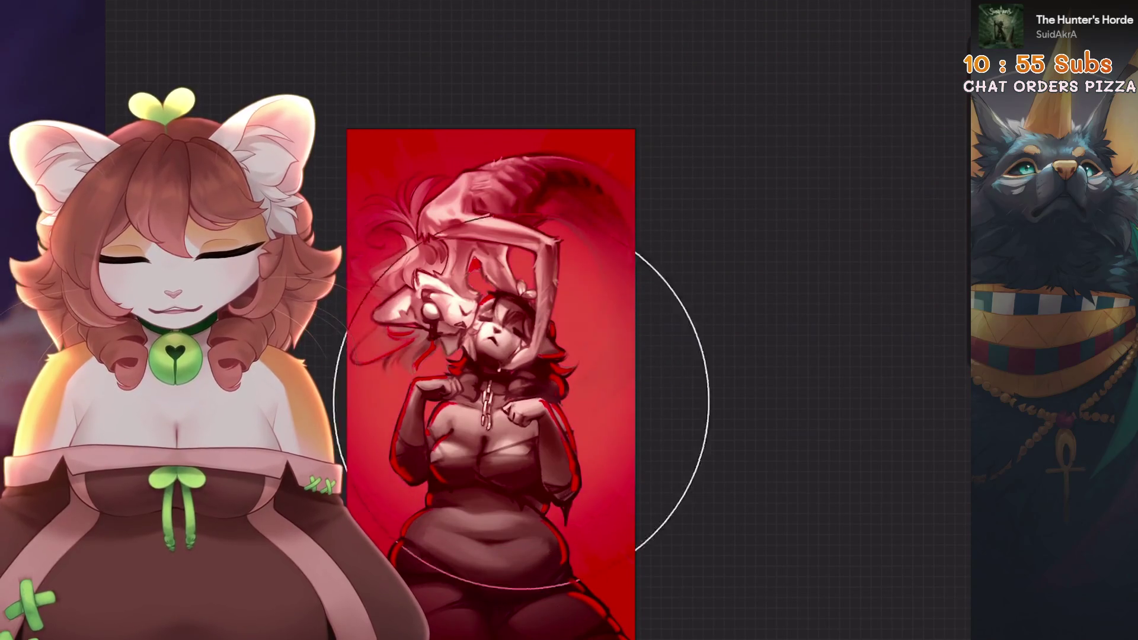
# - Open Layer 44's options, zoom out over the whole drawing, and keep the last erase stroke
pyautogui.moveTo(491, 430)
pyautogui.mouseDown()
pyautogui.moveTo(593, 332)
pyautogui.moveTo(522, 249)
pyautogui.moveTo(475, 332)
pyautogui.moveTo(531, 454)
pyautogui.moveTo(563, 380)
pyautogui.mouseUp()
pyautogui.scroll(2, 833, 326)
pyautogui.click(766, 253)
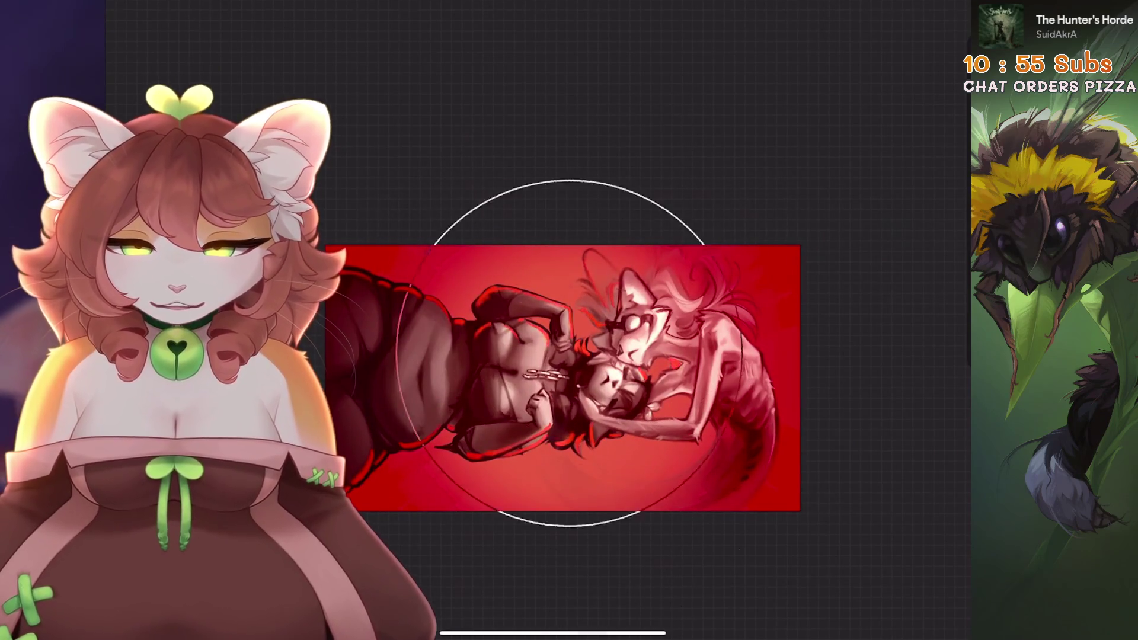
pyautogui.moveTo(563, 380)
pyautogui.mouseDown()
pyautogui.moveTo(522, 267)
pyautogui.moveTo(569, 214)
pyautogui.moveTo(509, 384)
pyautogui.mouseUp()
pyautogui.moveTo(600, 246)
pyautogui.mouseDown()
pyautogui.moveTo(569, 355)
pyautogui.moveTo(545, 356)
pyautogui.moveTo(516, 392)
pyautogui.moveTo(543, 332)
pyautogui.mouseUp()
pyautogui.hotkey('ctrl', 'z')
pyautogui.hotkey('ctrl', 'shift', 'z')
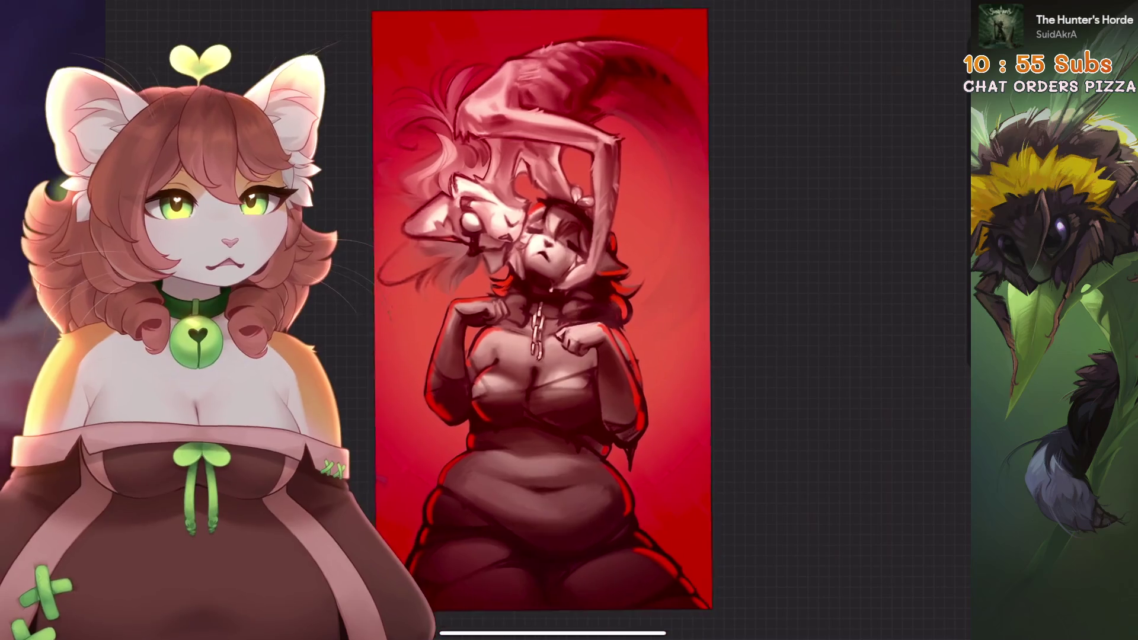
# - Expand New group and hide the Layer 45 red tint, Layer 48 and Layer 47 rim lighting
pyautogui.press('l')
pyautogui.click(817, 64)
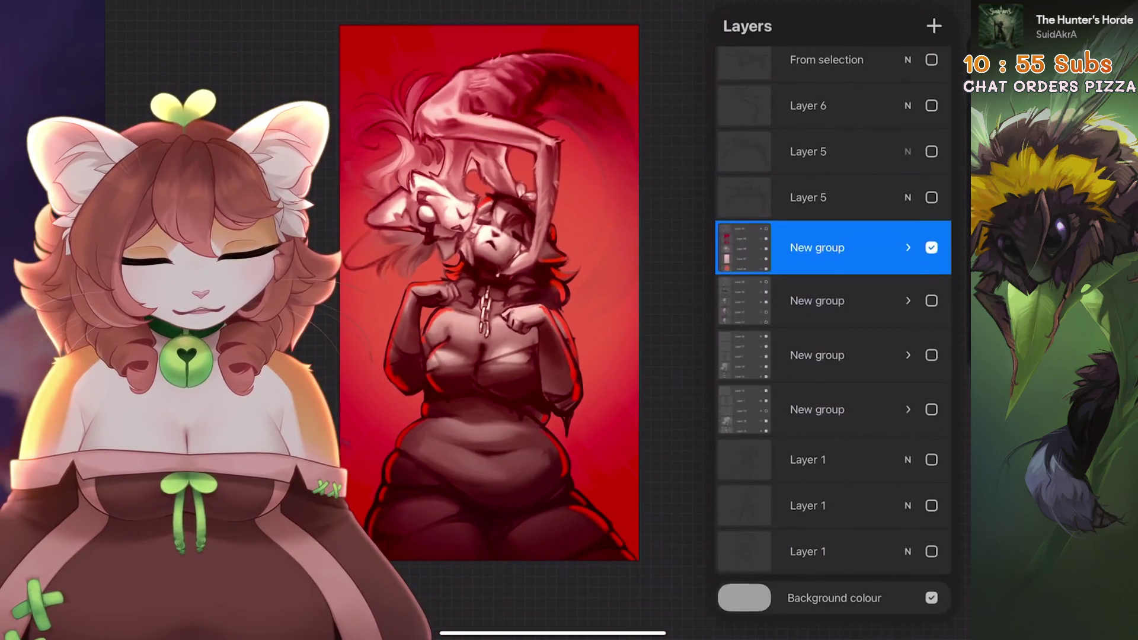
pyautogui.click(907, 246)
pyautogui.click(931, 268)
pyautogui.click(931, 315)
pyautogui.click(931, 360)
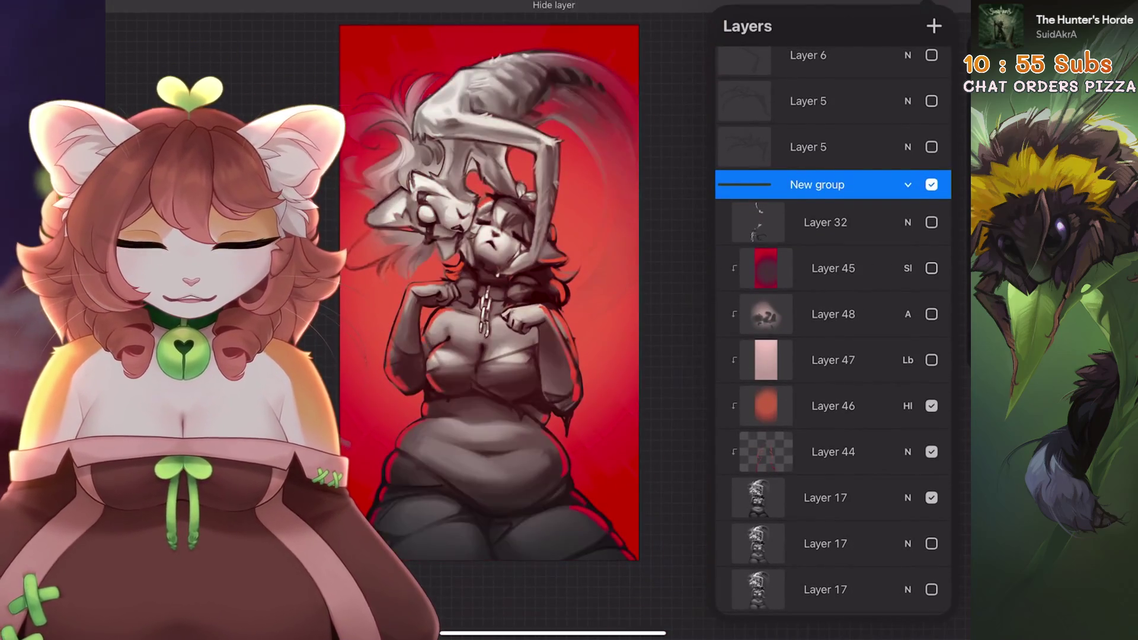
# - Hide the Layer 43 background, Layer 49 orange glow and red outline layer to view greyscale
pyautogui.scroll(-3, 833, 326)
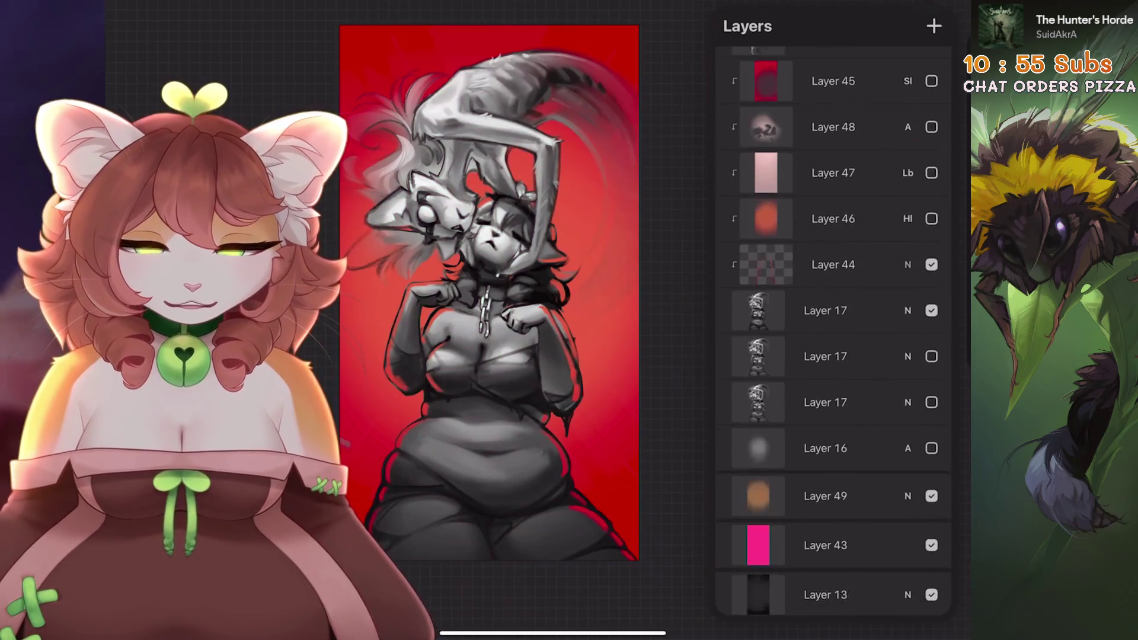
pyautogui.click(931, 548)
pyautogui.click(931, 502)
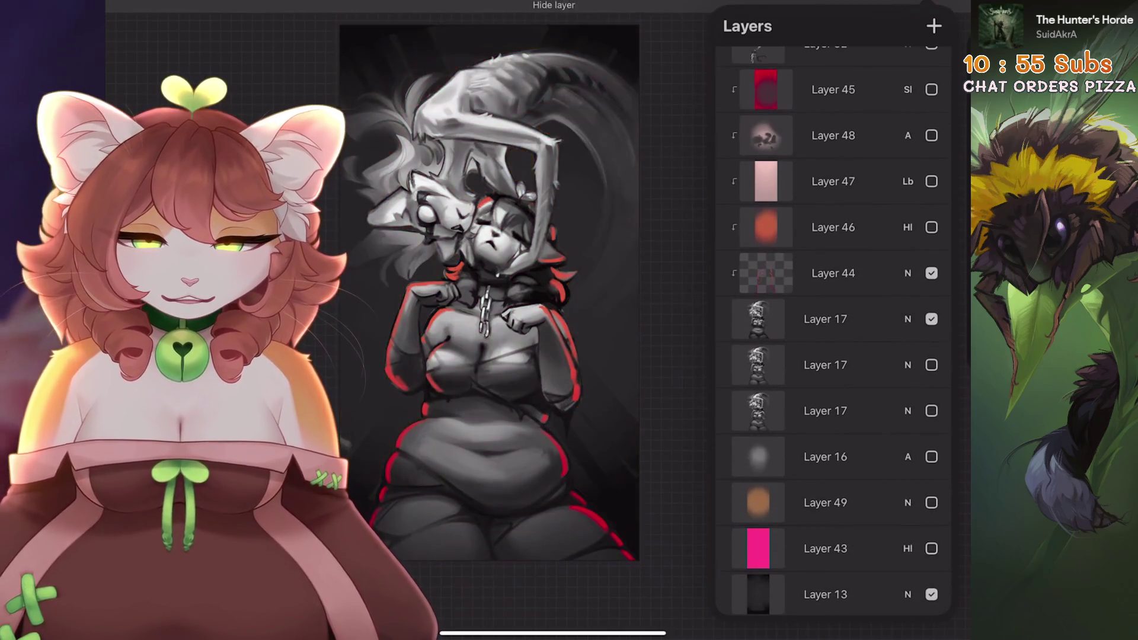
pyautogui.scroll(3, 832, 332)
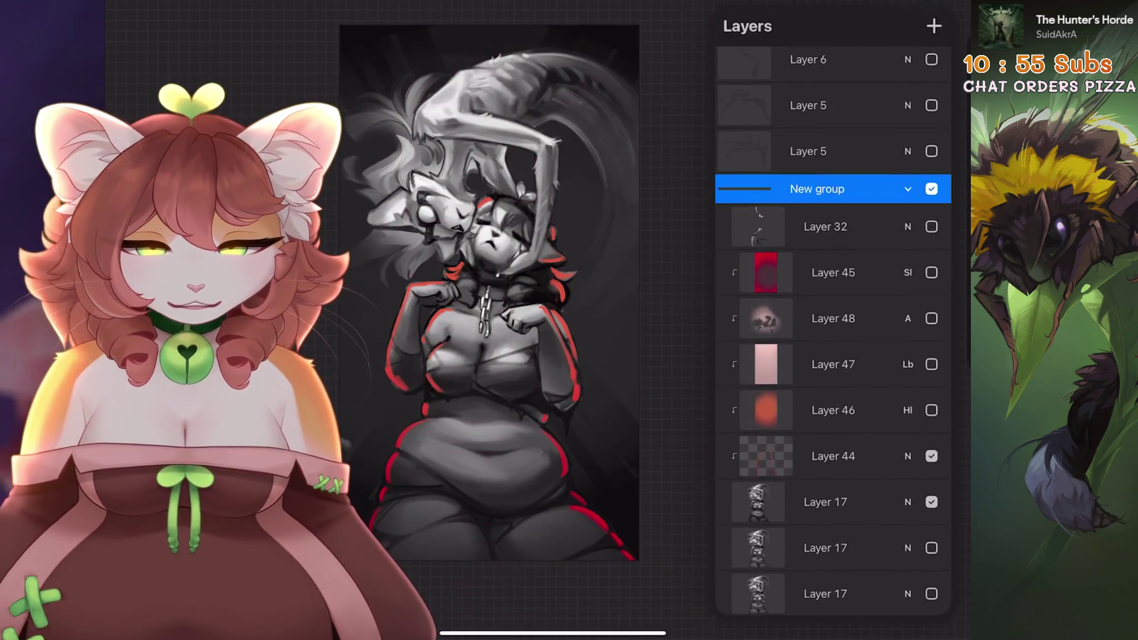
pyautogui.scroll(-2, 833, 332)
pyautogui.click(931, 316)
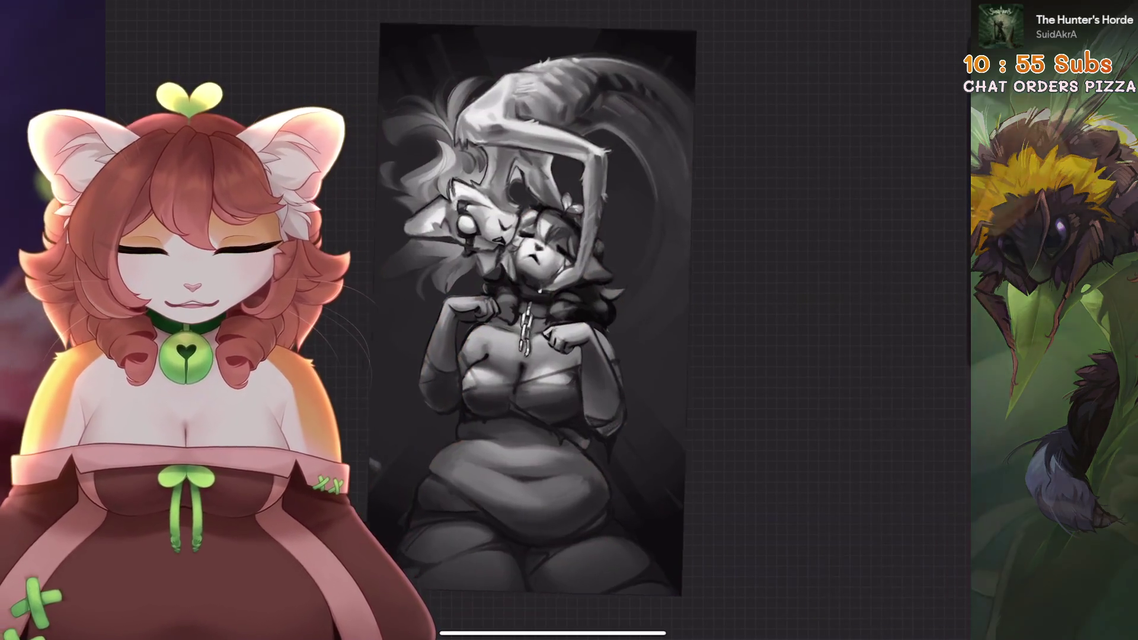
pyautogui.click(534, 296)
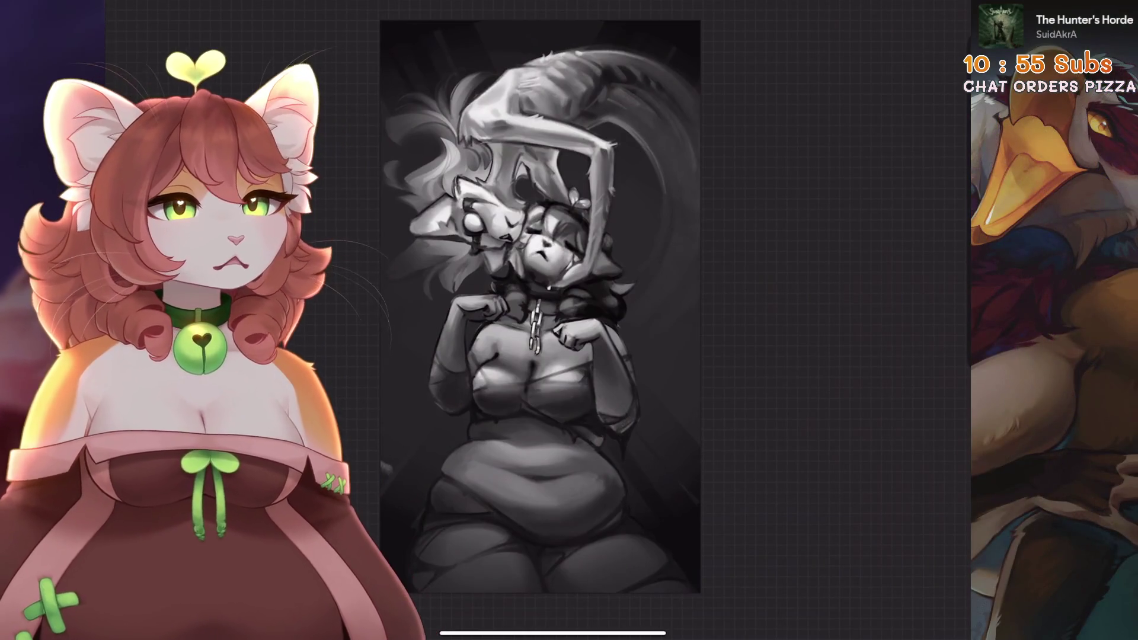
# - Step back and forth with undo and redo to compare the red and greyscale versions
pyautogui.hotkey('ctrl', 'z')
pyautogui.hotkey('ctrl', 'z')
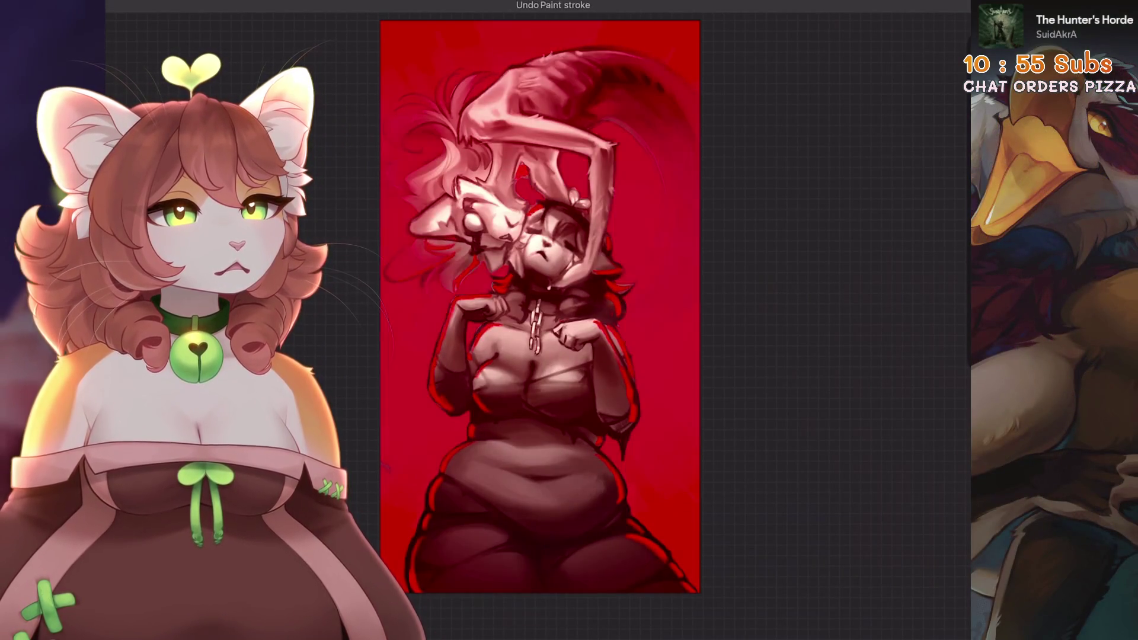
pyautogui.hotkey('ctrl', 'z')
pyautogui.hotkey('ctrl', 'z')
pyautogui.hotkey('ctrl', 'z')
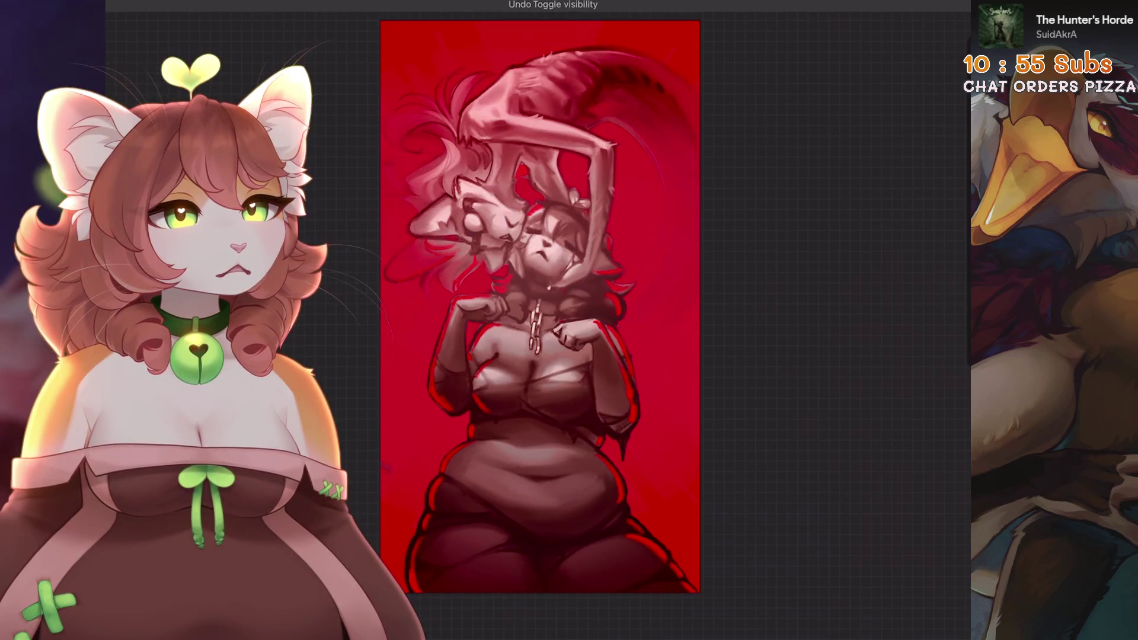
pyautogui.hotkey('ctrl', 'shift', 'z')
pyautogui.hotkey('ctrl', 'shift', 'z')
pyautogui.hotkey('ctrl', 'shift', 'z')
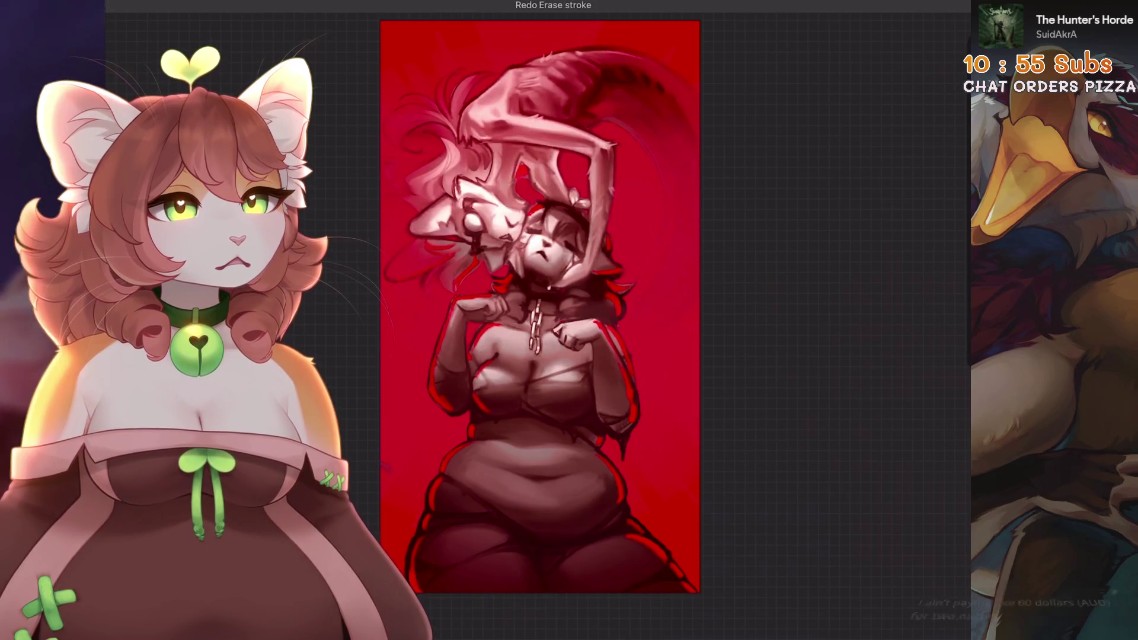
pyautogui.hotkey('ctrl', 'shift', 'z')
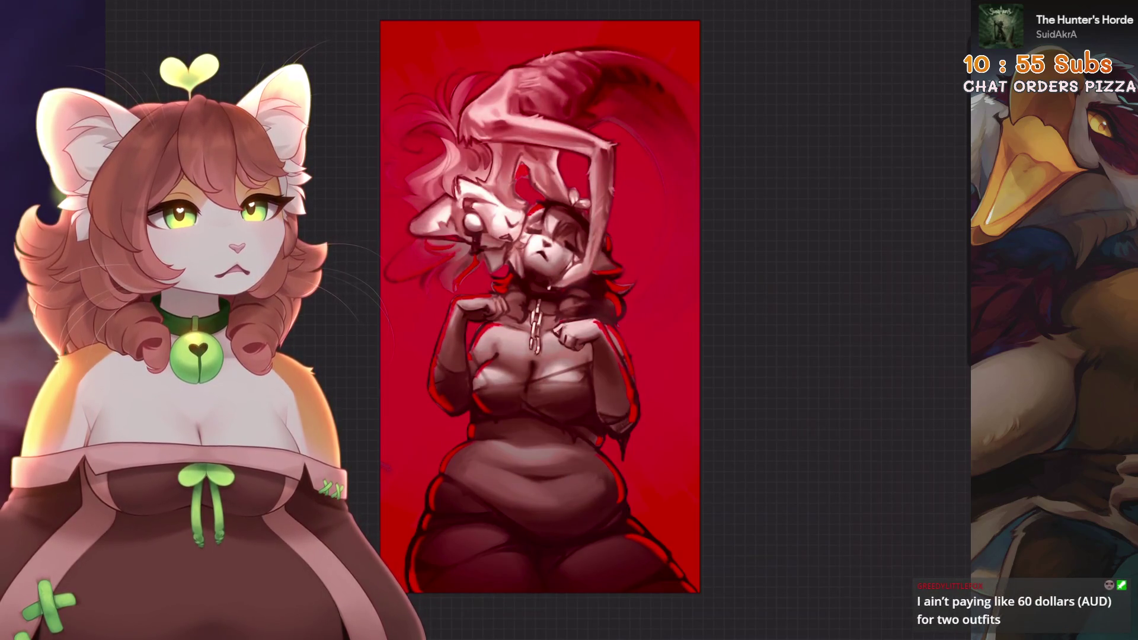
pyautogui.hotkey('ctrl', 'shift', 'z')
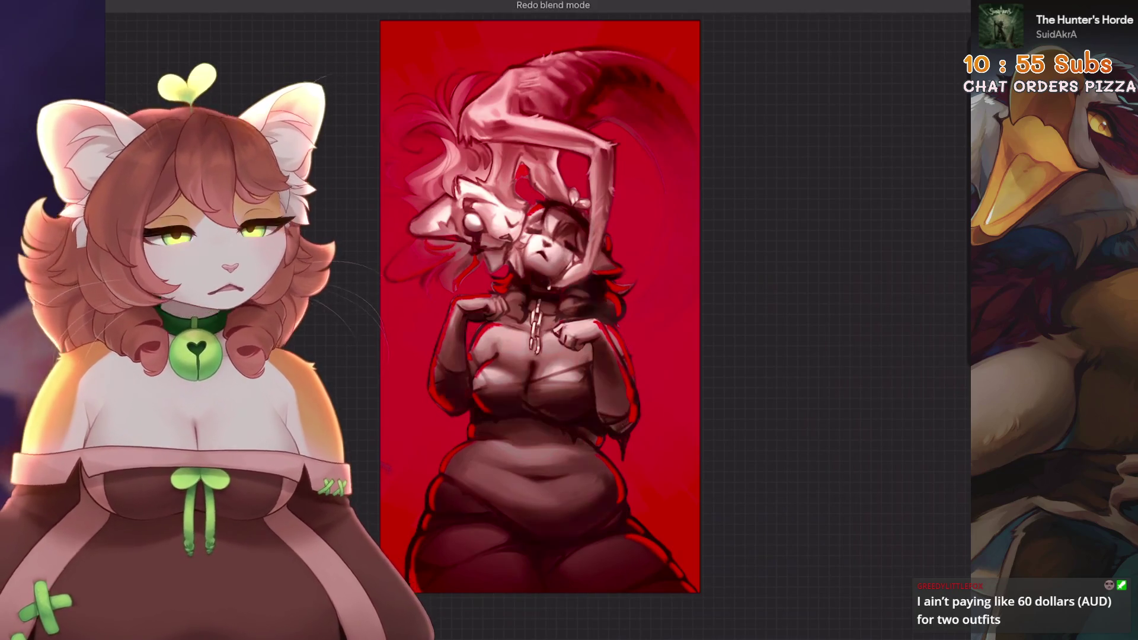
pyautogui.hotkey('ctrl', 'shift', 'z')
pyautogui.hotkey('ctrl', 'shift', 'z')
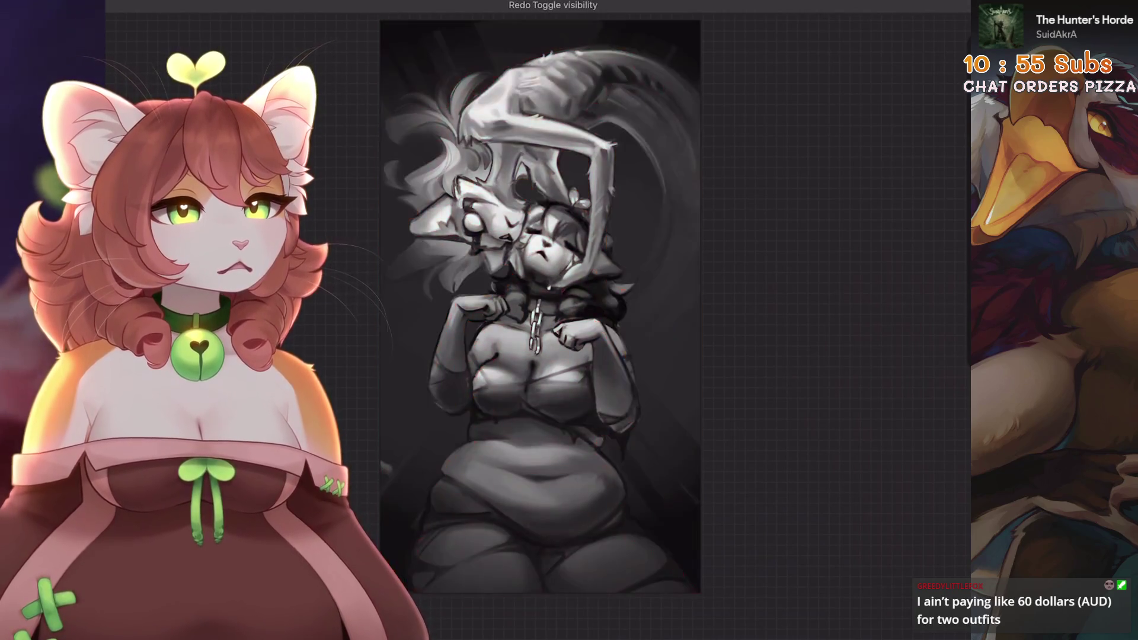
pyautogui.hotkey('ctrl', 'z')
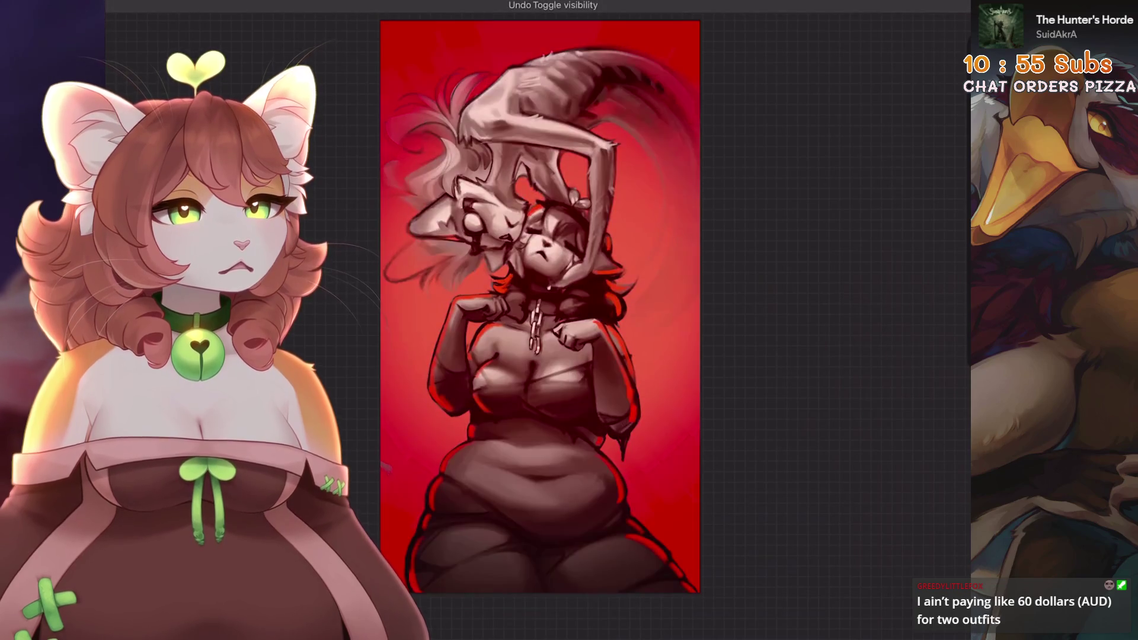
pyautogui.hotkey('ctrl', 'shift', 'z')
pyautogui.hotkey('ctrl', 'z')
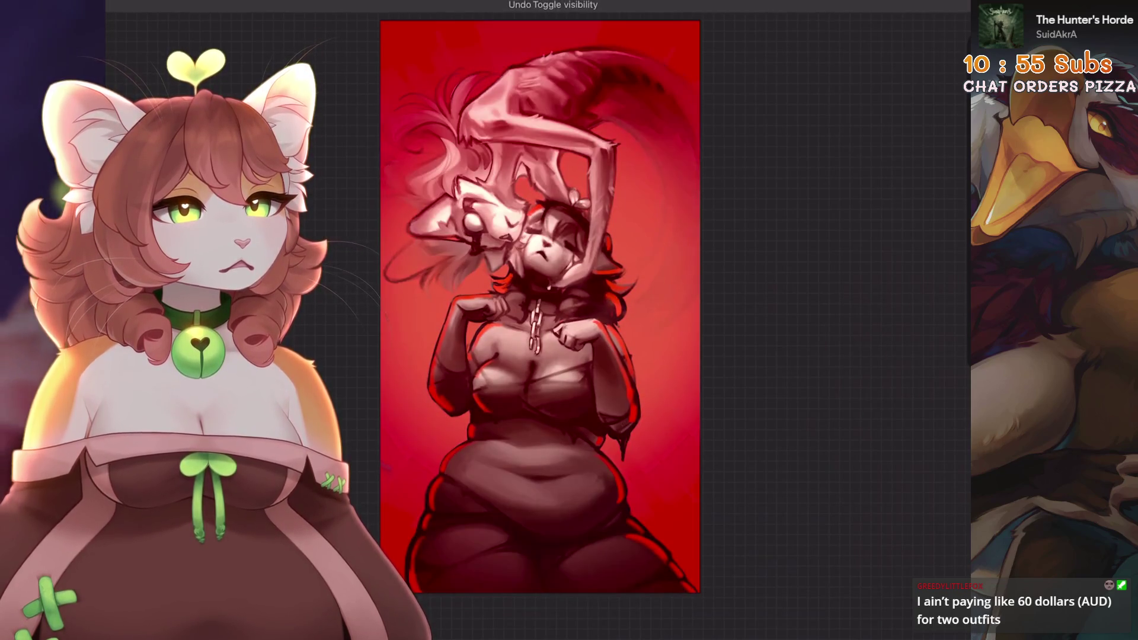
pyautogui.hotkey('ctrl', 'shift', 'z')
pyautogui.hotkey('ctrl', 'shift', 'z')
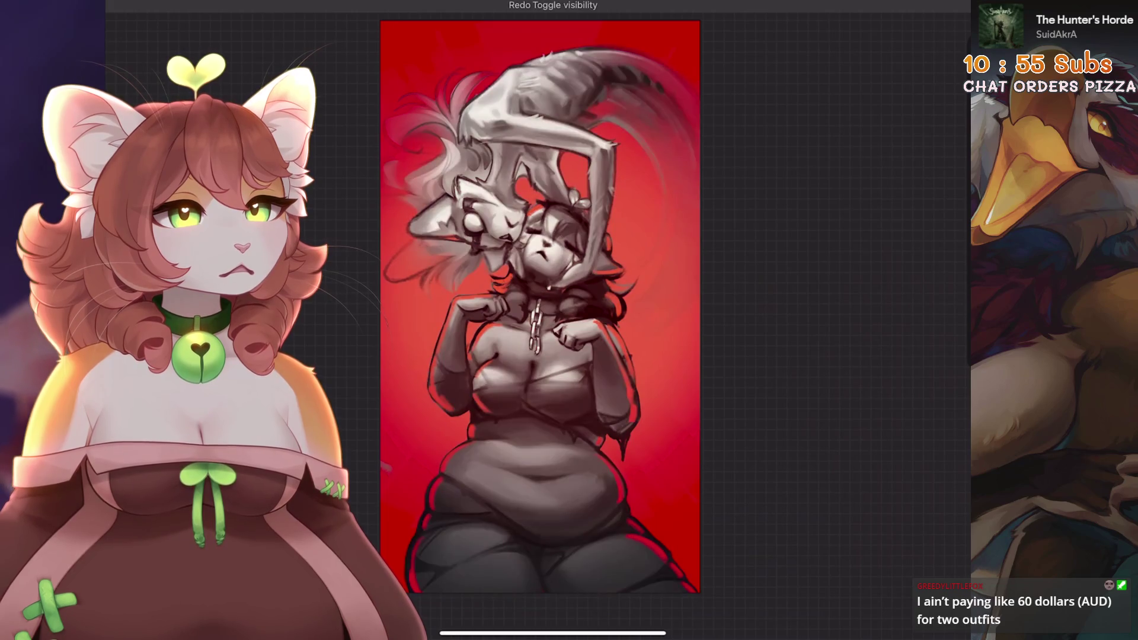
# - Settle on the red version with Layers 45, 48, 47 and 46 visible again
pyautogui.hotkey('ctrl', 'z')
pyautogui.hotkey('ctrl', 'z')
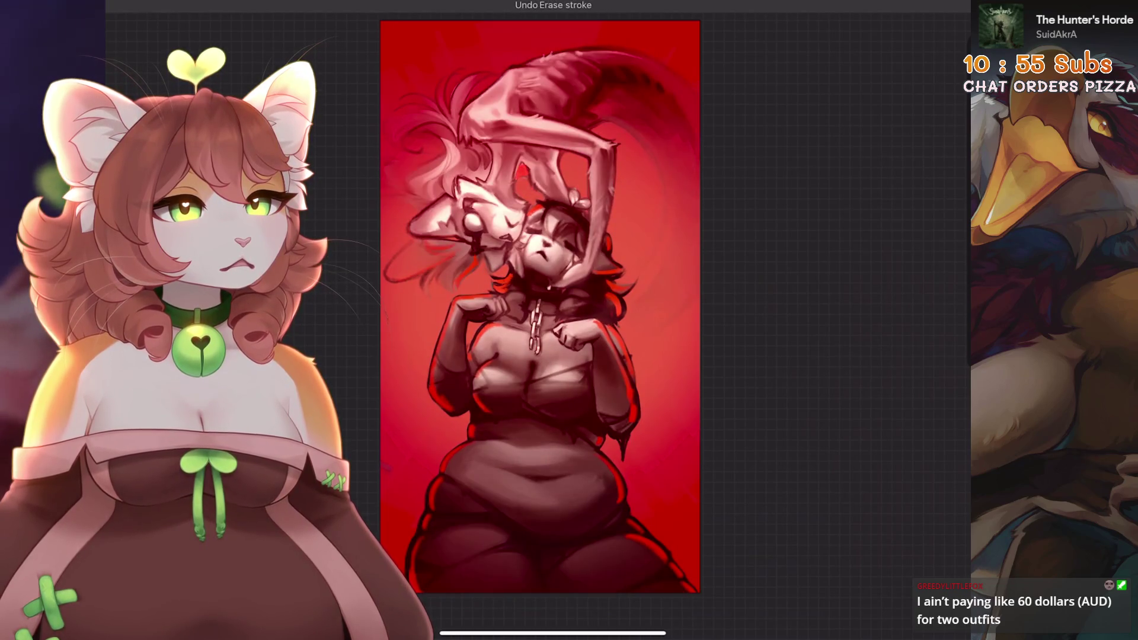
pyautogui.hotkey('ctrl', 'z')
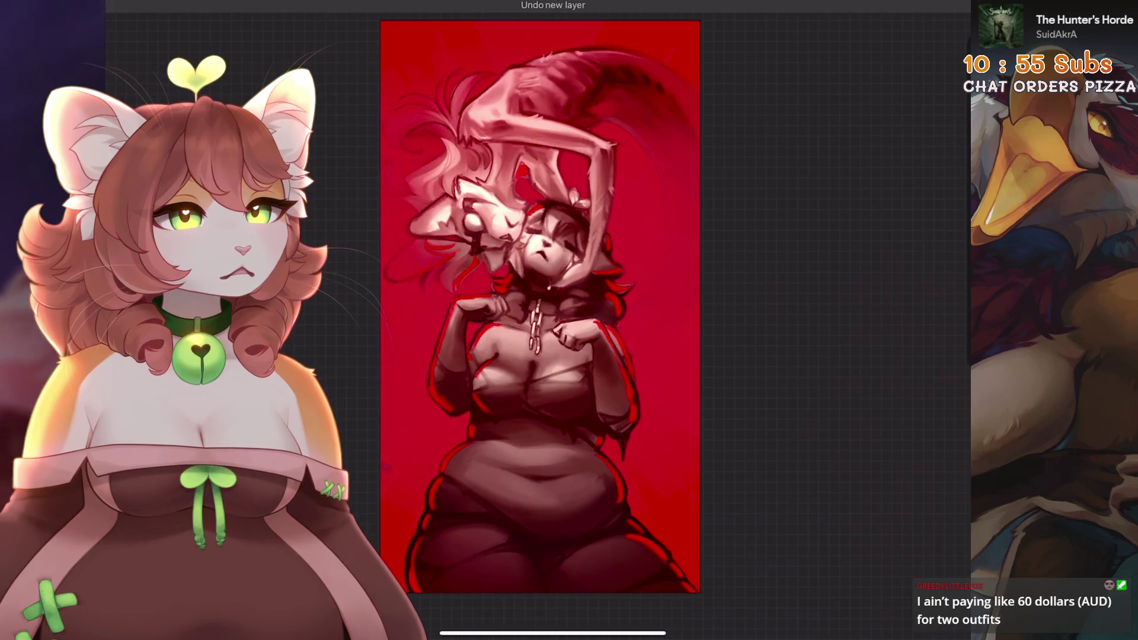
pyautogui.hotkey('ctrl', 'z')
pyautogui.hotkey('ctrl', 'z')
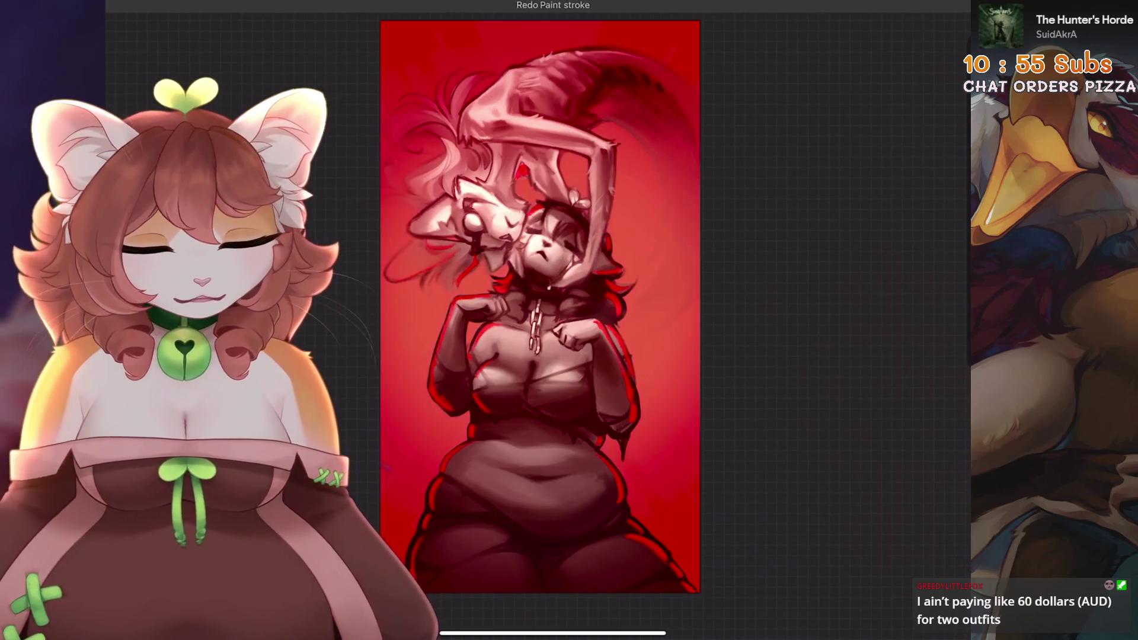
pyautogui.hotkey('ctrl', 'shift', 'z')
pyautogui.press('l')
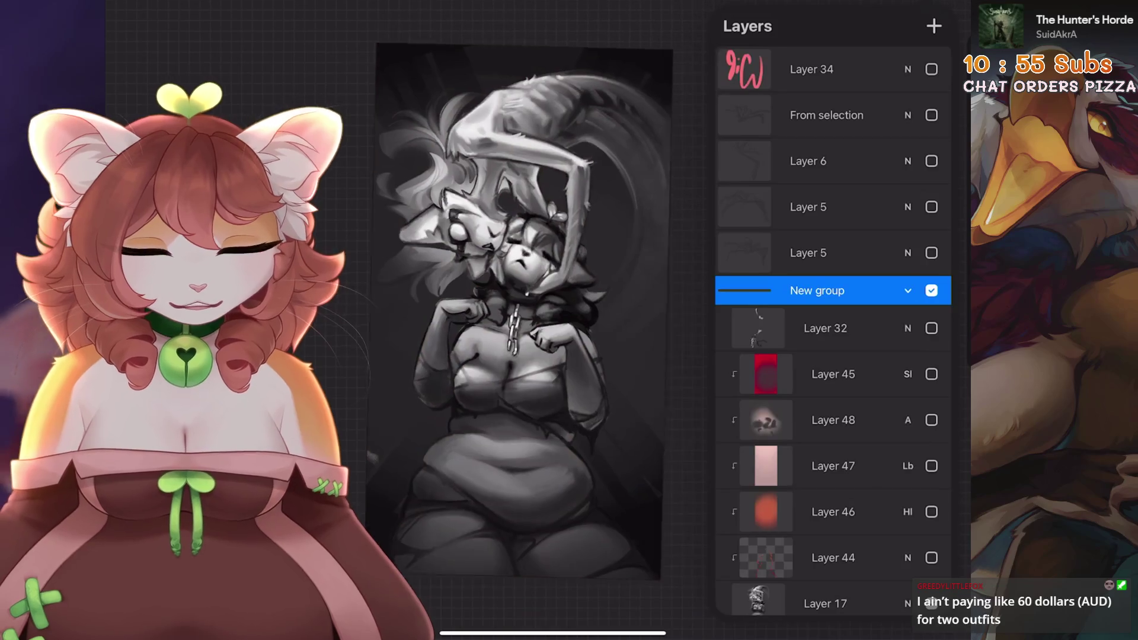
pyautogui.hotkey('ctrl', 'shift', 'z')
pyautogui.scroll(-3, 833, 332)
pyautogui.hotkey('ctrl', 'shift', 'z')
pyautogui.hotkey('ctrl', 'shift', 'z')
pyautogui.hotkey('ctrl', 'shift', 'z')
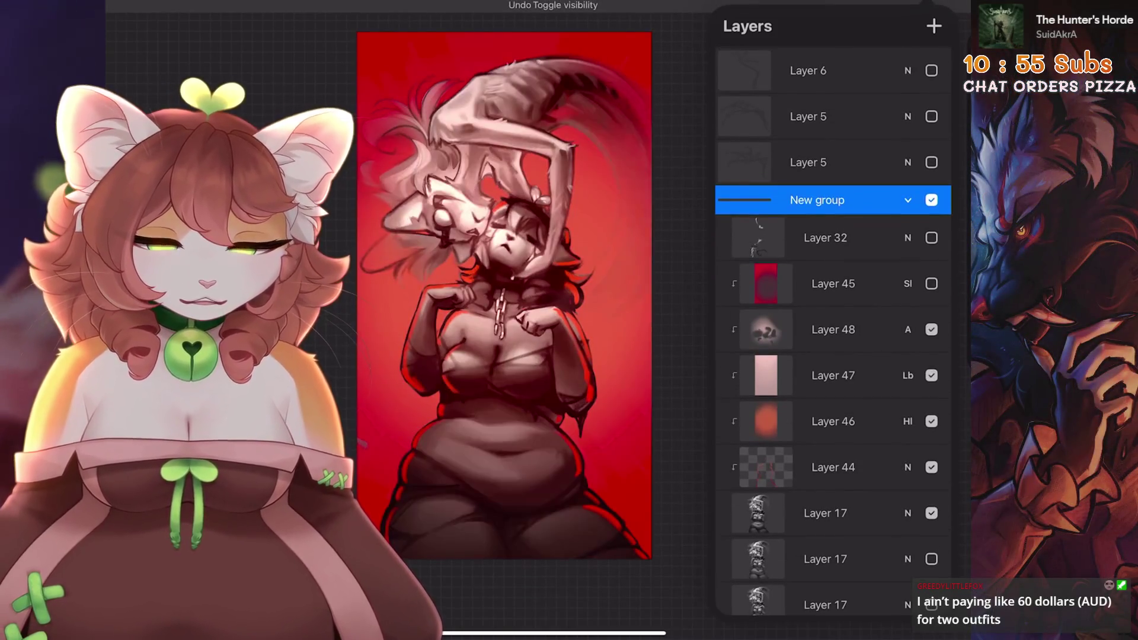
pyautogui.scroll(-2, 833, 332)
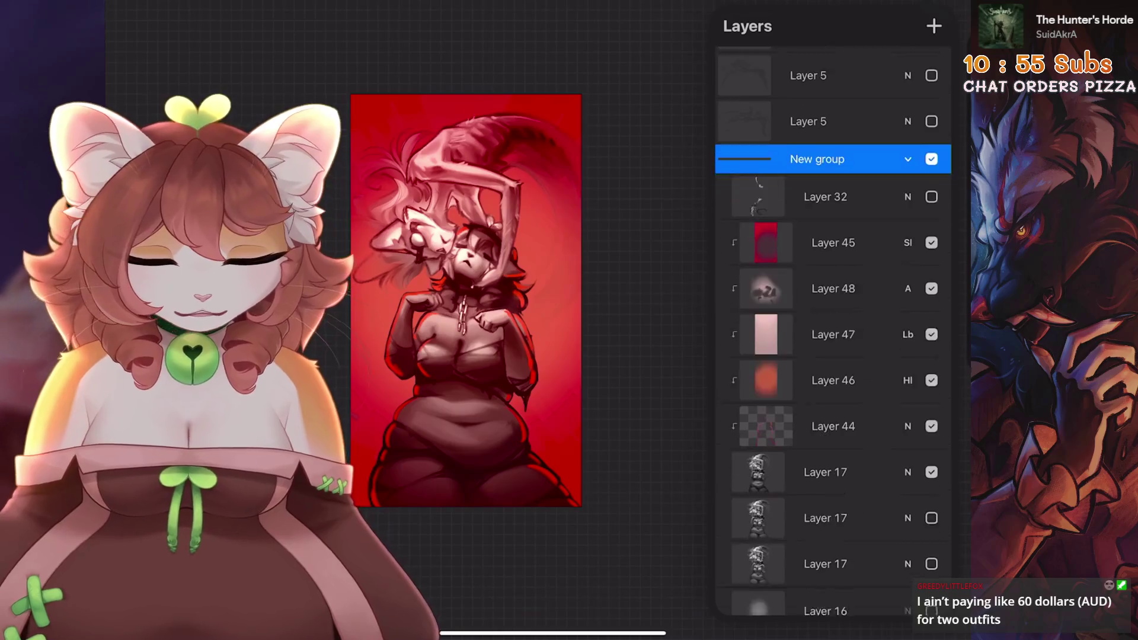
# - Try Linear Light, then Add blending on Layer 46 with opacity around 33%
pyautogui.click(907, 365)
pyautogui.click(747, 478)
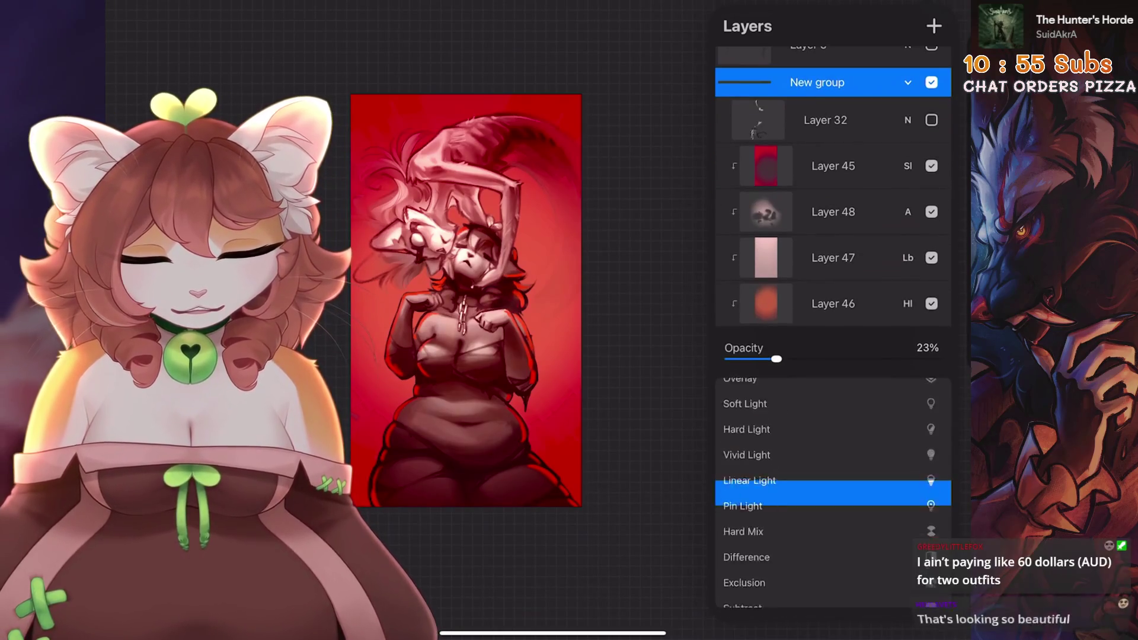
pyautogui.scroll(2, 833, 503)
pyautogui.click(732, 486)
pyautogui.moveTo(775, 359); pyautogui.dragTo(796, 358)
pyautogui.click(652, 296)
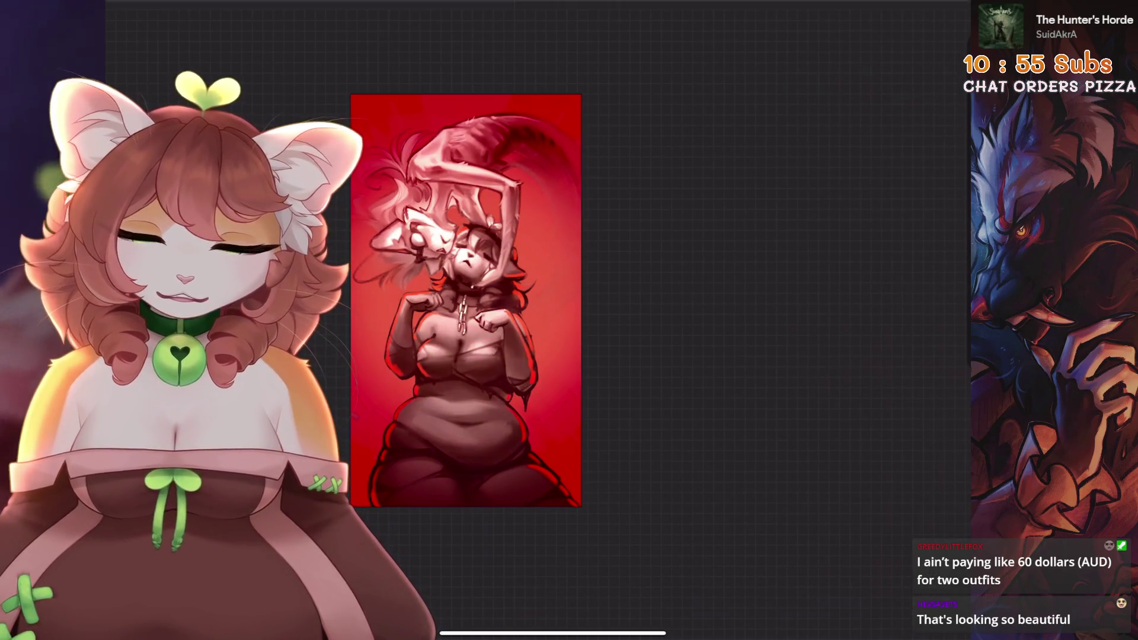
# - Undo Layer 46's blend mode change and the recent layer selection changes
pyautogui.click(955, 7)
pyautogui.scroll(-3, 833, 326)
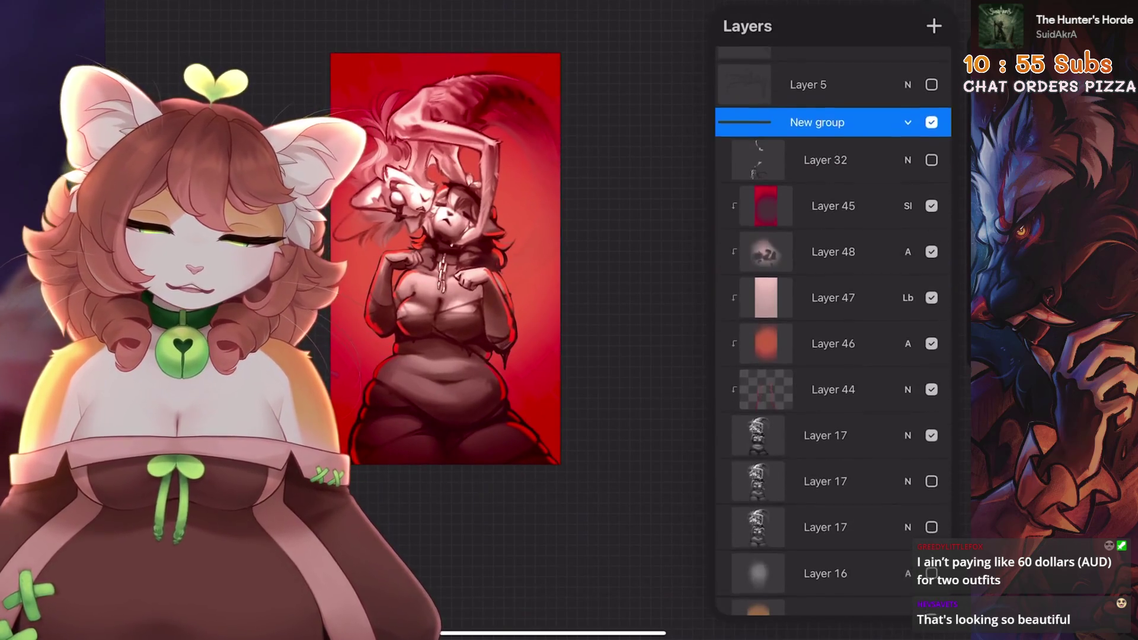
pyautogui.scroll(3, 503, 278)
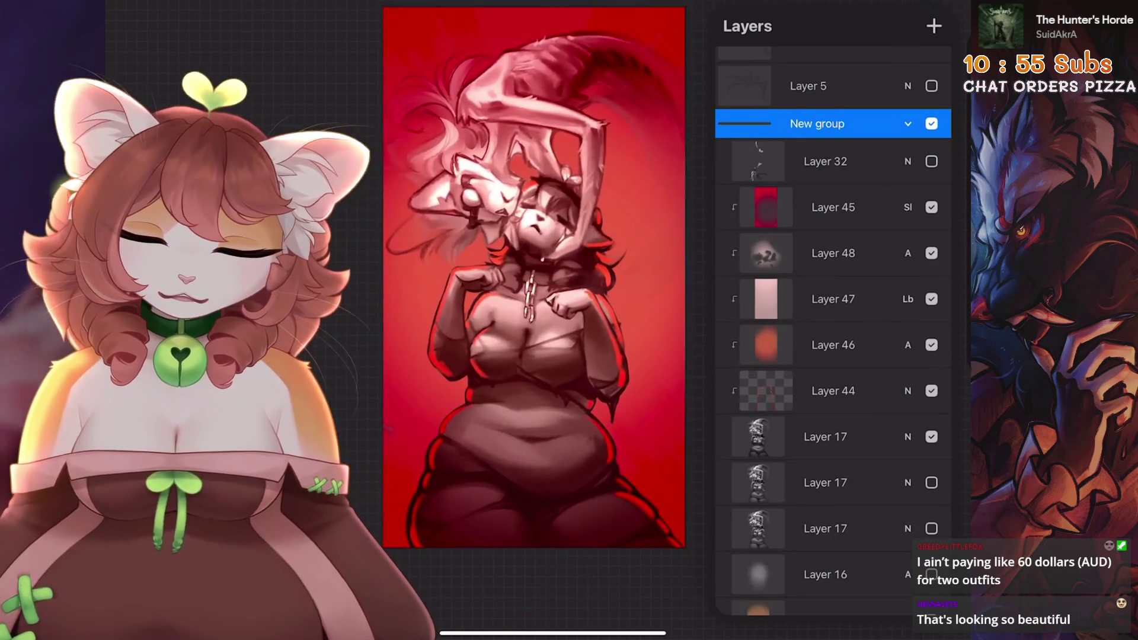
pyautogui.hotkey('ctrl', 'z')
pyautogui.hotkey('ctrl', 'z')
pyautogui.hotkey('ctrl', 'shift', 'z')
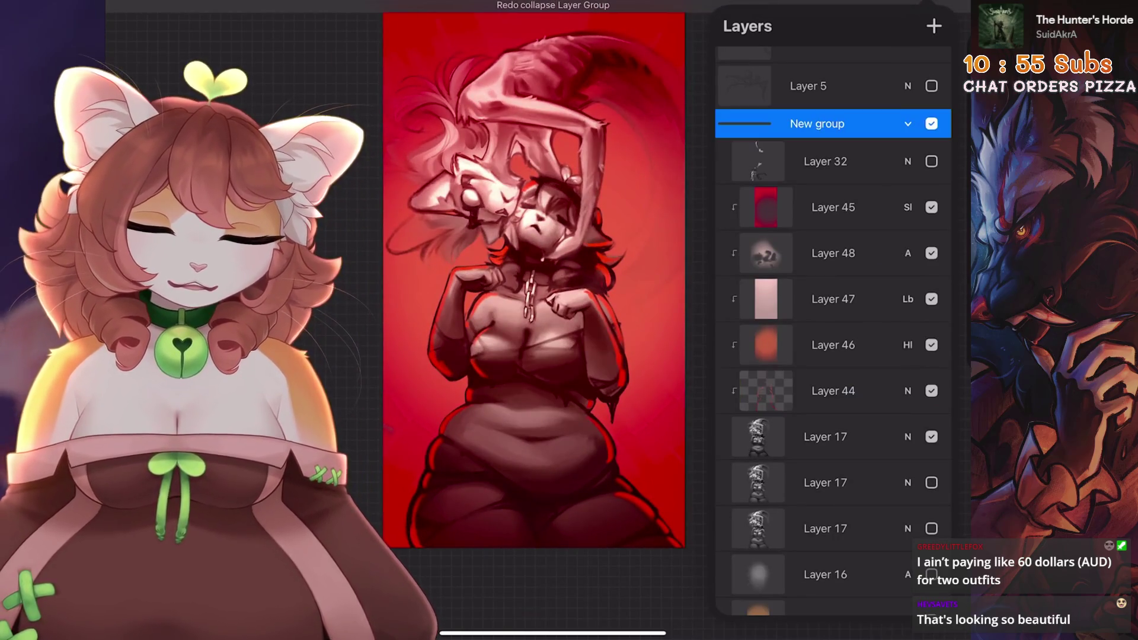
pyautogui.hotkey('ctrl', 'z')
pyautogui.hotkey('ctrl', 'z')
pyautogui.hotkey('ctrl', 'z')
pyautogui.hotkey('ctrl', 'z')
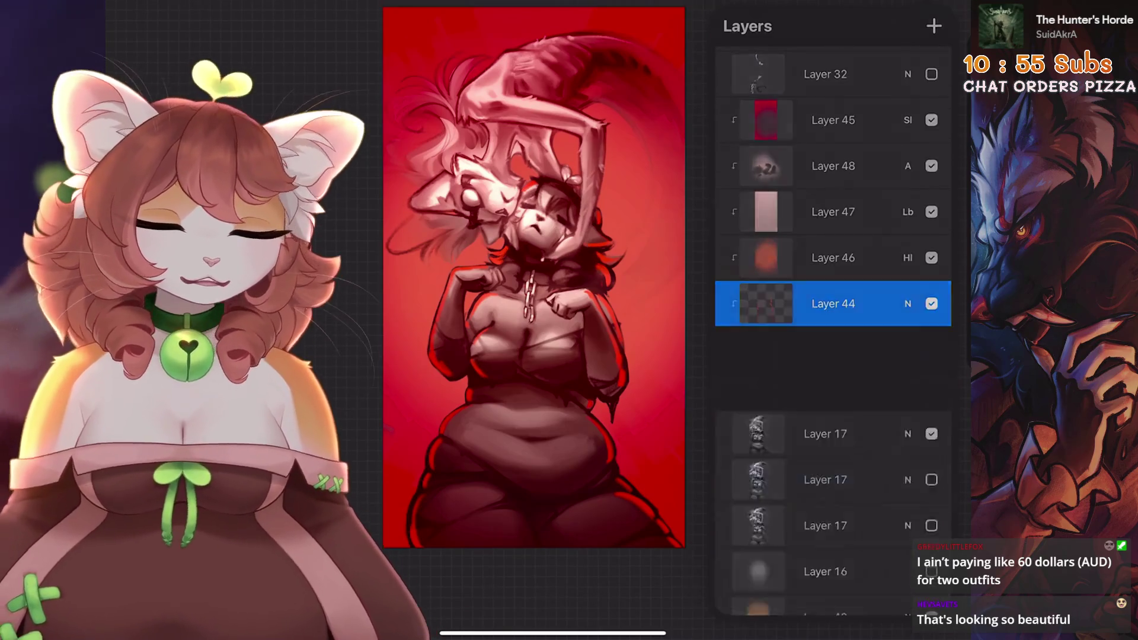
# - Set Layer 44 to Add blending and lower its opacity to about 79%
pyautogui.press('l')
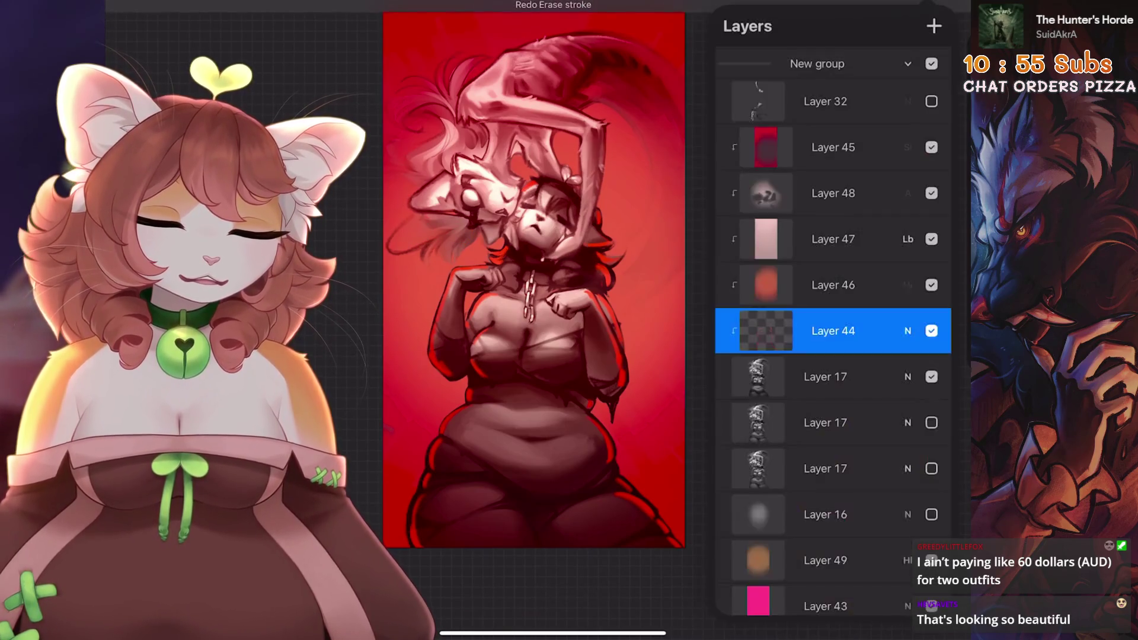
pyautogui.click(907, 297)
pyautogui.click(754, 563)
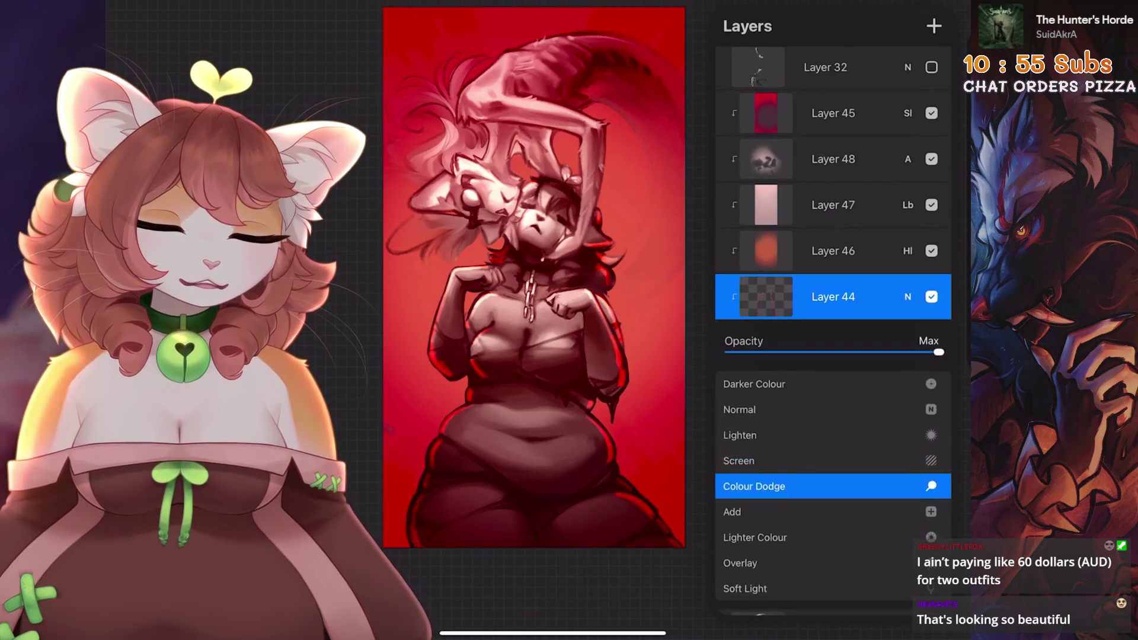
pyautogui.click(732, 511)
pyautogui.moveTo(938, 352)
pyautogui.mouseDown()
pyautogui.moveTo(813, 352)
pyautogui.moveTo(895, 352)
pyautogui.mouseUp()
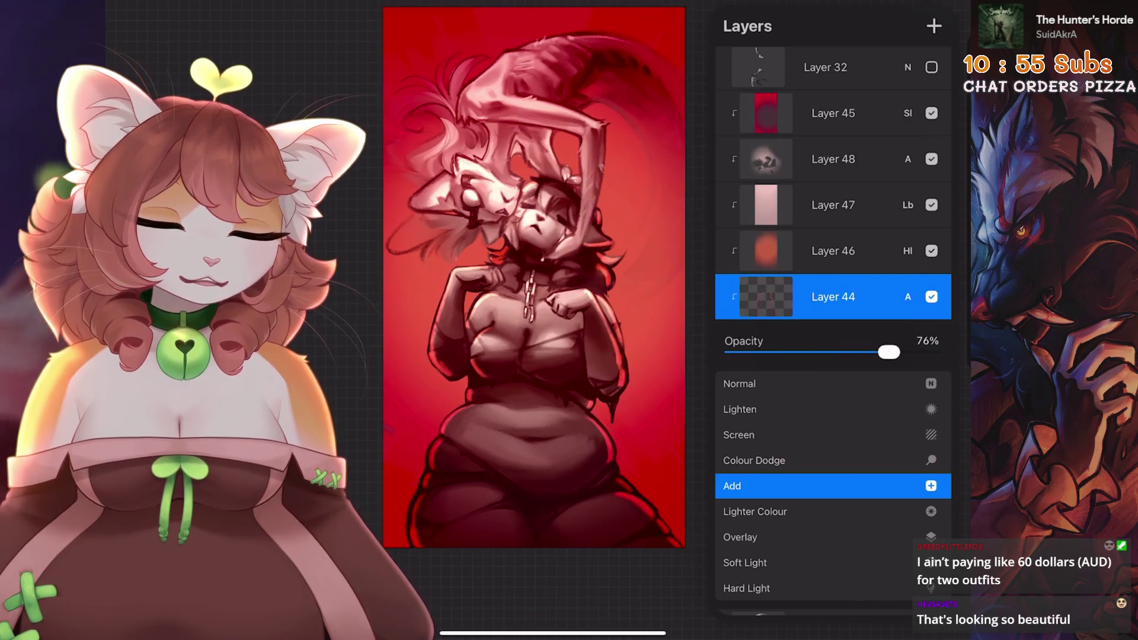
# - Preview other blend modes such as Hard Light on Layer 44, then return to Add
pyautogui.click(755, 512)
pyautogui.scroll(-2, 830, 474)
pyautogui.click(741, 488)
pyautogui.click(747, 497)
pyautogui.scroll(8, 830, 486)
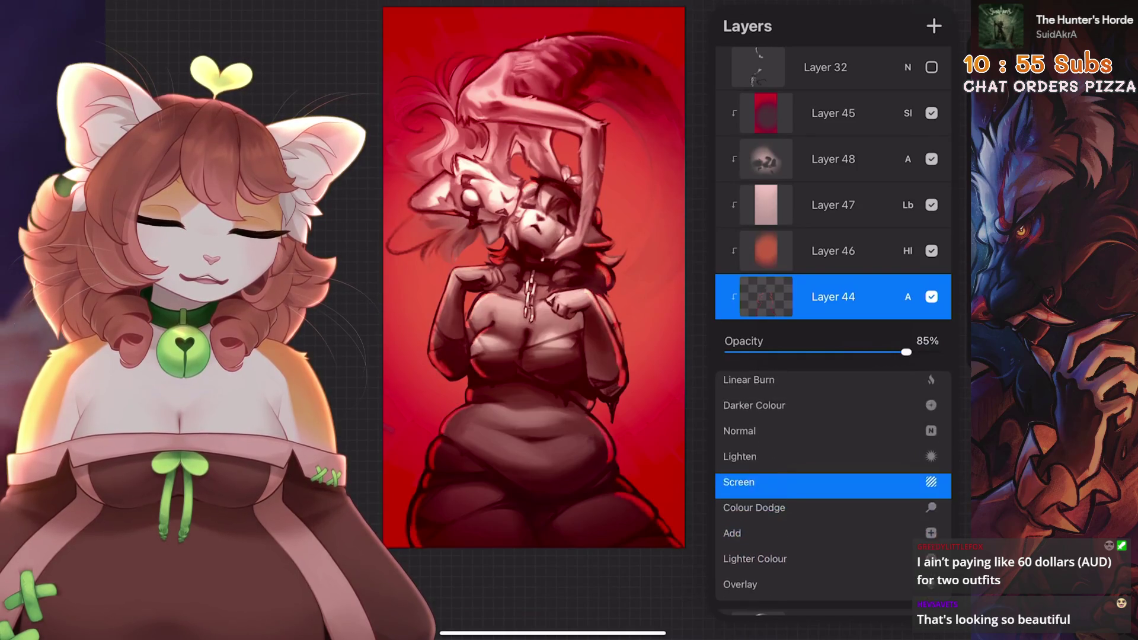
pyautogui.scroll(-2, 830, 504)
pyautogui.click(732, 478)
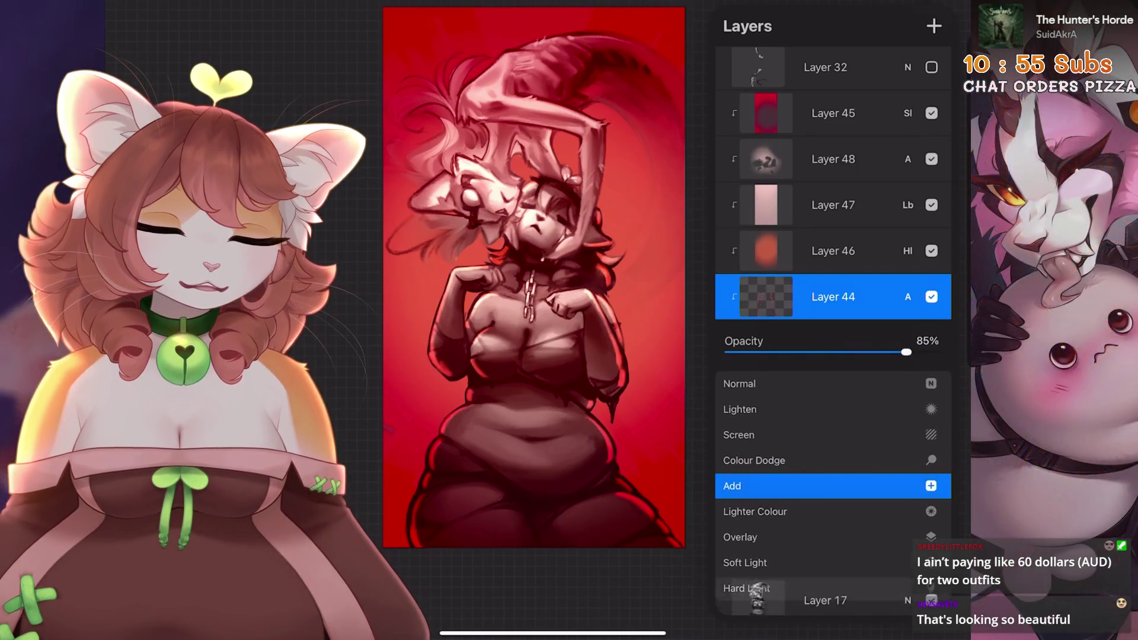
pyautogui.click(907, 296)
# - Switch Layer 44 back to Normal blending and view the painting
pyautogui.moveTo(534, 279); pyautogui.dragTo(566, 312)
pyautogui.click(908, 297)
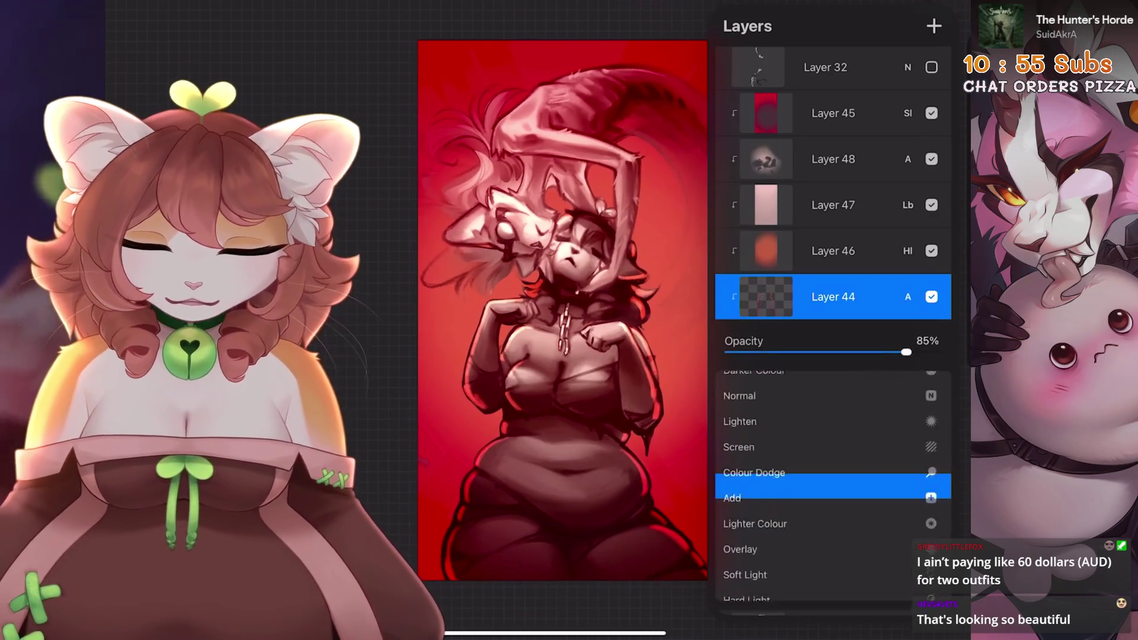
pyautogui.scroll(3, 830, 475)
pyautogui.click(740, 486)
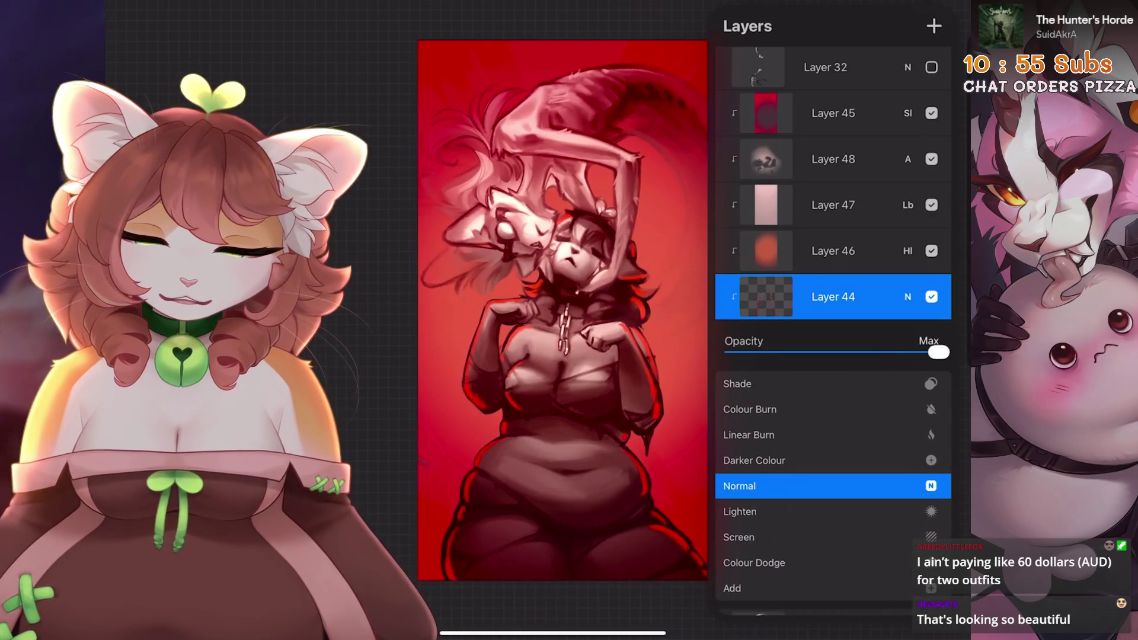
pyautogui.click(563, 308)
# - Select Layer 17 and the layer below it, then collapse and select the layer group
pyautogui.scroll(2, 563, 309)
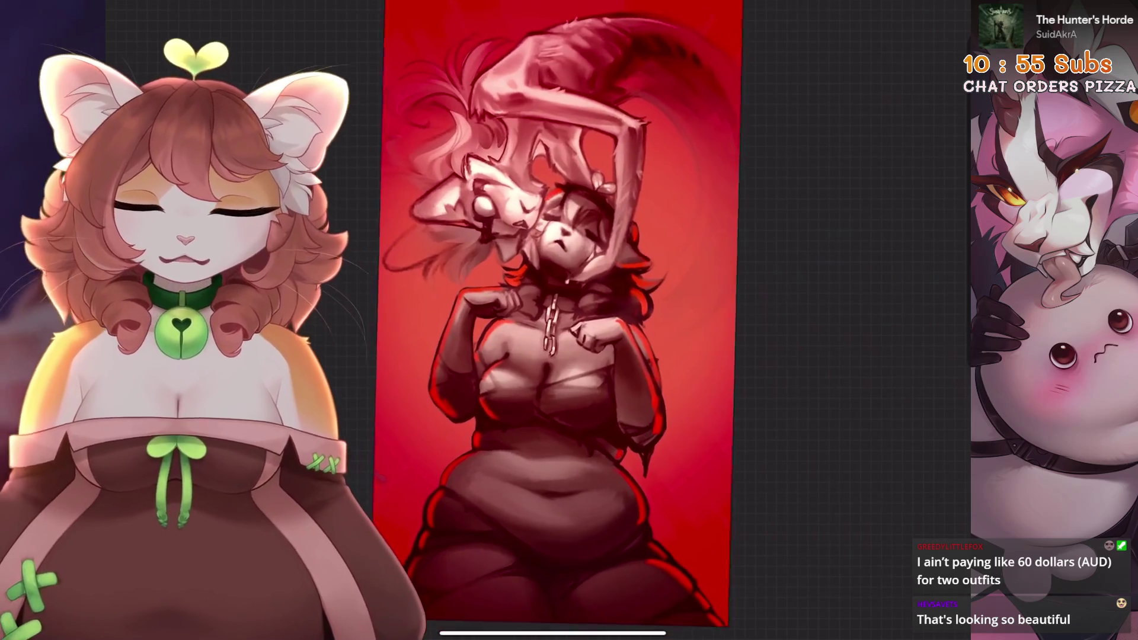
pyautogui.press('l')
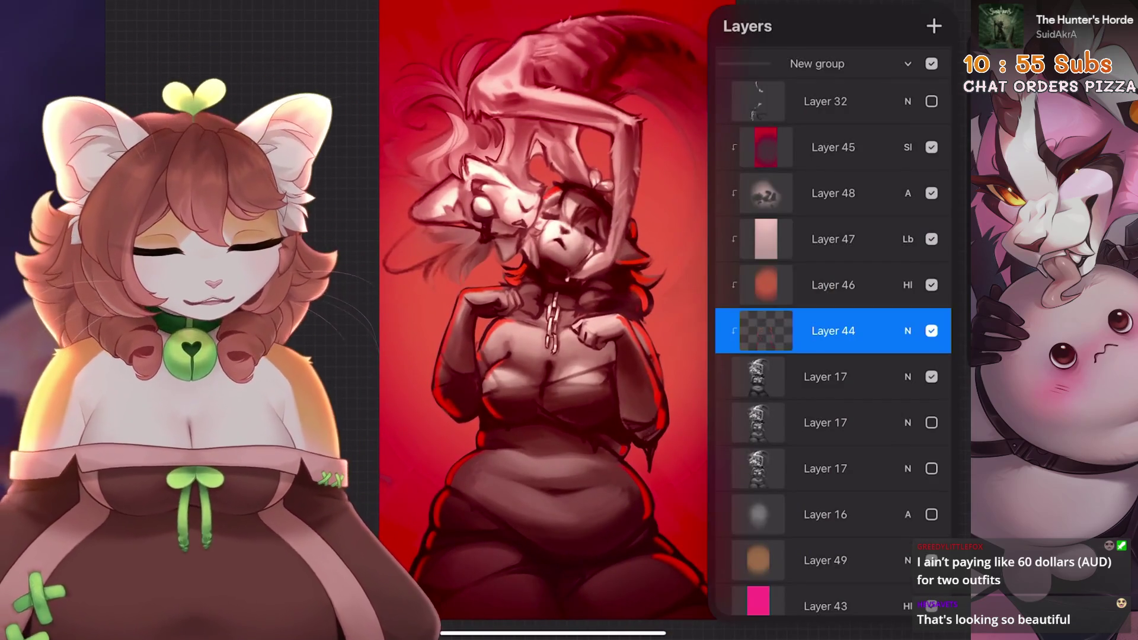
pyautogui.scroll(-1, 830, 356)
pyautogui.click(825, 340)
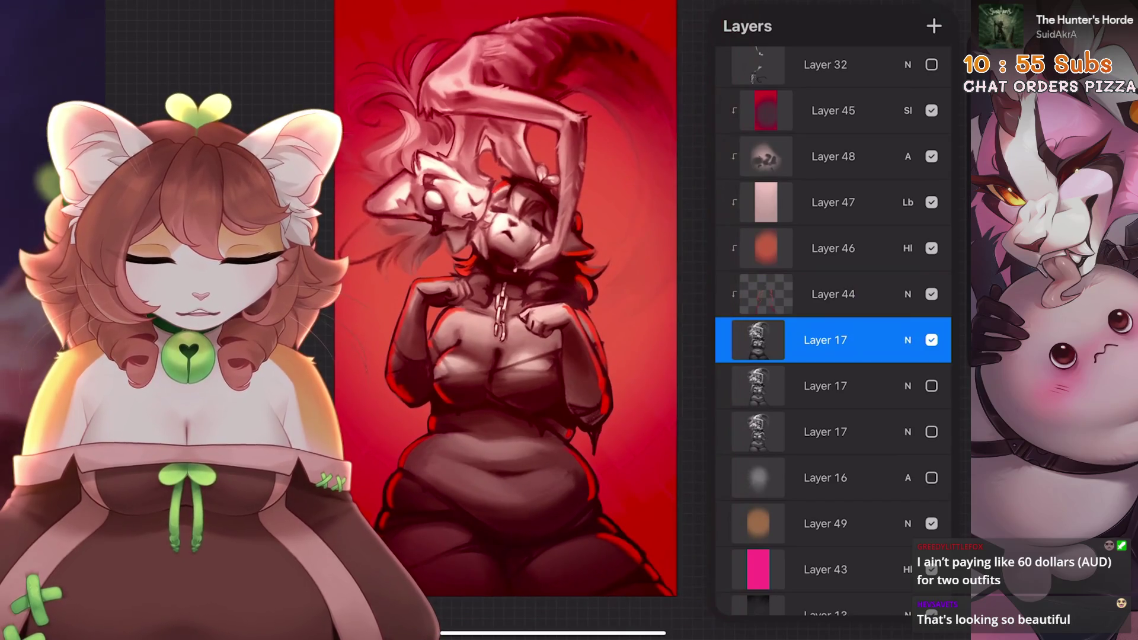
pyautogui.click(825, 478)
pyautogui.scroll(5, 832, 332)
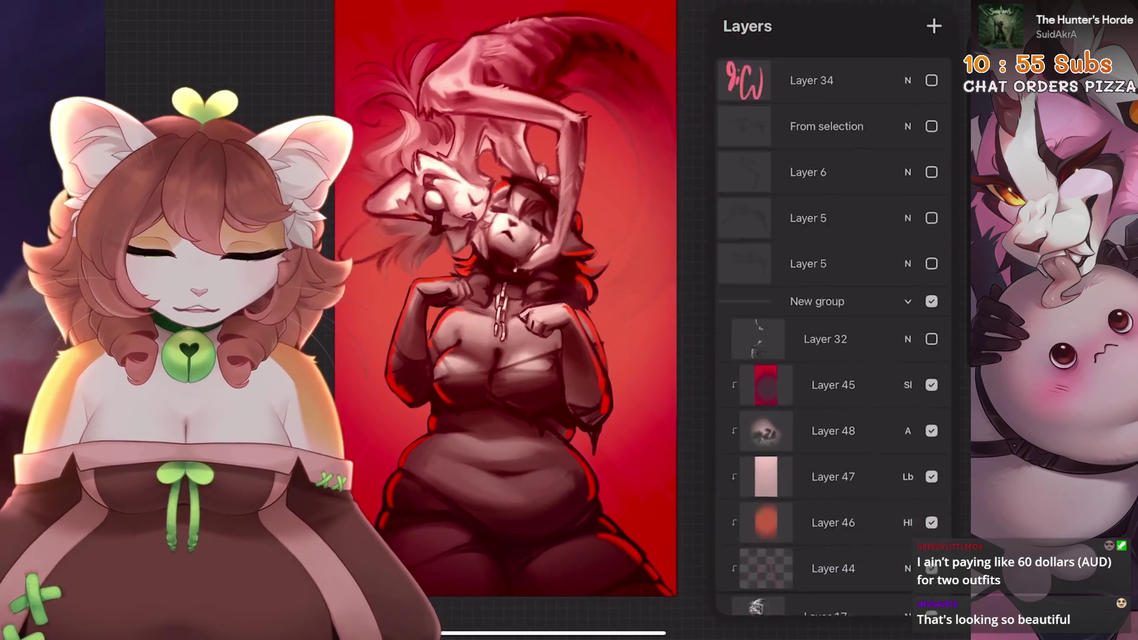
pyautogui.click(817, 302)
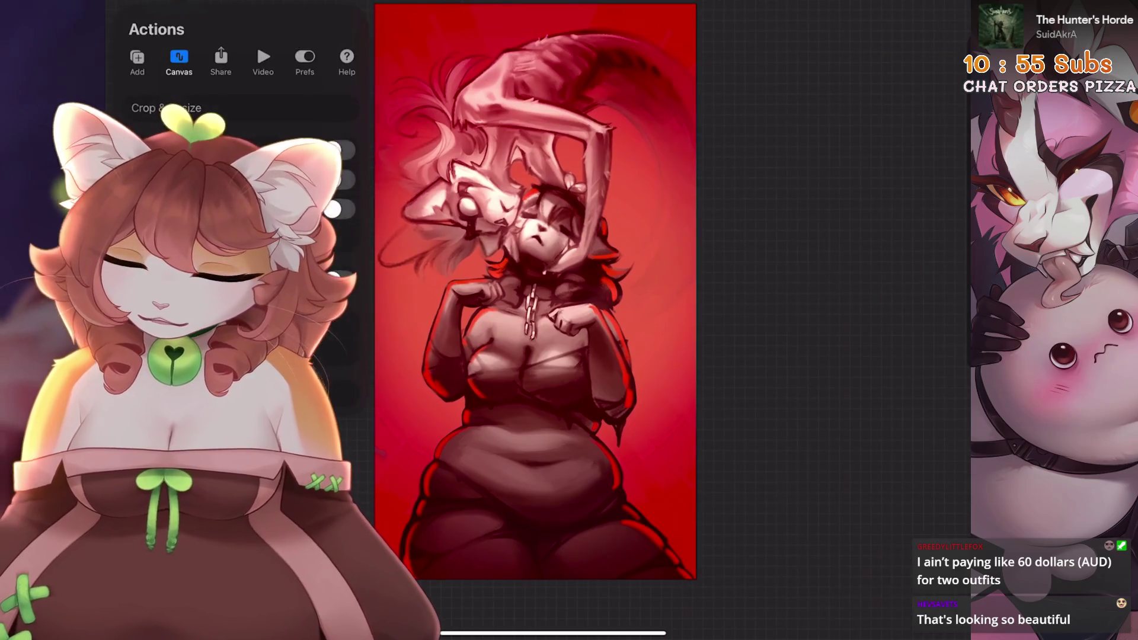
# - Paste the copied painting as an Inserted Image layer and duplicate it
pyautogui.moveTo(536, 292); pyautogui.dragTo(580, 277)
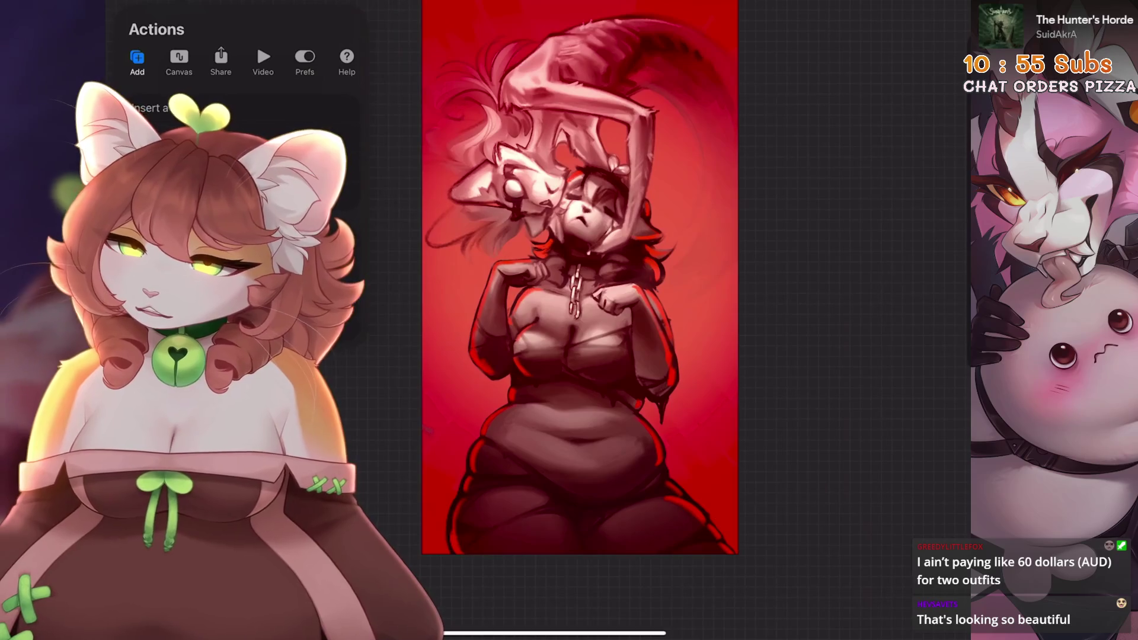
pyautogui.press('v')
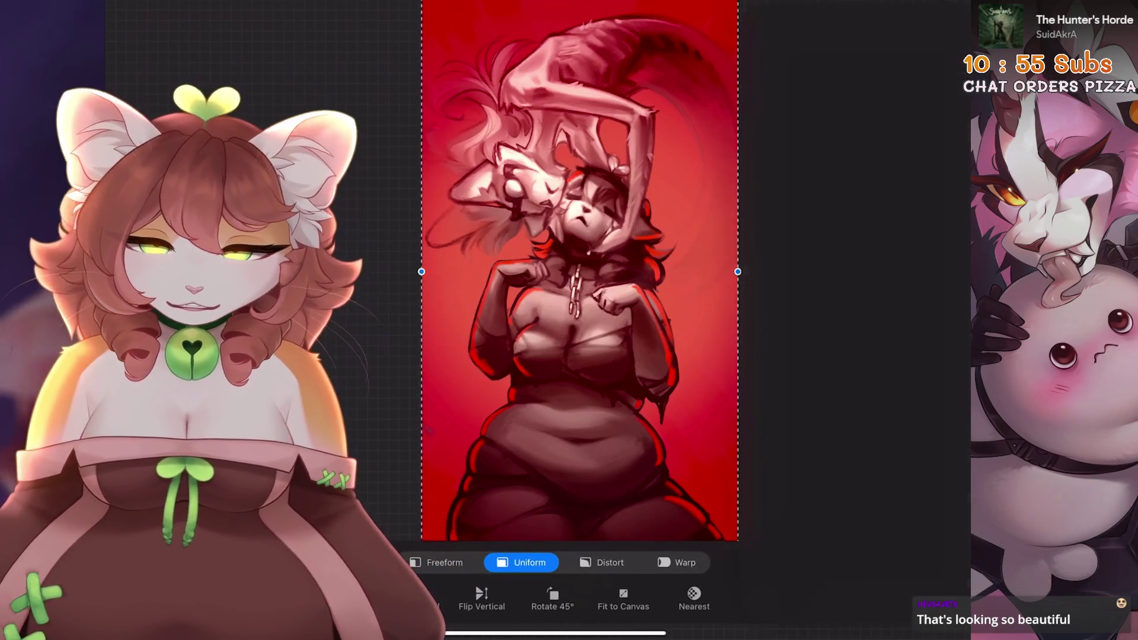
pyautogui.press('l')
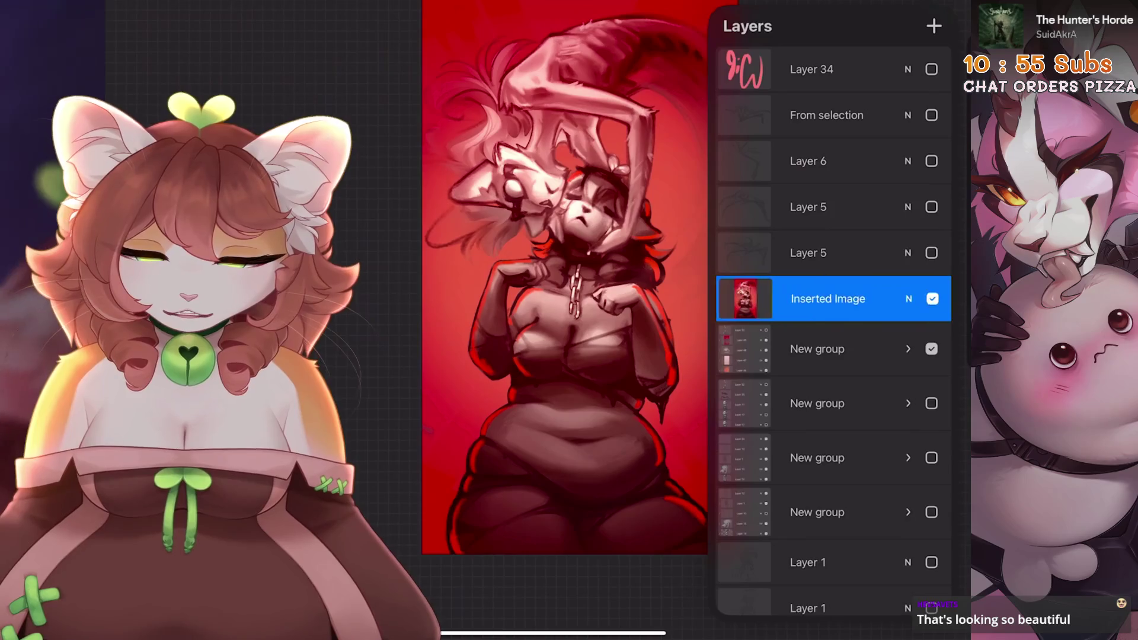
pyautogui.hotkey('ctrl', 'j')
# - Start a gradient map adjustment on the top Inserted Image copy
pyautogui.hotkey('ctrl', 'k')
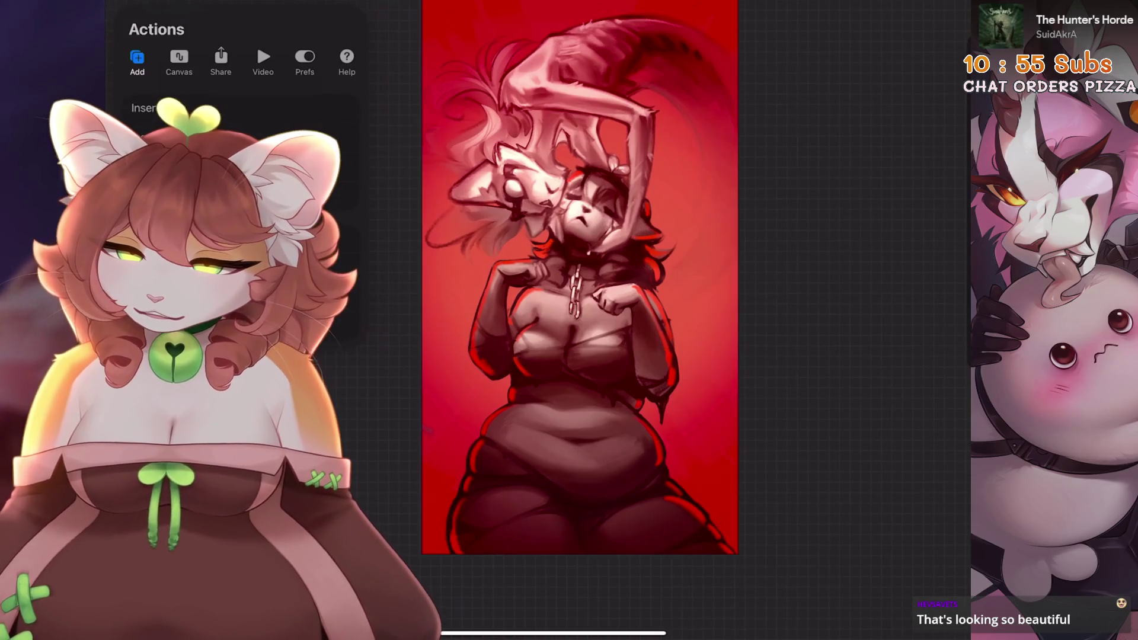
pyautogui.press('l')
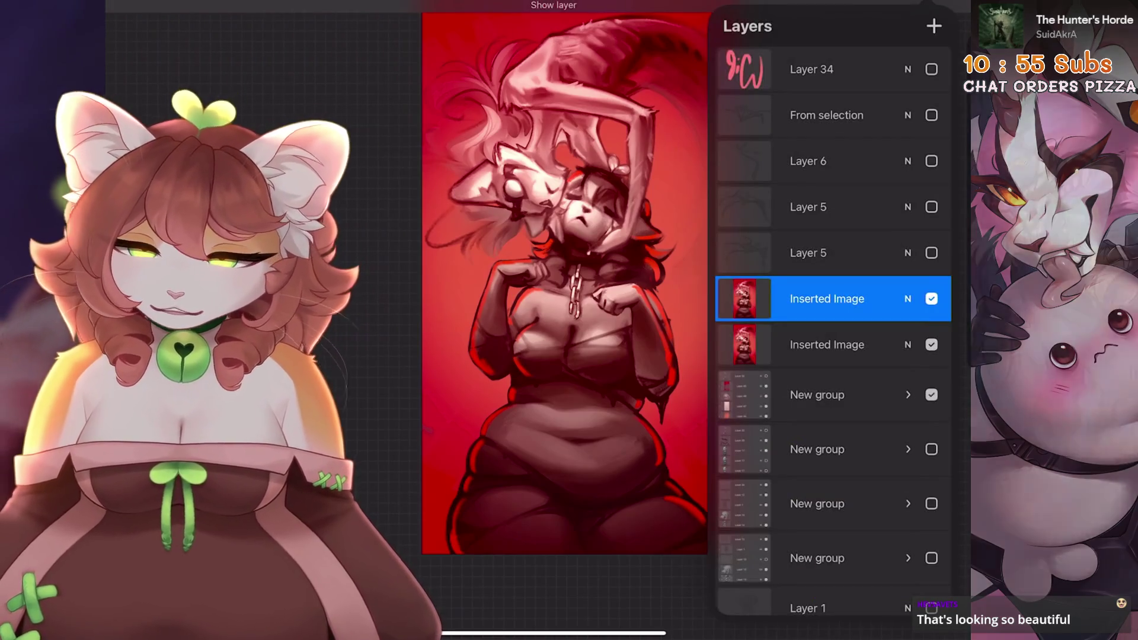
pyautogui.hotkey('ctrl', 'u')
pyautogui.click(172, 147)
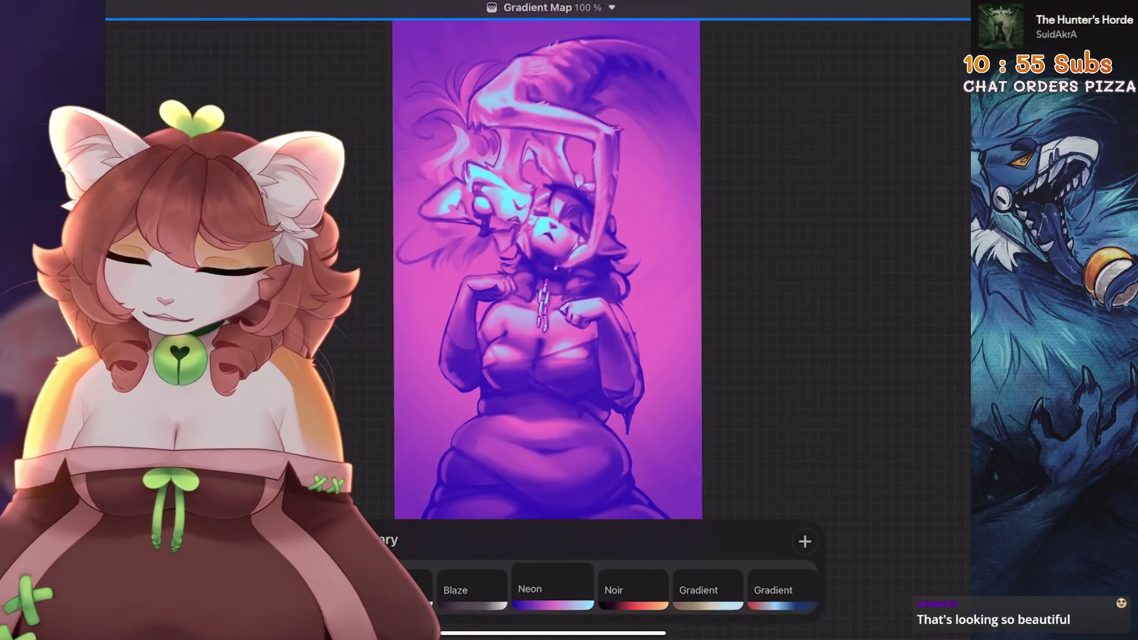
# - Preview Blaze and Venice, accept a red gradient map, undo it, and reopen Gradient Map
pyautogui.click(472, 590)
pyautogui.click(472, 590)
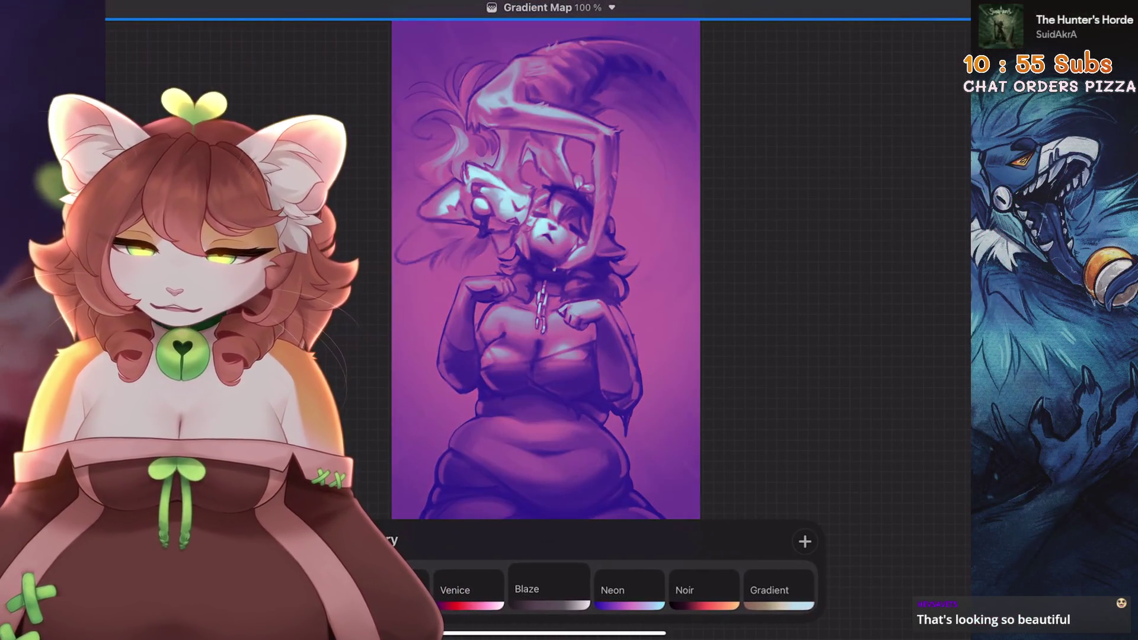
pyautogui.press('Return')
pyautogui.hotkey('ctrl', 'z')
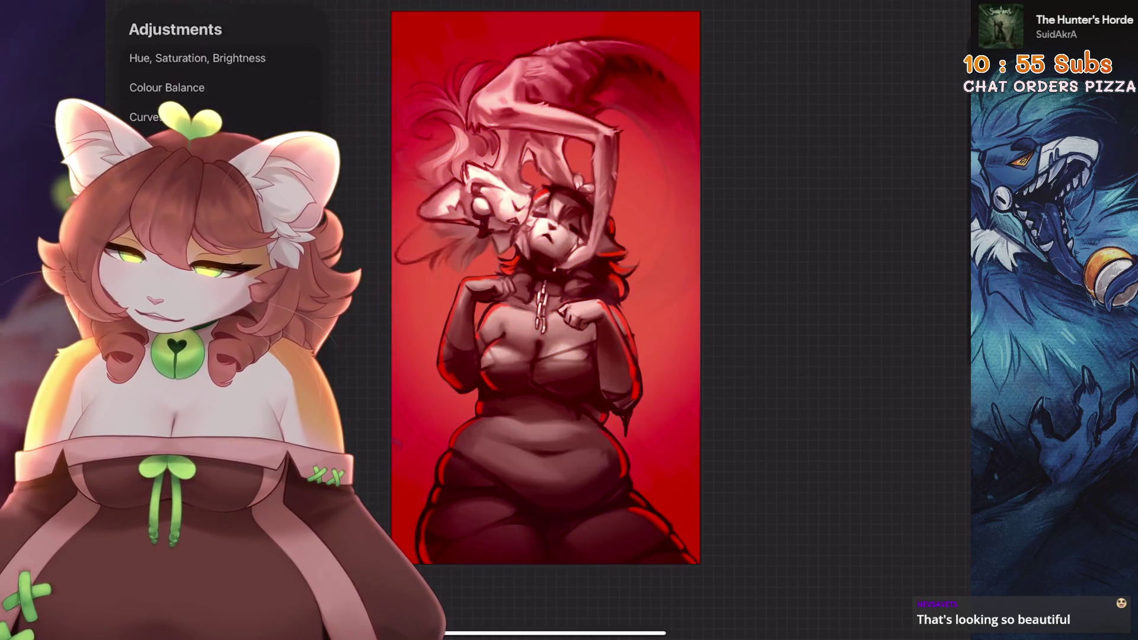
pyautogui.click(166, 146)
# - Preview the Breeze, Mystic, Instant, Venice and Blaze gradient presets
pyautogui.click(558, 590)
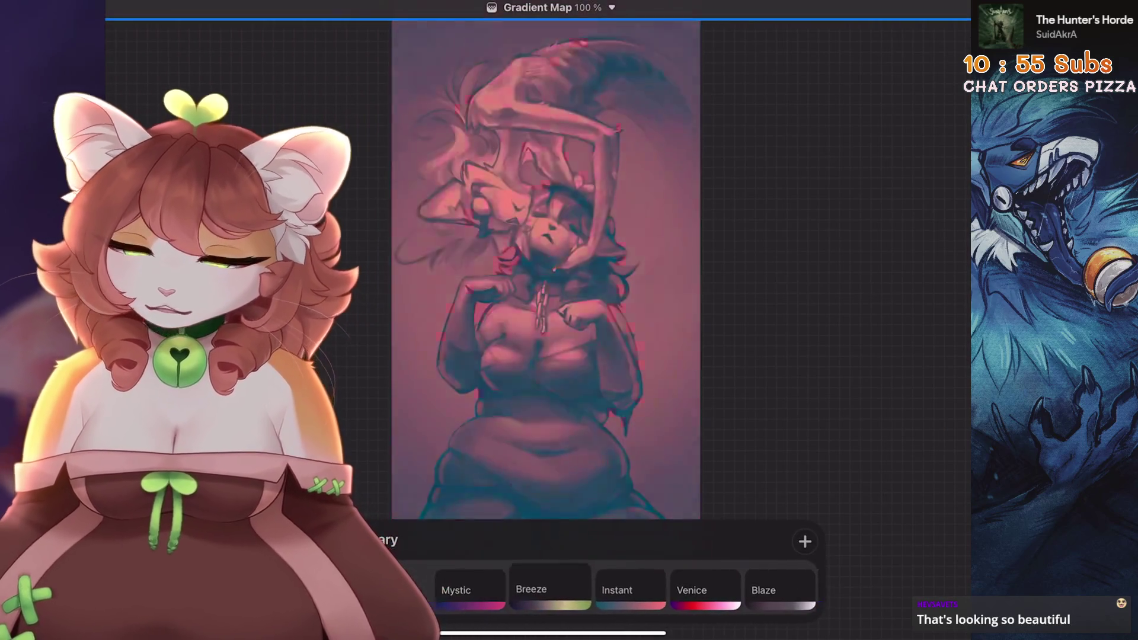
pyautogui.click(477, 590)
pyautogui.hscroll(1, 676, 590)
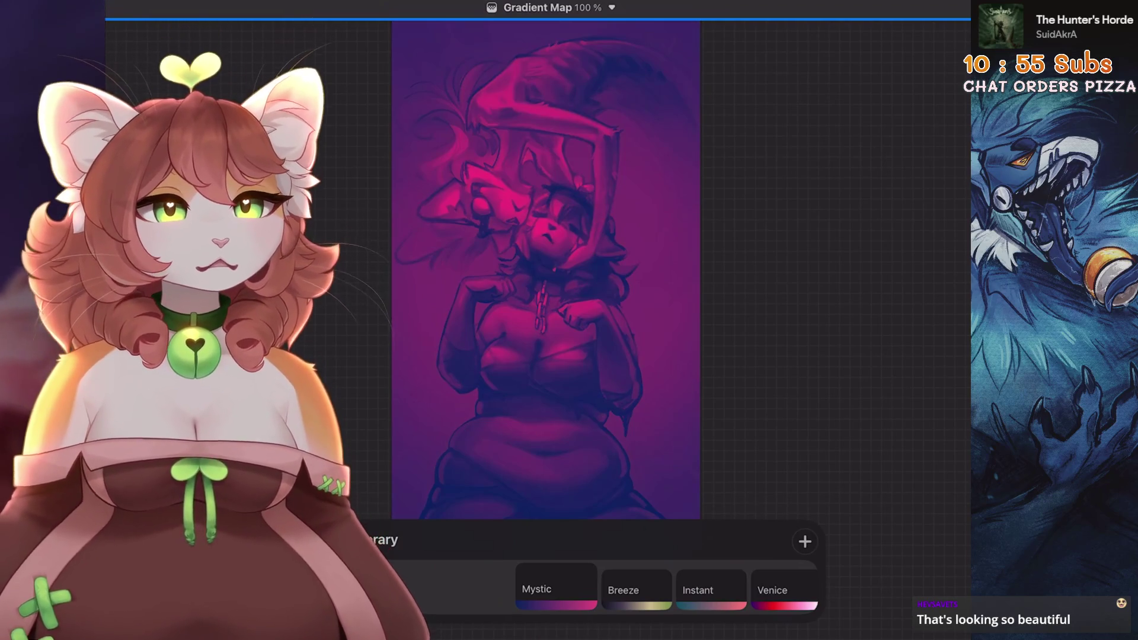
pyautogui.click(636, 590)
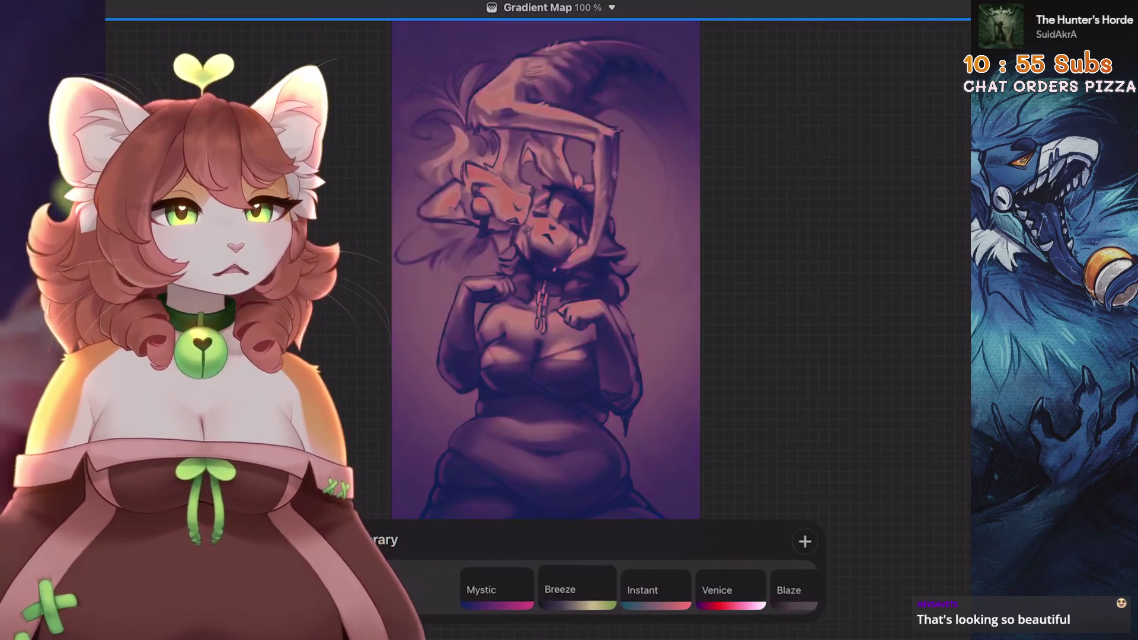
pyautogui.click(572, 590)
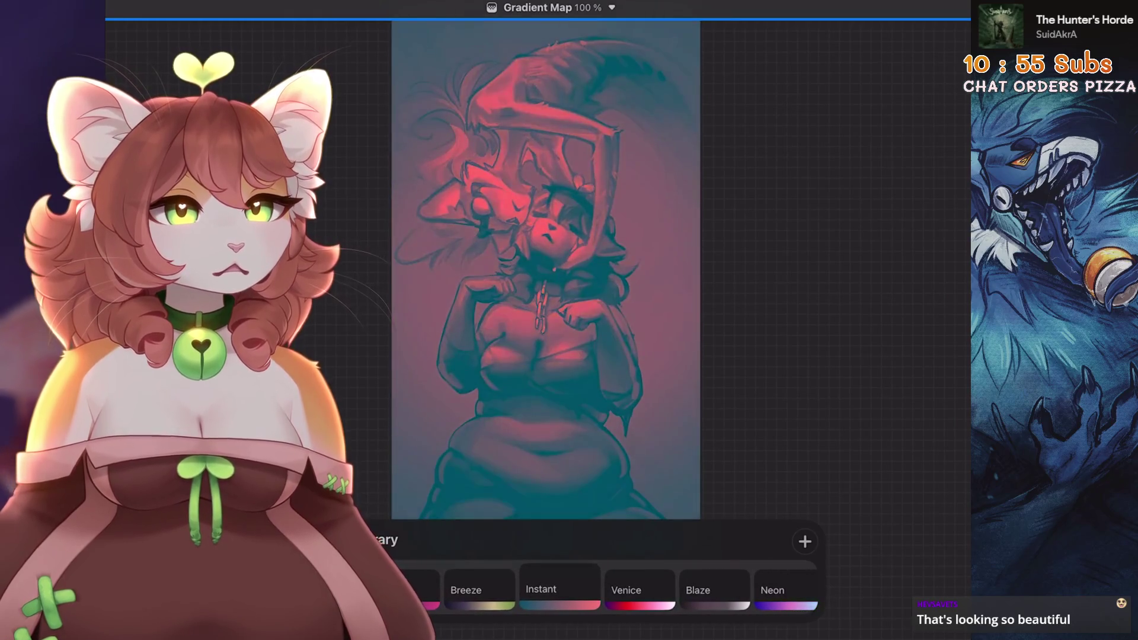
pyautogui.click(593, 590)
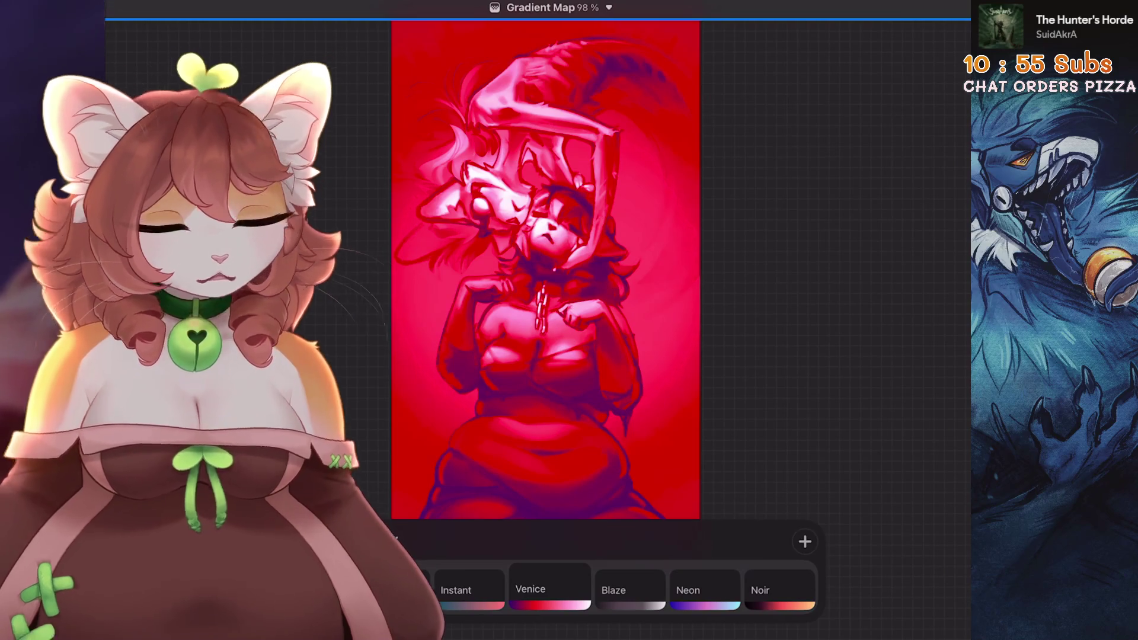
pyautogui.click(629, 589)
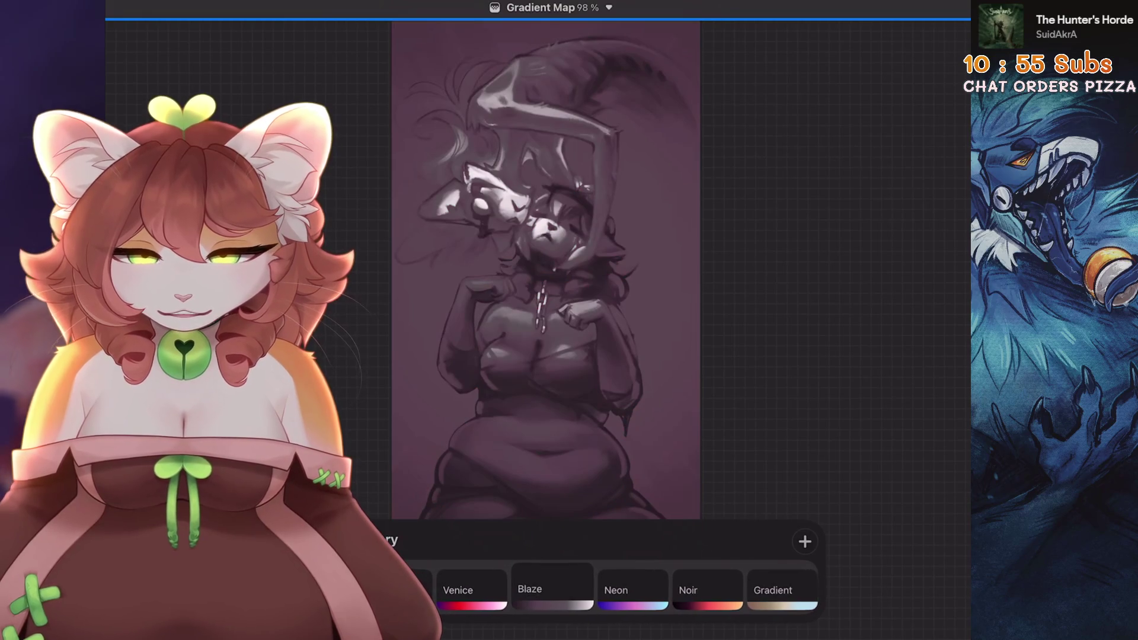
# - Compare Neon, Noir and the Gradient presets, then apply Mocha and commit it
pyautogui.click(634, 590)
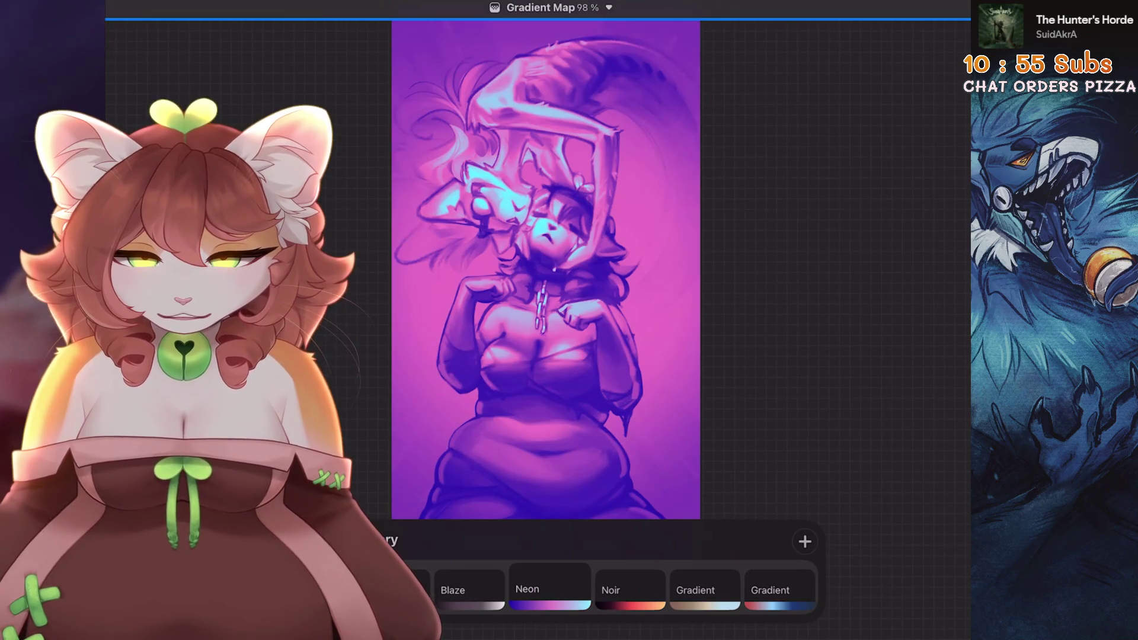
pyautogui.click(630, 589)
pyautogui.click(637, 589)
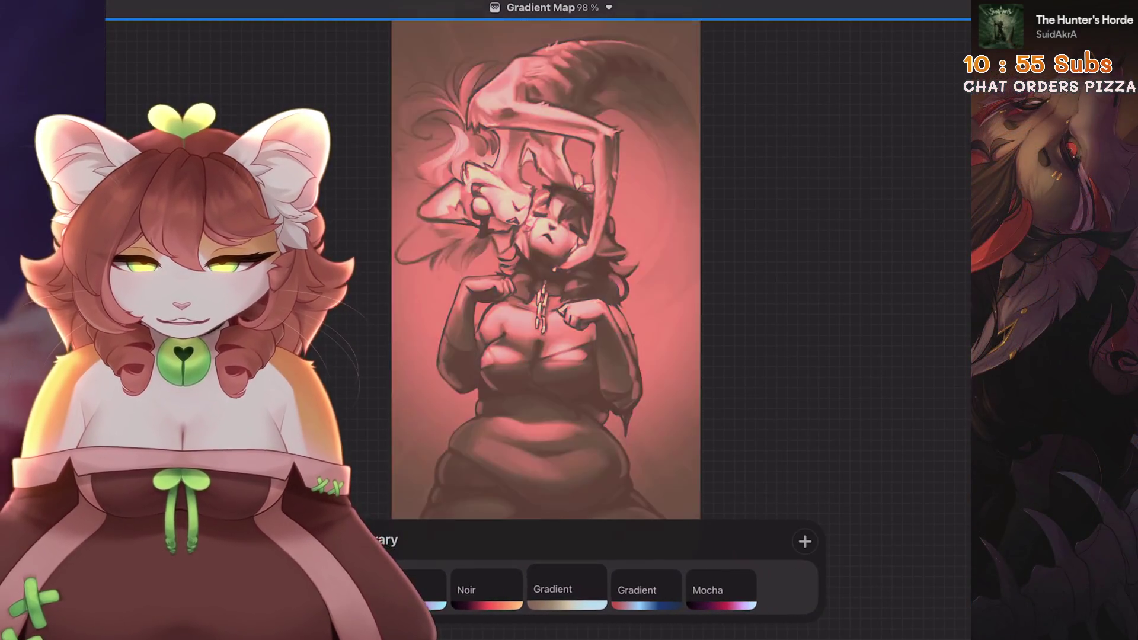
pyautogui.click(470, 590)
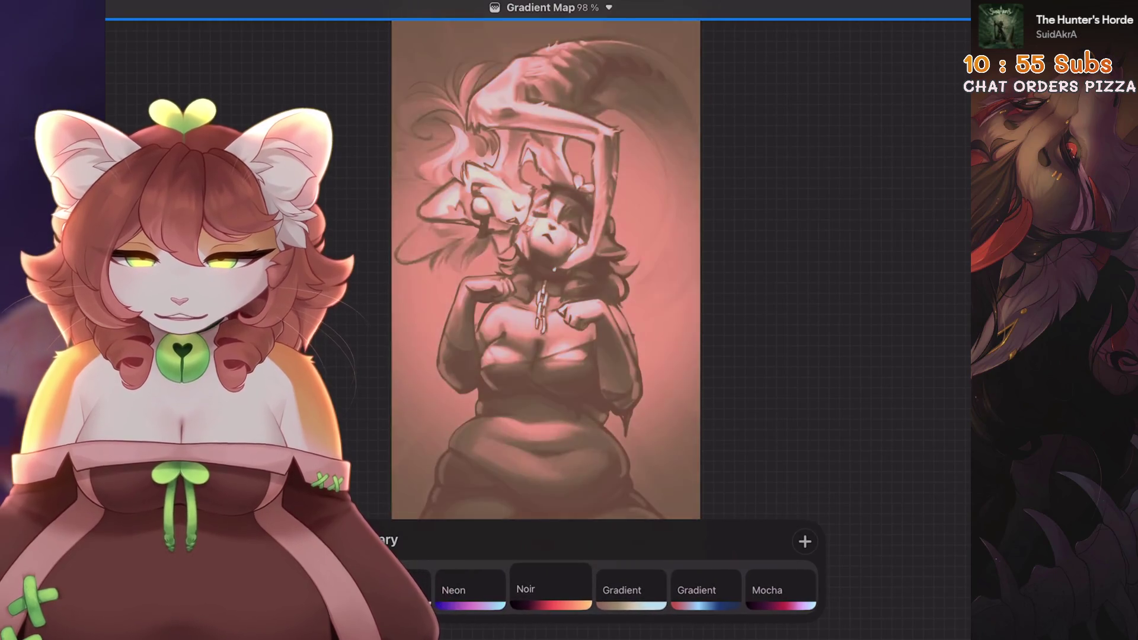
pyautogui.click(621, 590)
pyautogui.click(628, 590)
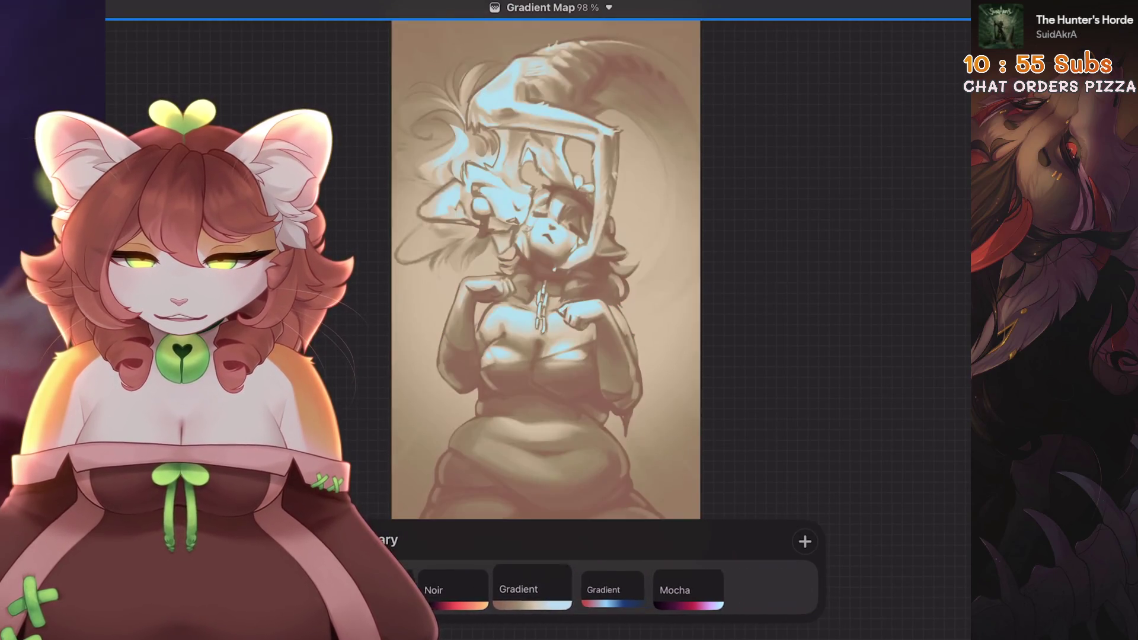
pyautogui.click(622, 590)
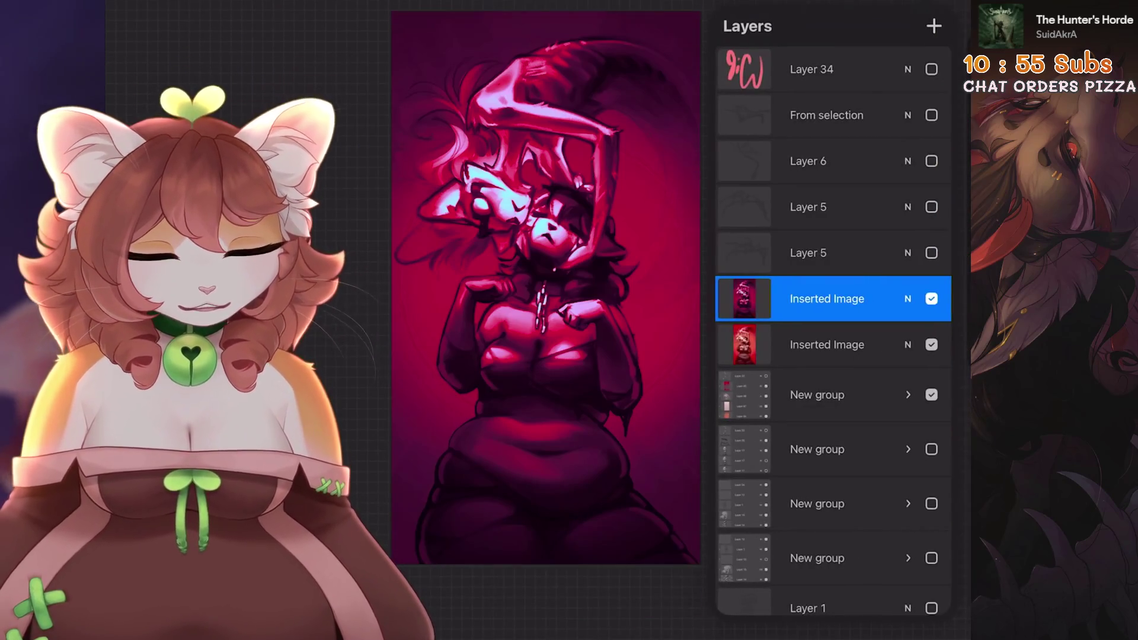
pyautogui.click(907, 298)
pyautogui.scroll(-5, 833, 488)
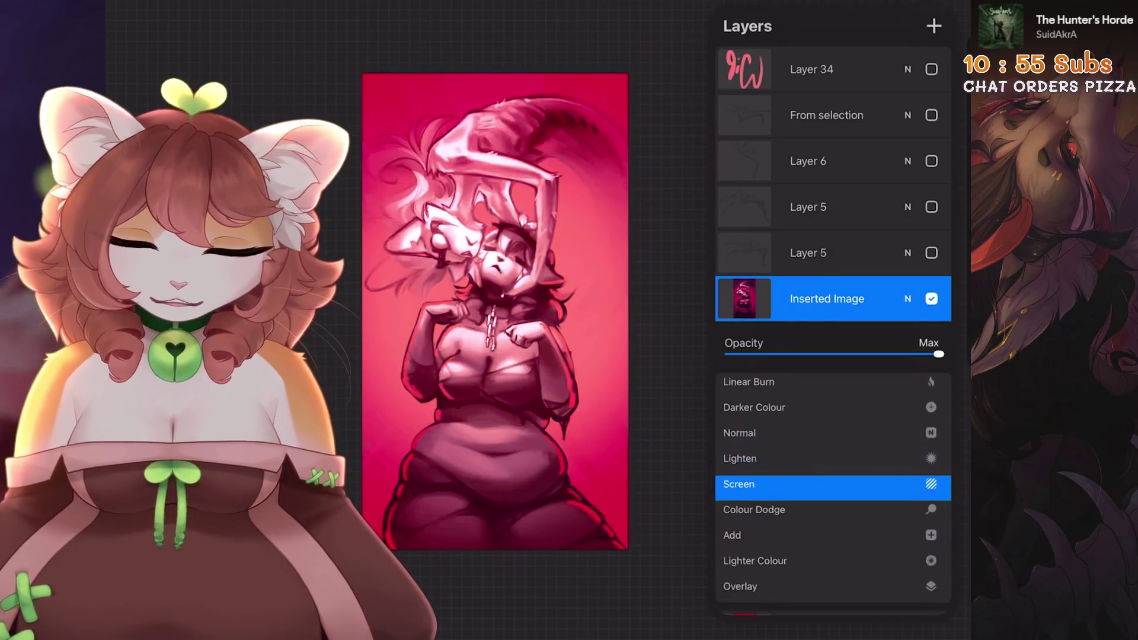
# - Try Lighter Colour blending on the top Inserted Image layer
pyautogui.scroll(-1, 833, 487)
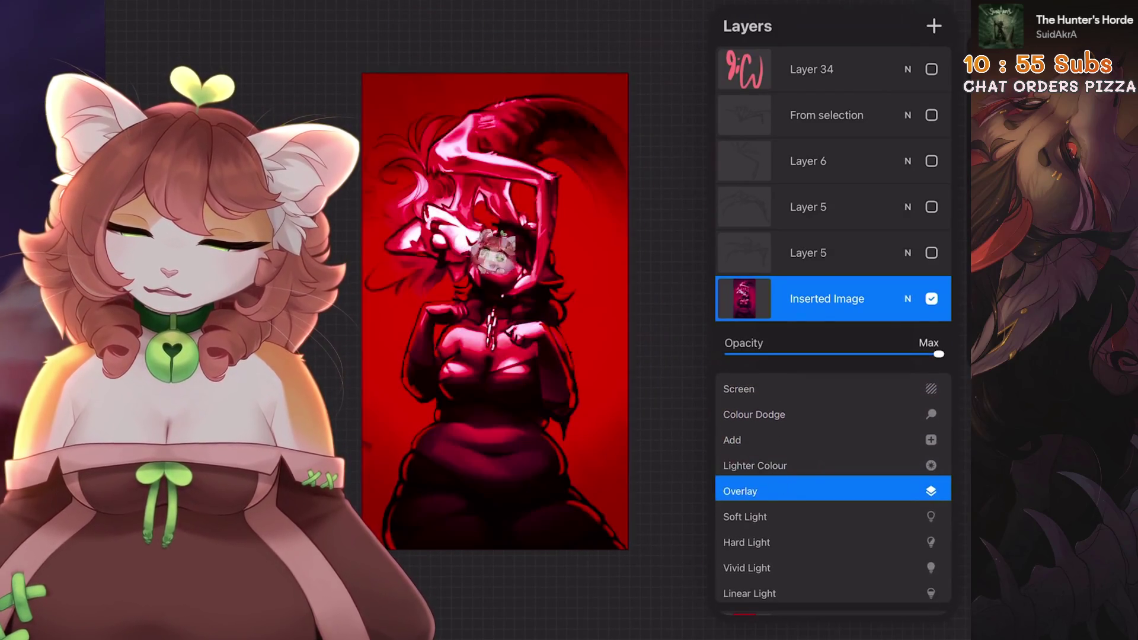
pyautogui.scroll(1, 833, 488)
pyautogui.click(907, 299)
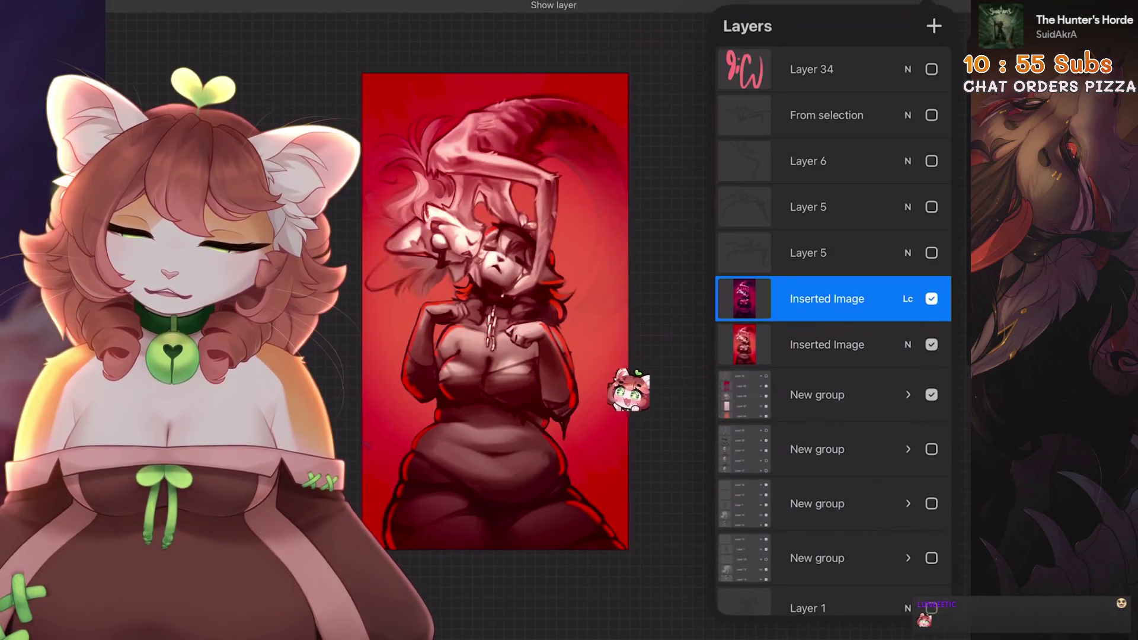
pyautogui.click(908, 298)
pyautogui.scroll(-1, 833, 488)
pyautogui.scroll(-4, 833, 488)
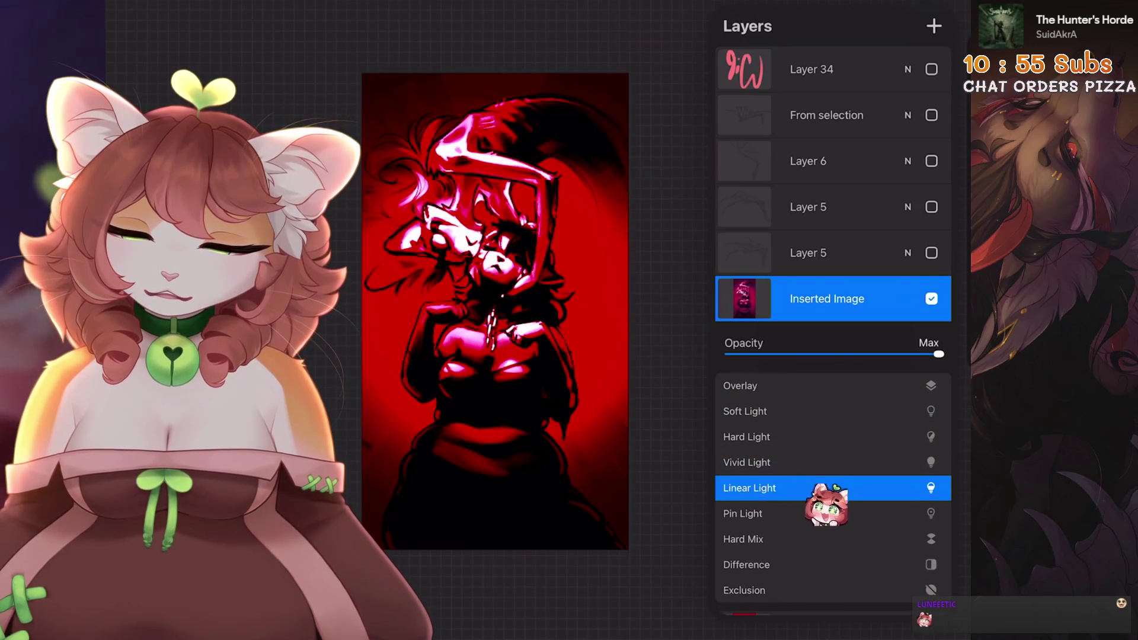
# - Switch the layer to Pin Light and set its opacity to about 52%
pyautogui.moveTo(938, 354)
pyautogui.mouseDown()
pyautogui.moveTo(775, 354)
pyautogui.moveTo(802, 354)
pyautogui.mouseUp()
pyautogui.scroll(-1, 832, 488)
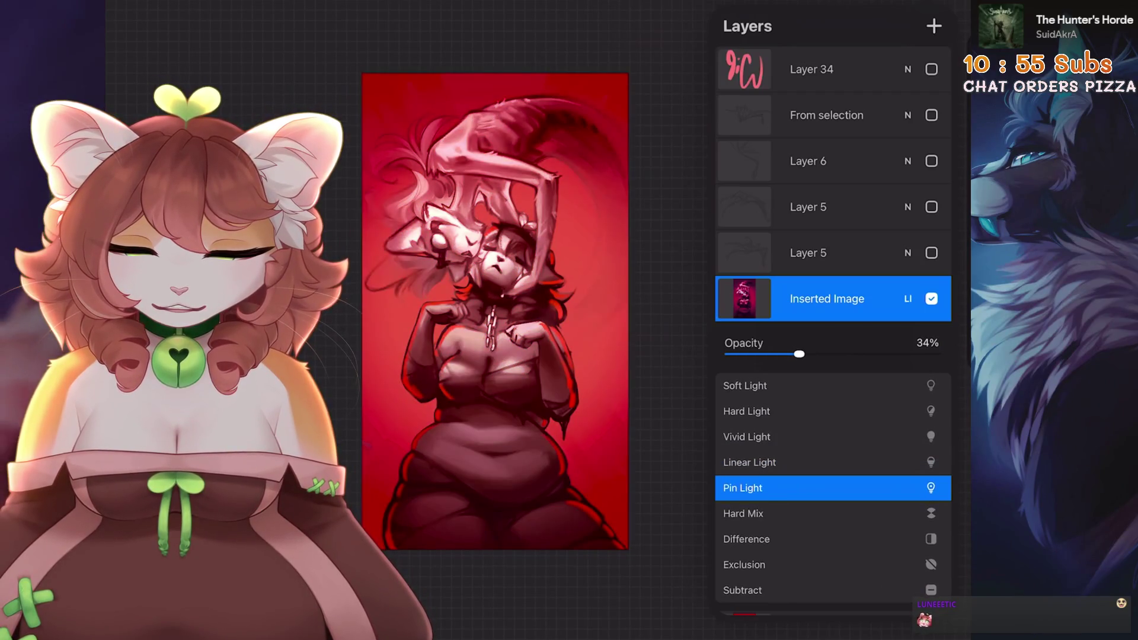
pyautogui.click(907, 298)
pyautogui.click(907, 299)
pyautogui.moveTo(803, 354)
pyautogui.mouseDown()
pyautogui.moveTo(933, 354)
pyautogui.moveTo(814, 354)
pyautogui.moveTo(838, 354)
pyautogui.mouseUp()
pyautogui.click(534, 296)
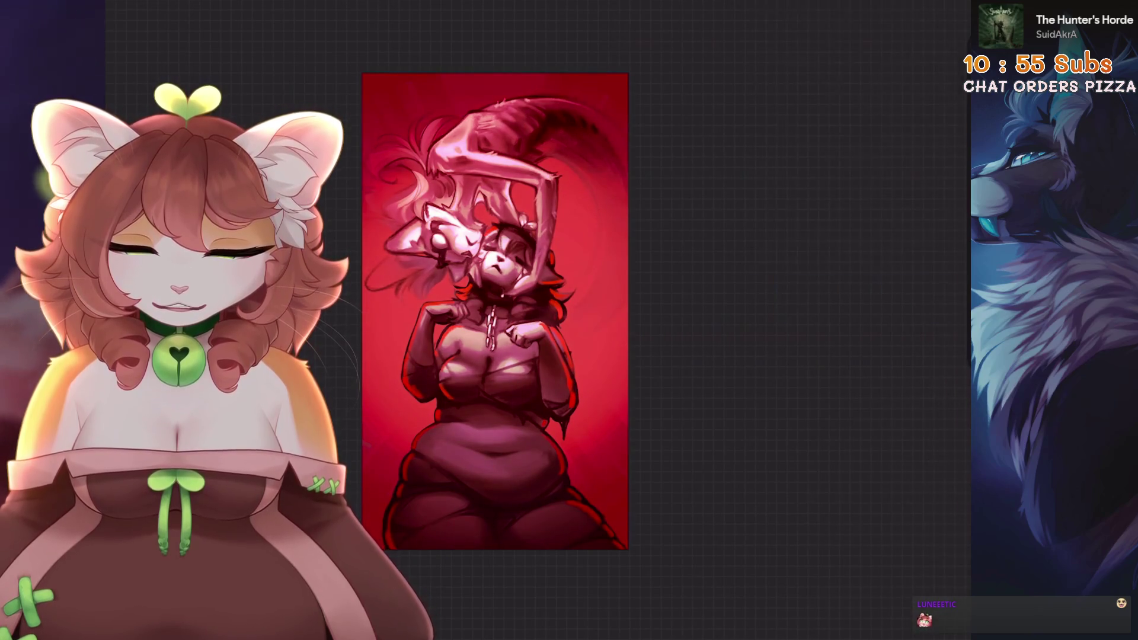
pyautogui.scroll(5, 492, 267)
pyautogui.scroll(5, 534, 321)
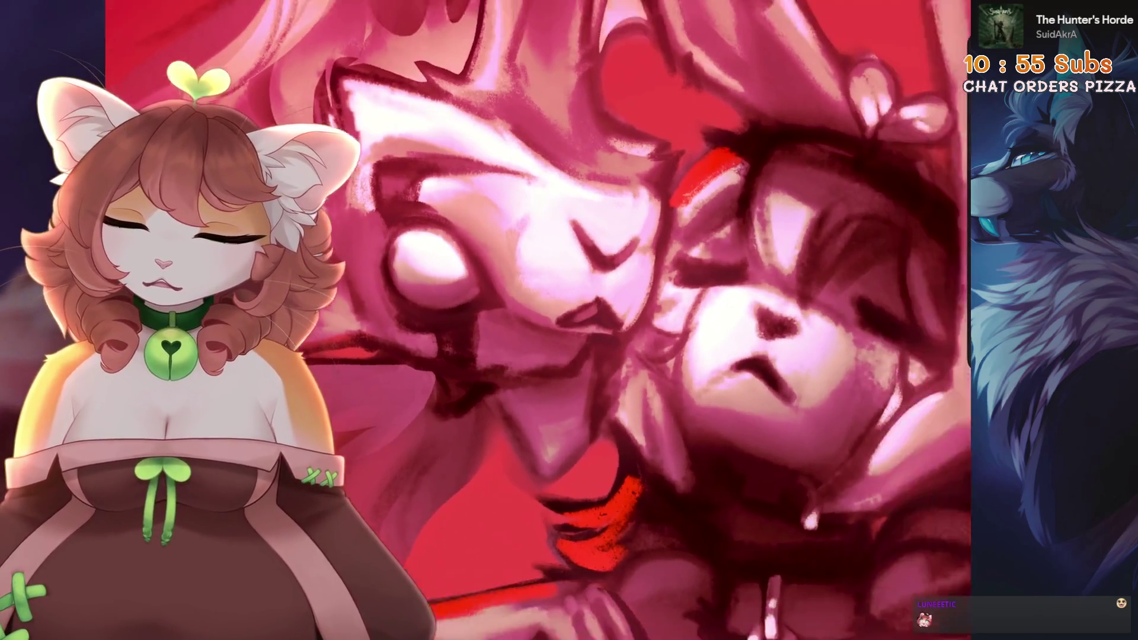
pyautogui.scroll(-5, 534, 320)
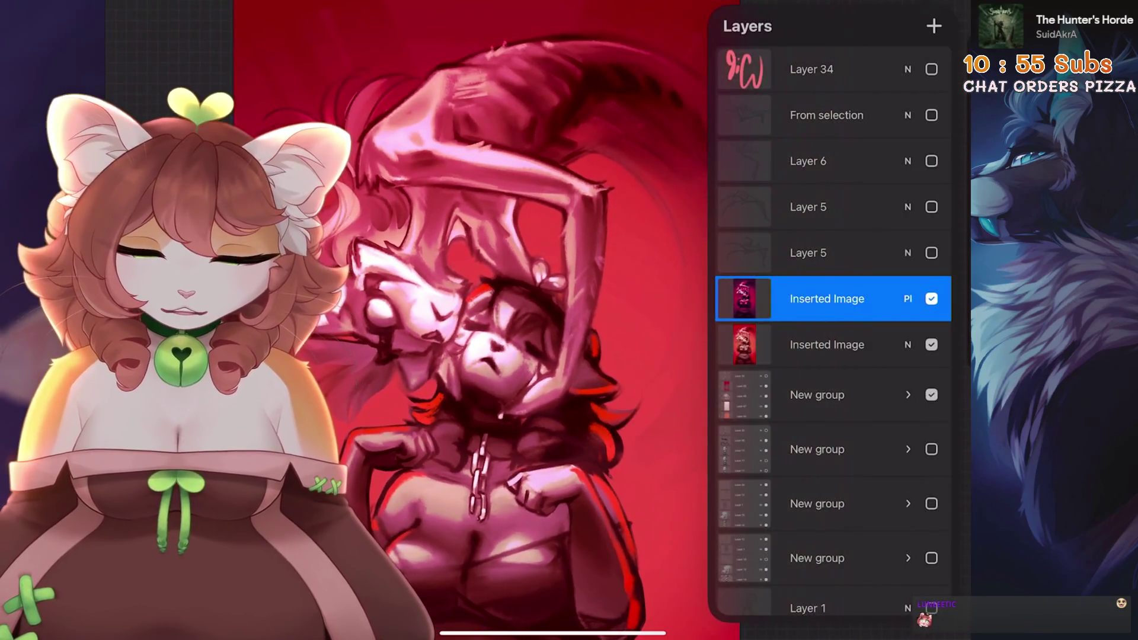
pyautogui.click(931, 299)
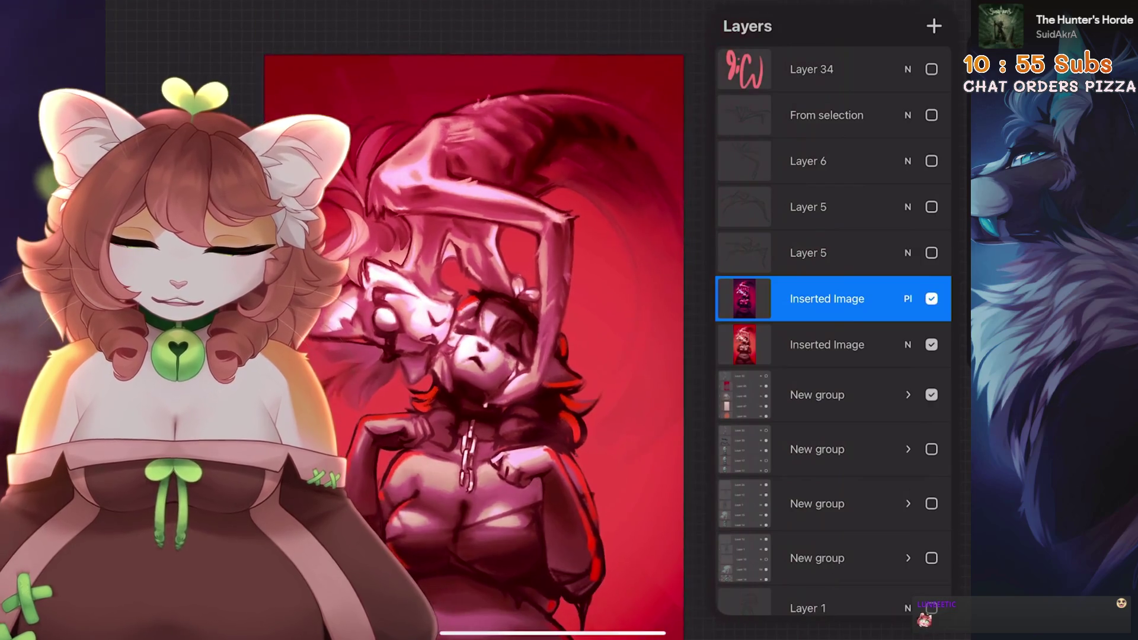
pyautogui.scroll(-3, 426, 355)
pyautogui.scroll(3, 427, 356)
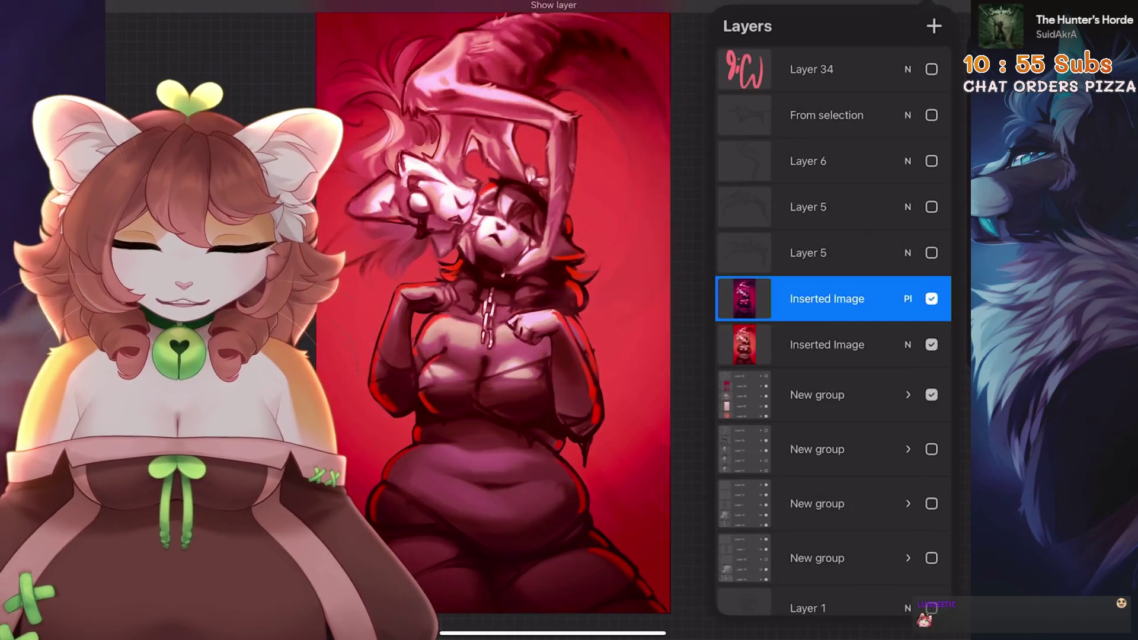
pyautogui.scroll(-2, 486, 343)
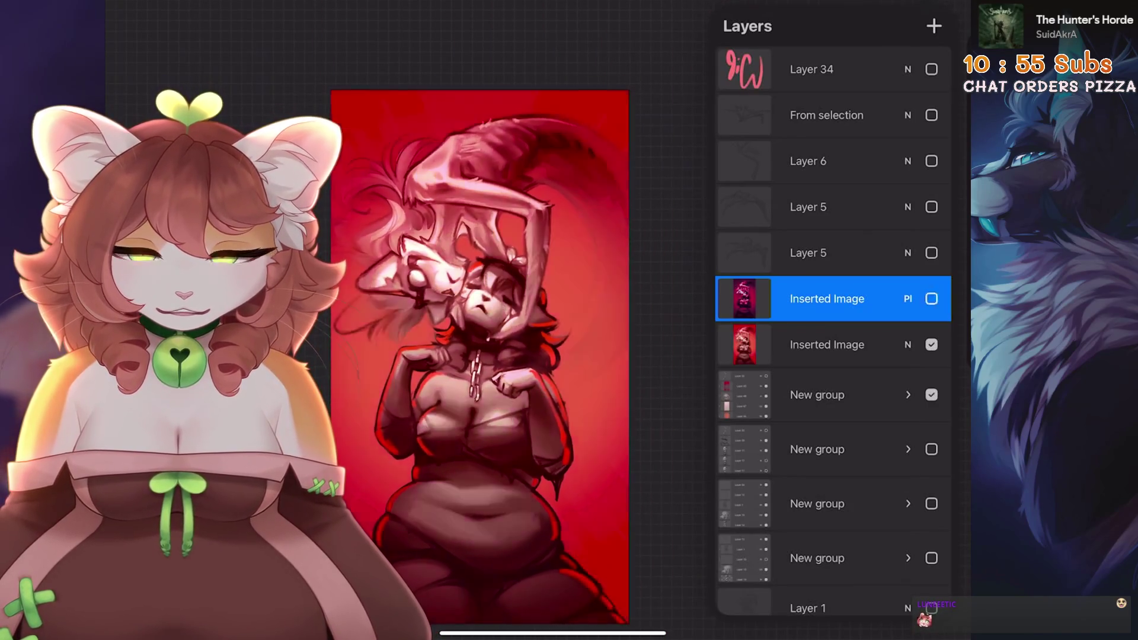
pyautogui.scroll(2, 492, 355)
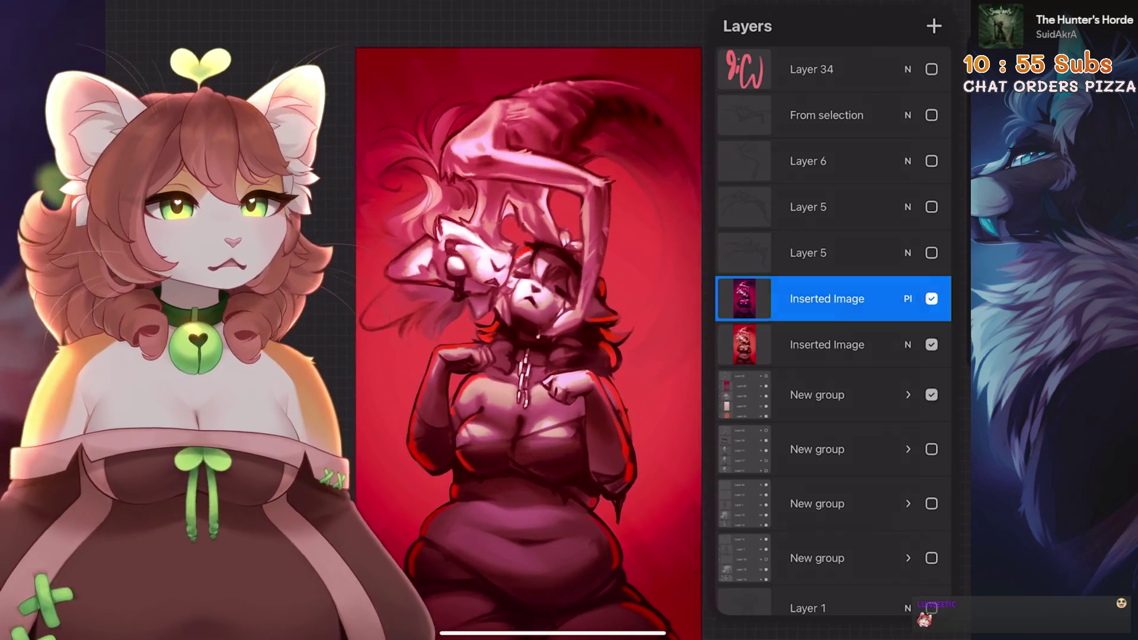
pyautogui.scroll(3, 604, 320)
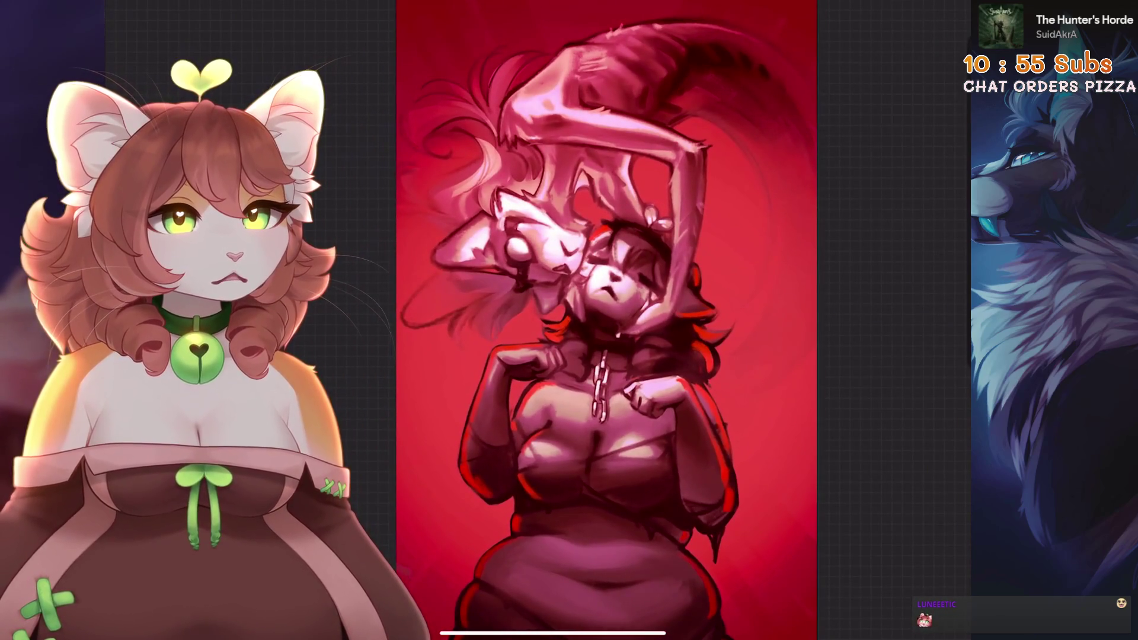
pyautogui.scroll(-1, 560, 332)
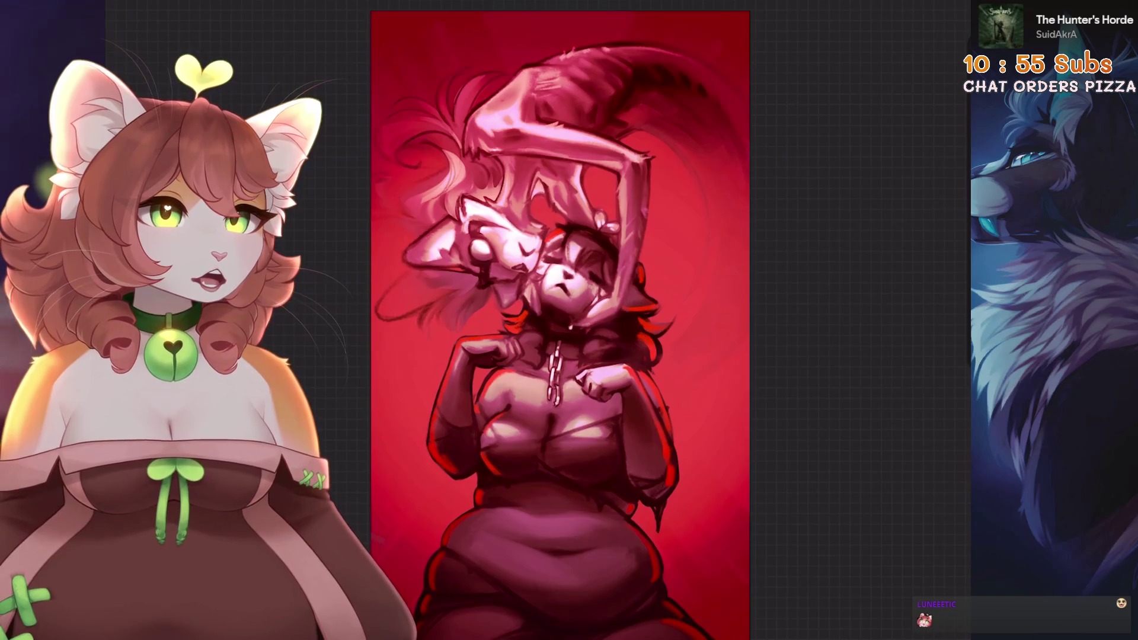
pyautogui.scroll(-5, 560, 320)
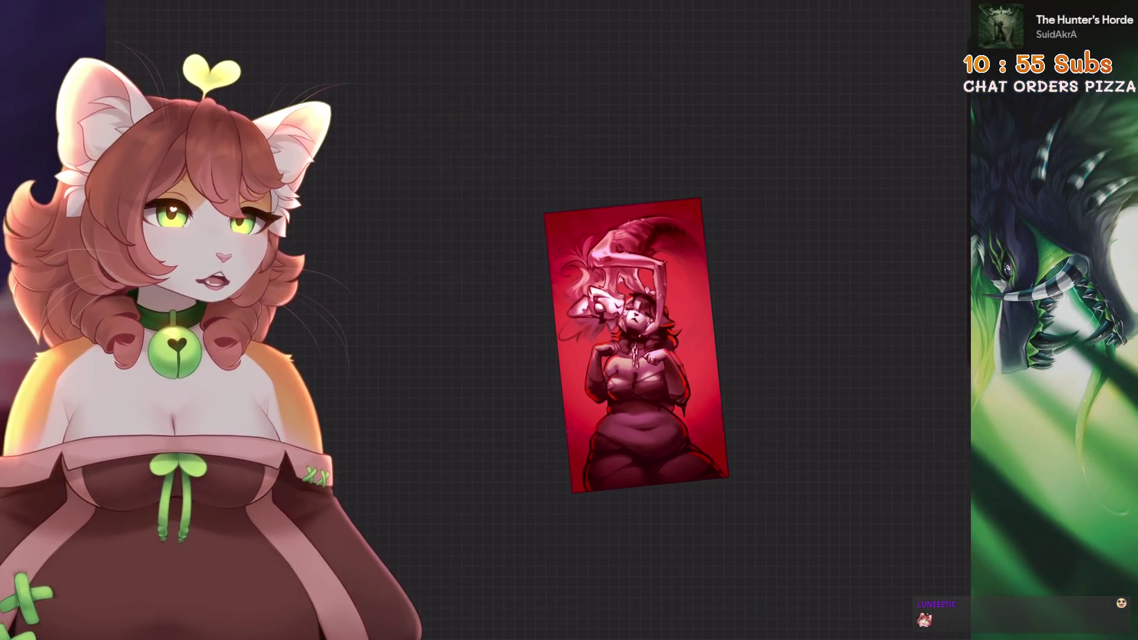
pyautogui.hotkey('ctrl', '0')
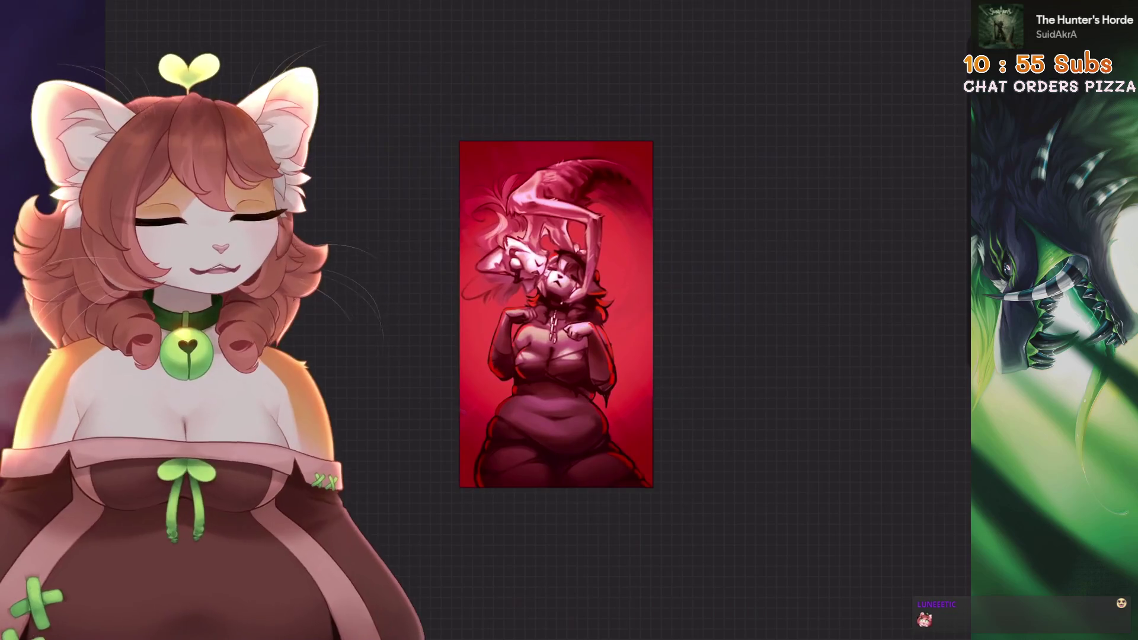
# - Drag the Pin Light copy's saturation to None with Hue, Saturation, Brightness
pyautogui.click(148, 12)
pyautogui.click(196, 61)
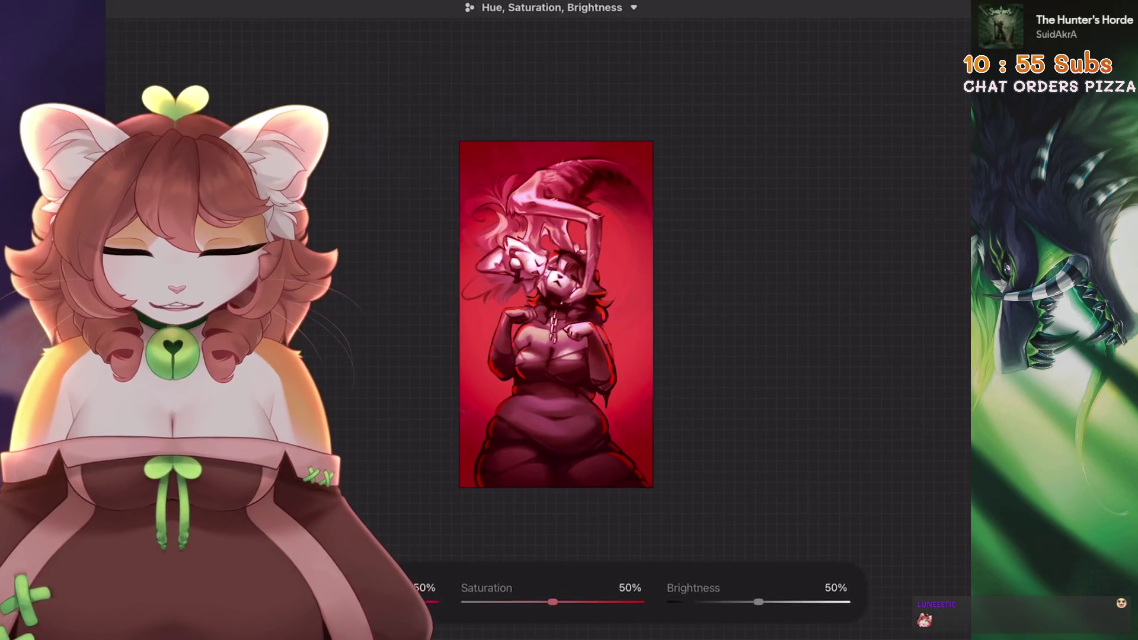
pyautogui.moveTo(759, 601); pyautogui.dragTo(743, 601)
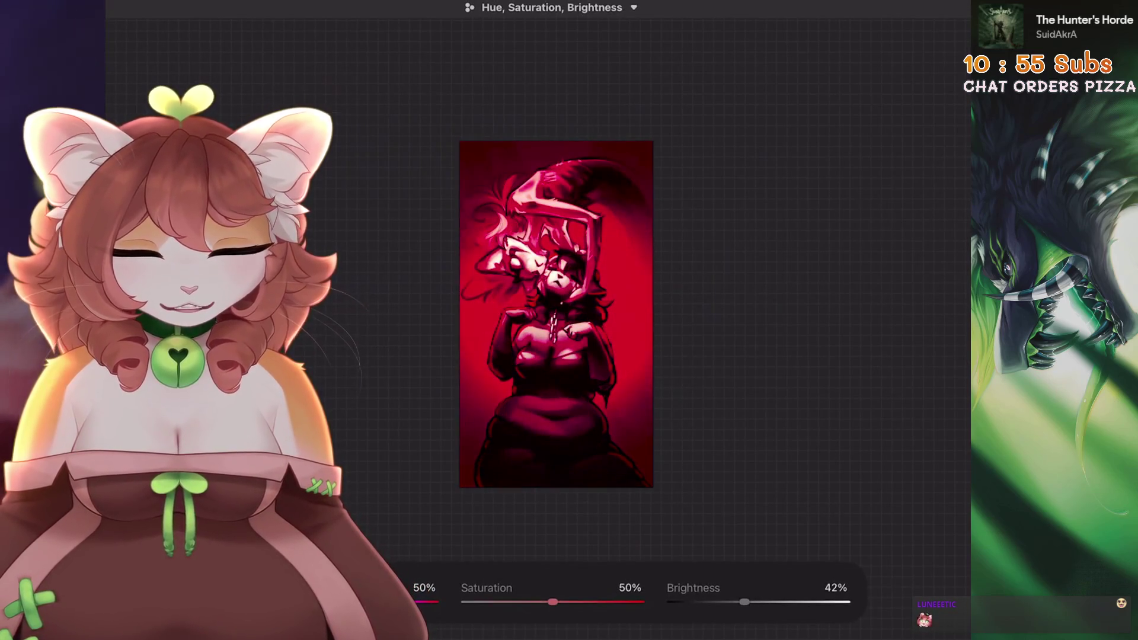
pyautogui.hotkey('ctrl', 'z')
pyautogui.moveTo(552, 601); pyautogui.dragTo(498, 602)
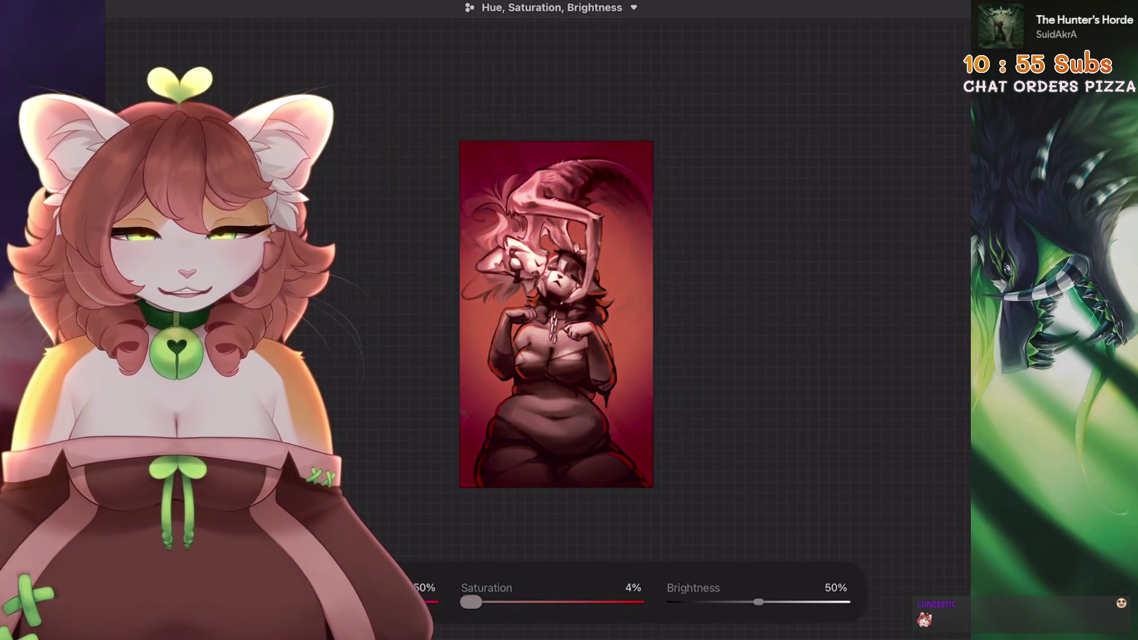
pyautogui.scroll(5, 558, 314)
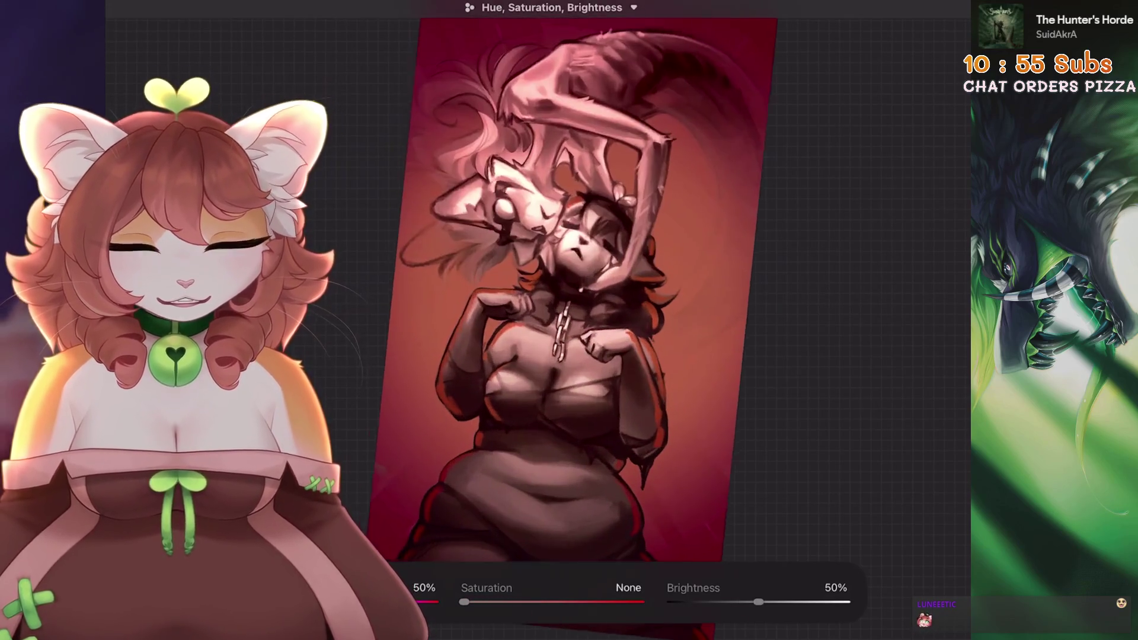
pyautogui.hscroll(-1, 561, 291)
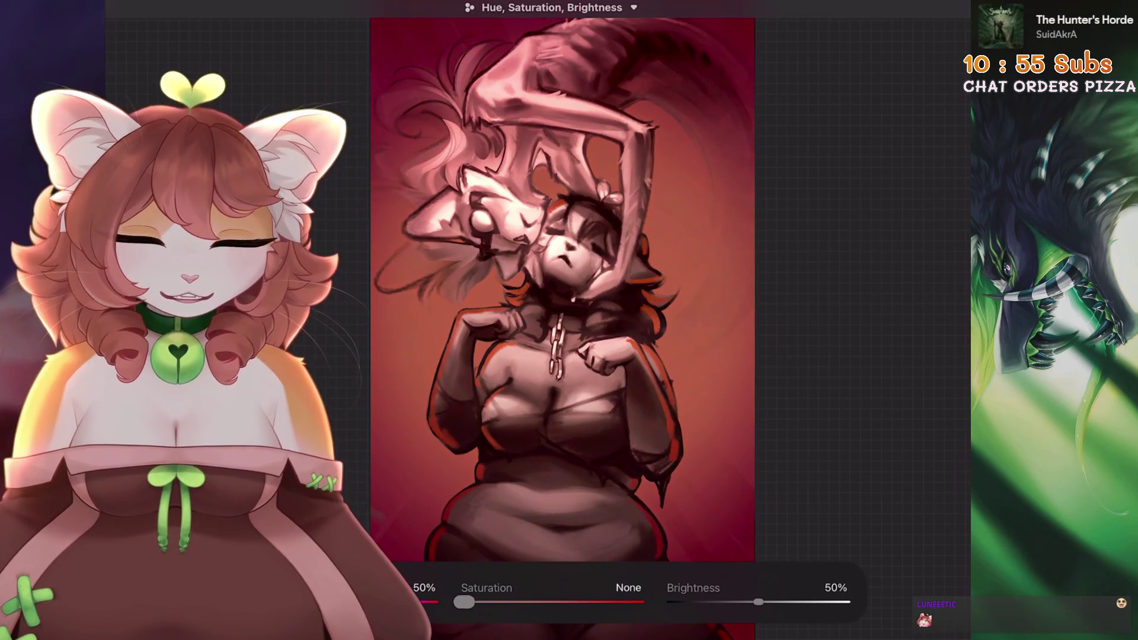
pyautogui.scroll(-2, 562, 290)
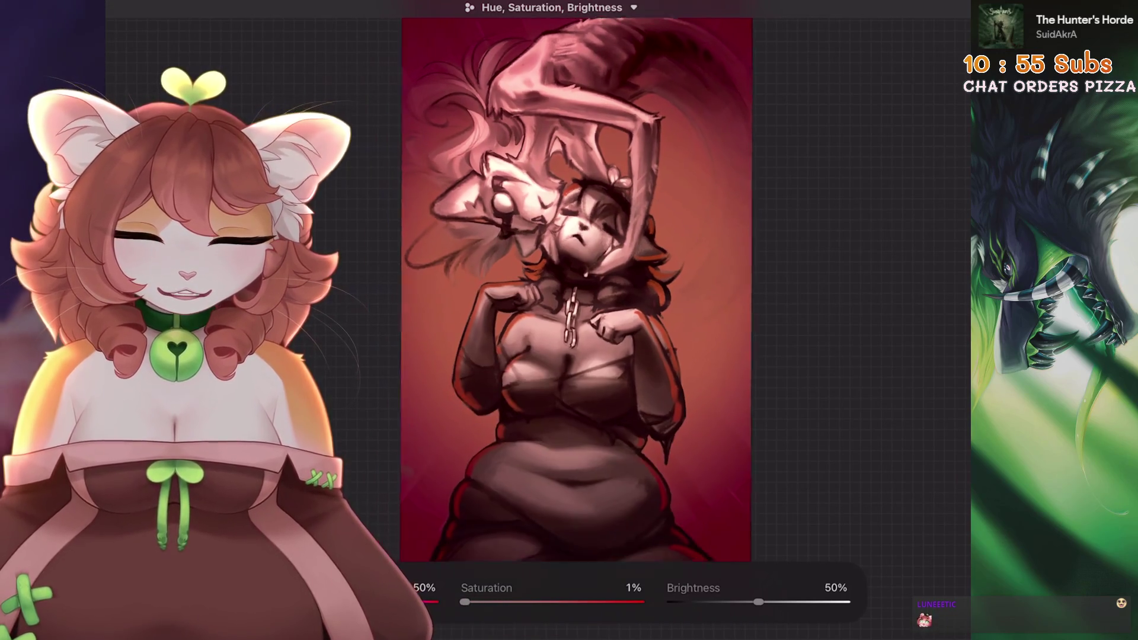
pyautogui.press('Return')
# - Hide the top copy to reveal the bright red version, then select the lower Inserted Image
pyautogui.scroll(1, 612, 320)
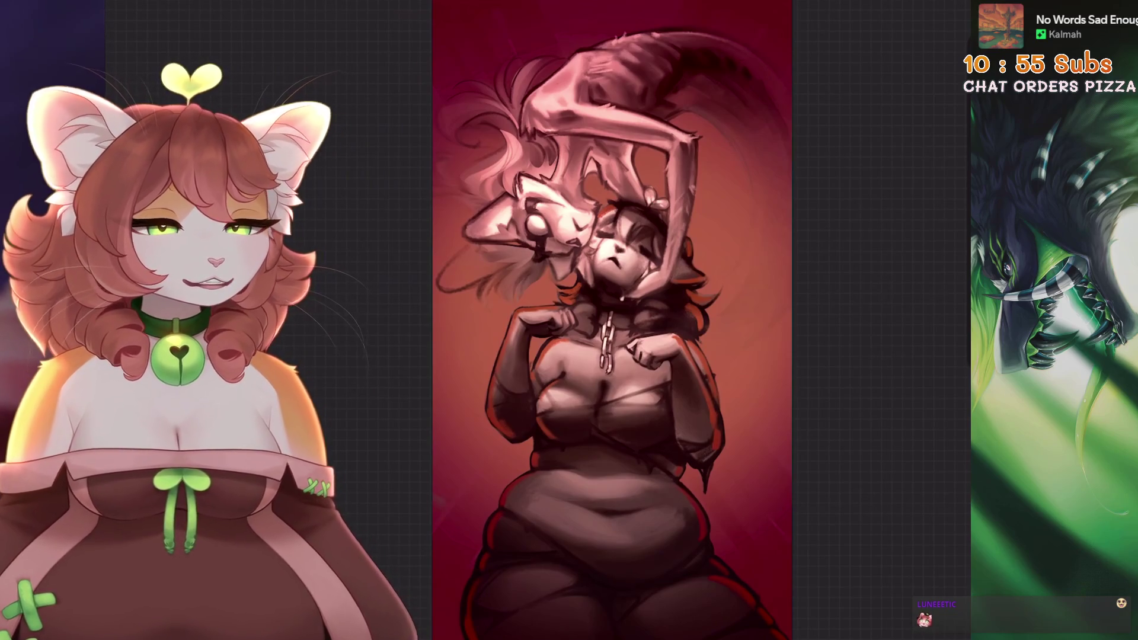
pyautogui.hotkey('ctrl', 'z')
pyautogui.hotkey('ctrl', 'z')
pyautogui.hotkey('ctrl', 'shift', 'z')
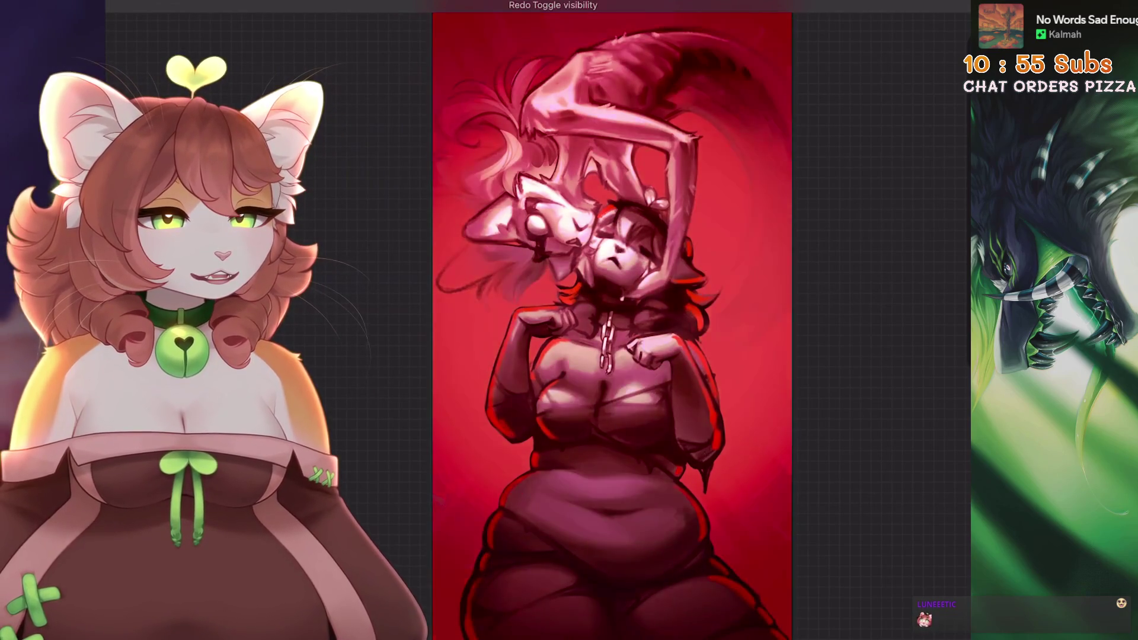
pyautogui.scroll(-2, 613, 320)
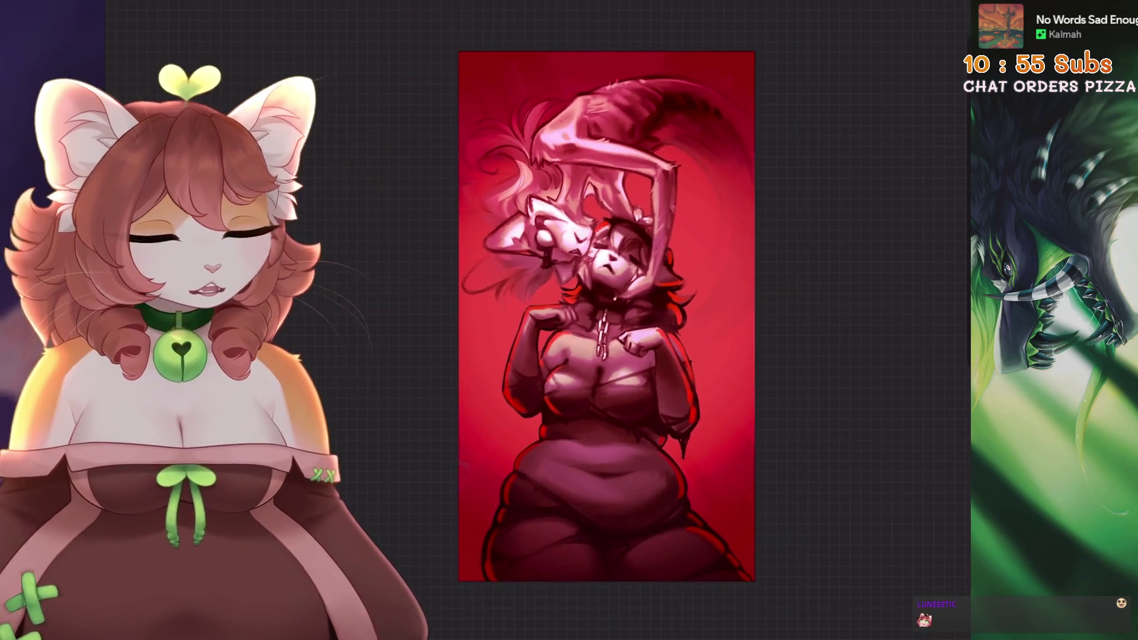
pyautogui.press('l')
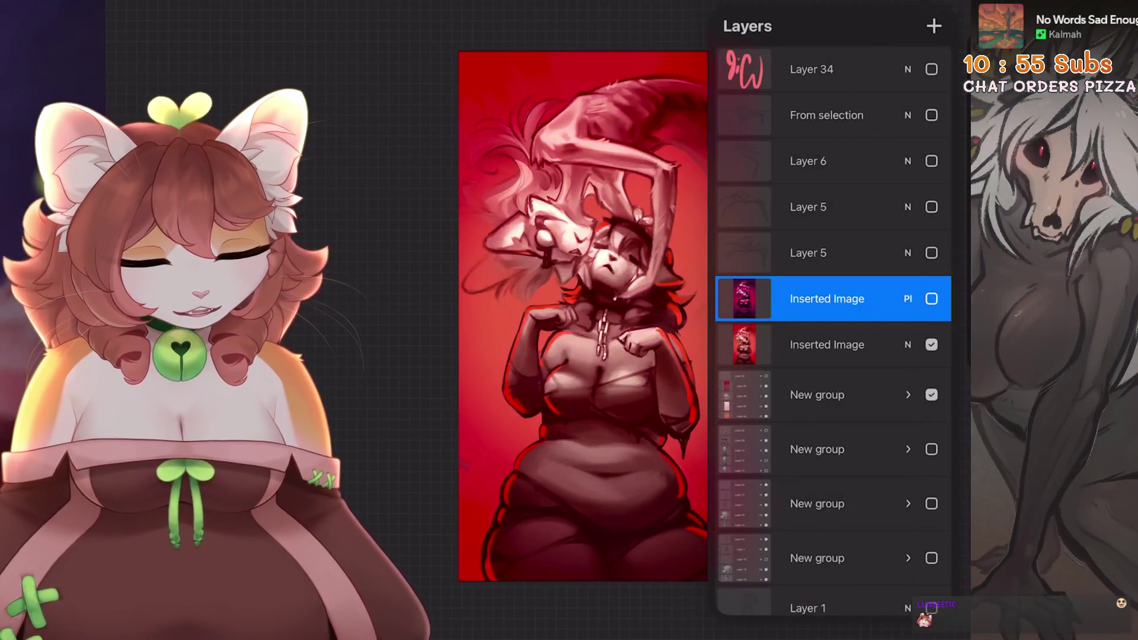
pyautogui.click(932, 299)
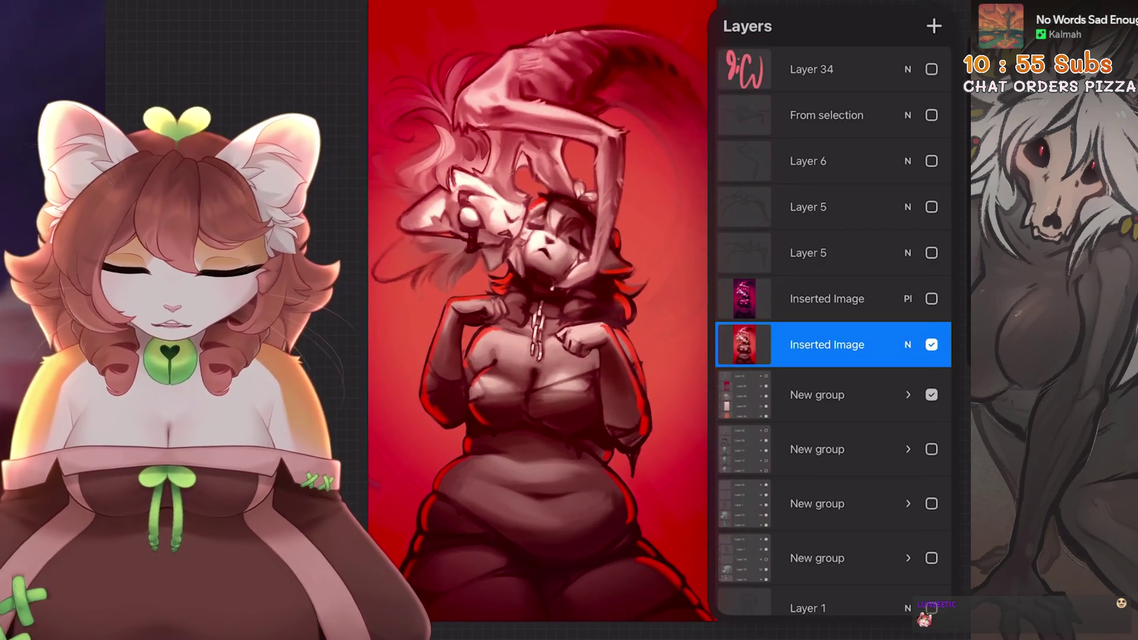
# - Duplicate the lower Inserted Image layer and toggle the copy's visibility
pyautogui.click(89, 15)
pyautogui.click(943, 6)
pyautogui.moveTo(889, 331); pyautogui.dragTo(771, 331)
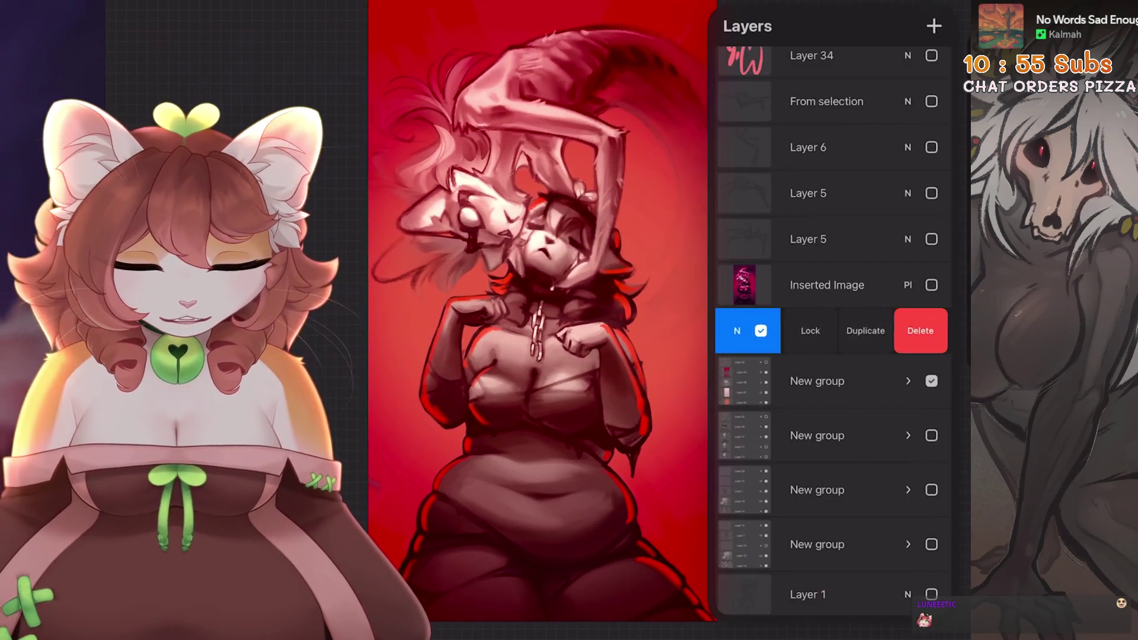
pyautogui.click(895, 331)
pyautogui.click(931, 377)
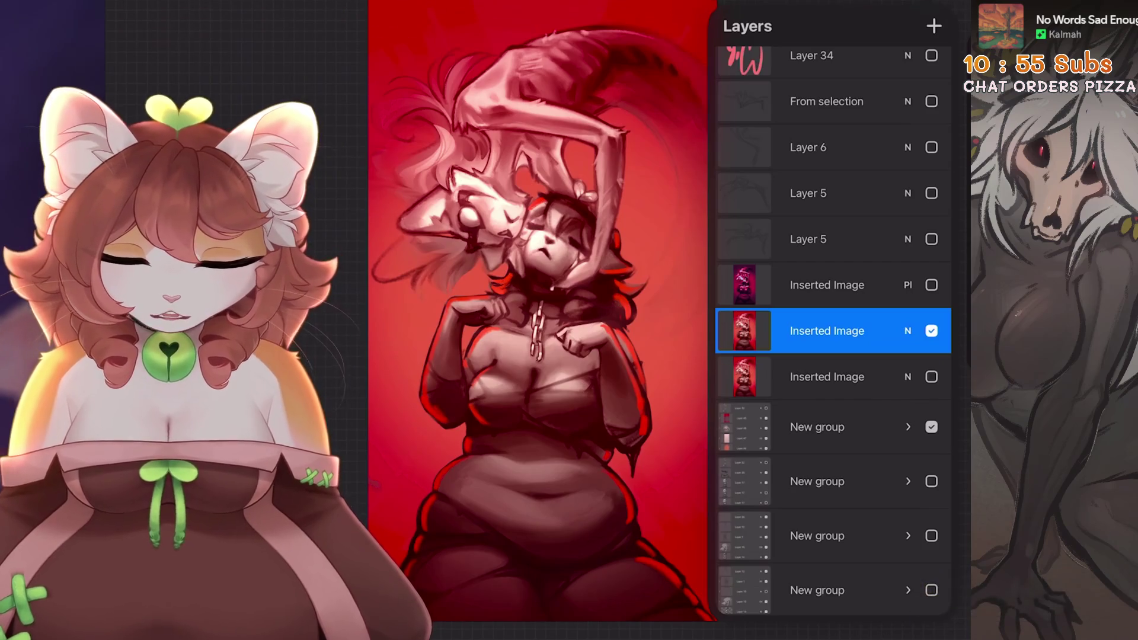
# - Try Hue, Saturation, Brightness and Curves before choosing Gradient Map
pyautogui.click(89, 15)
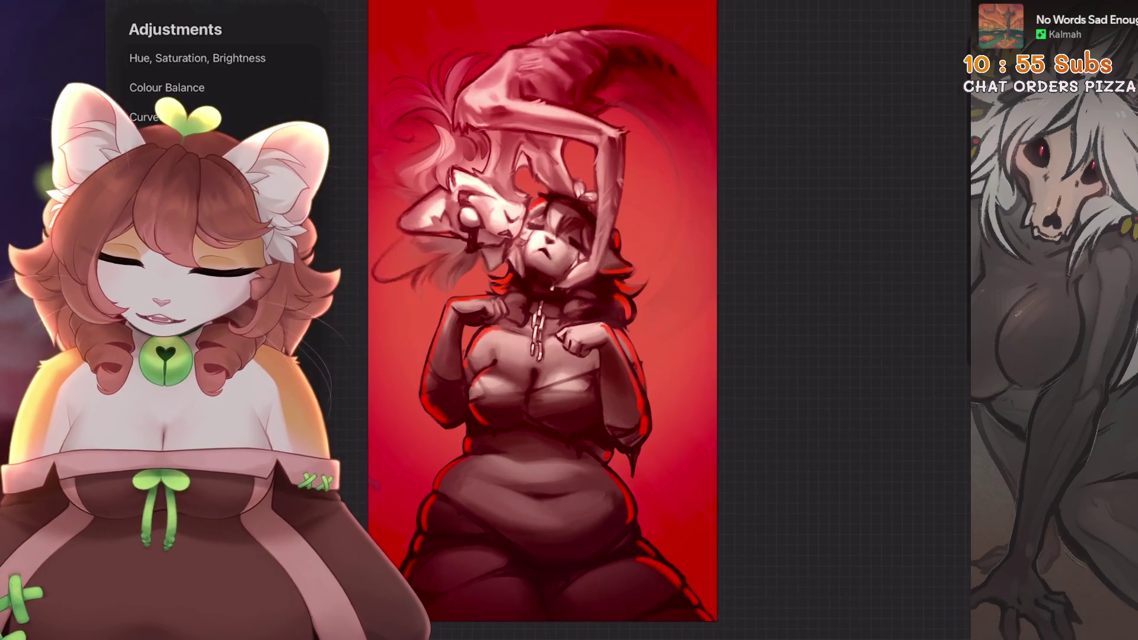
pyautogui.click(197, 58)
pyautogui.click(89, 15)
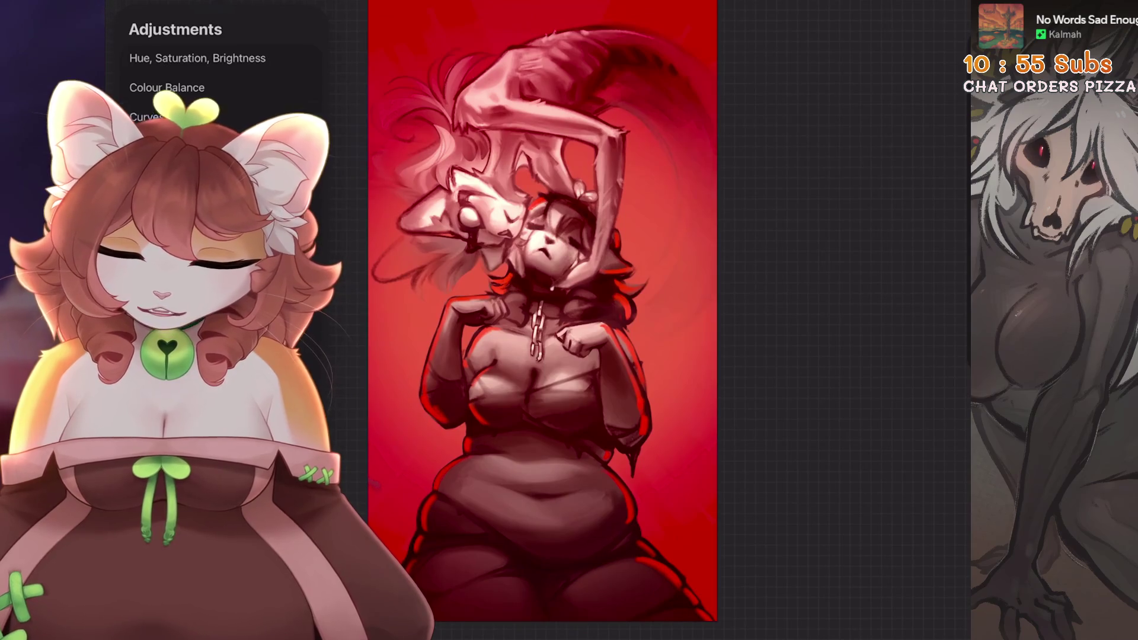
pyautogui.click(144, 117)
pyautogui.click(89, 15)
pyautogui.click(145, 188)
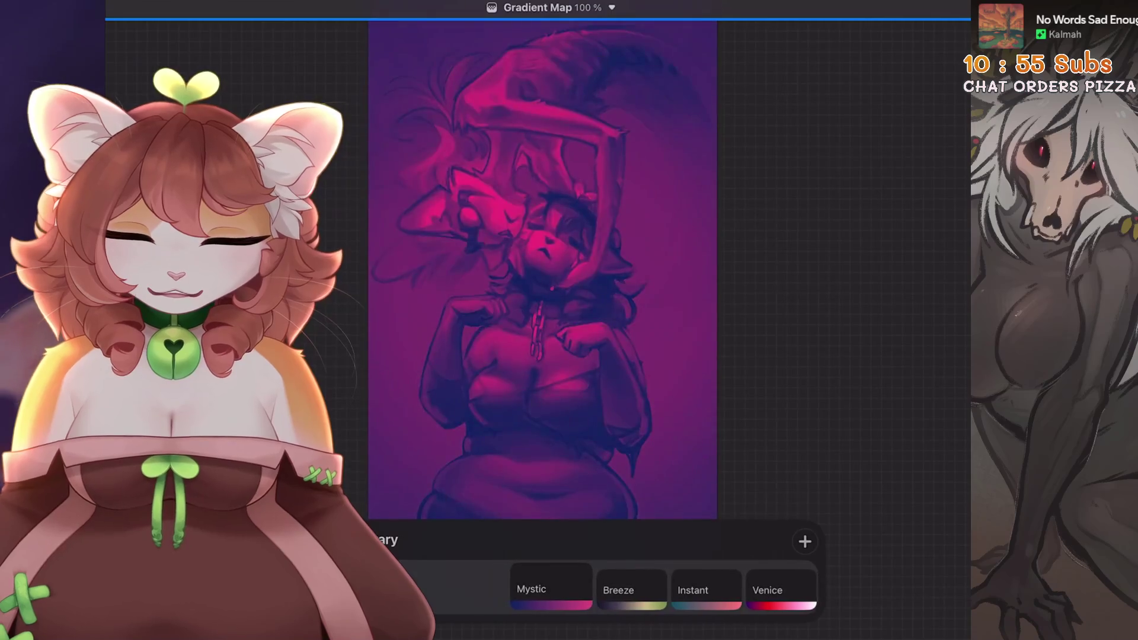
# - Apply the Neon gradient preset and confirm the purple-cyan recolour
pyautogui.click(526, 589)
pyautogui.click(607, 590)
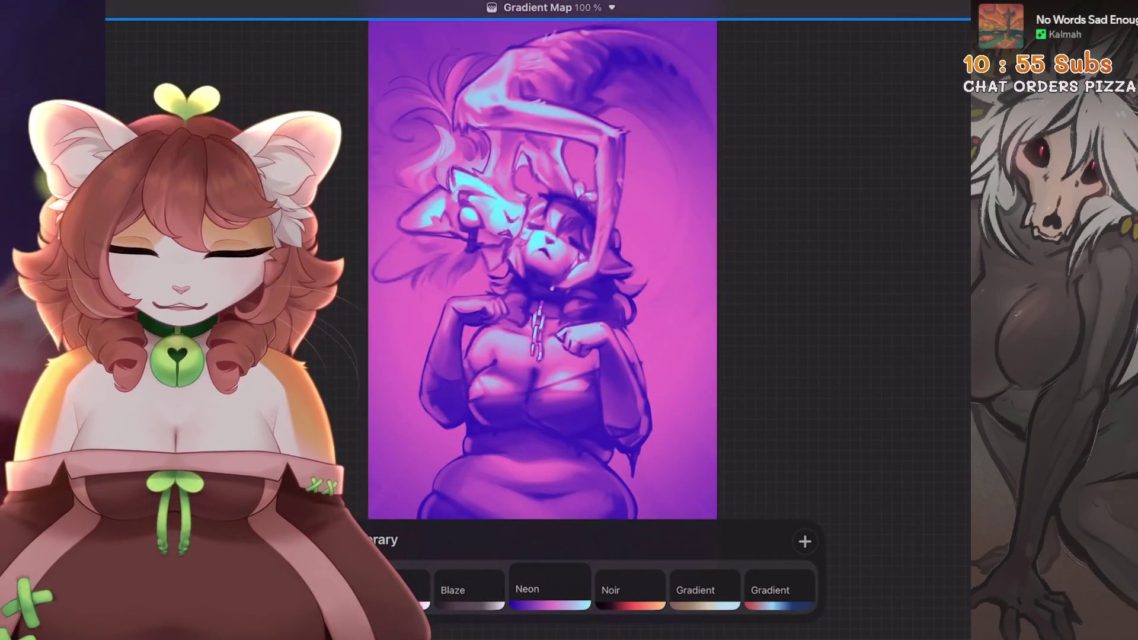
pyautogui.click(958, 7)
pyautogui.click(903, 257)
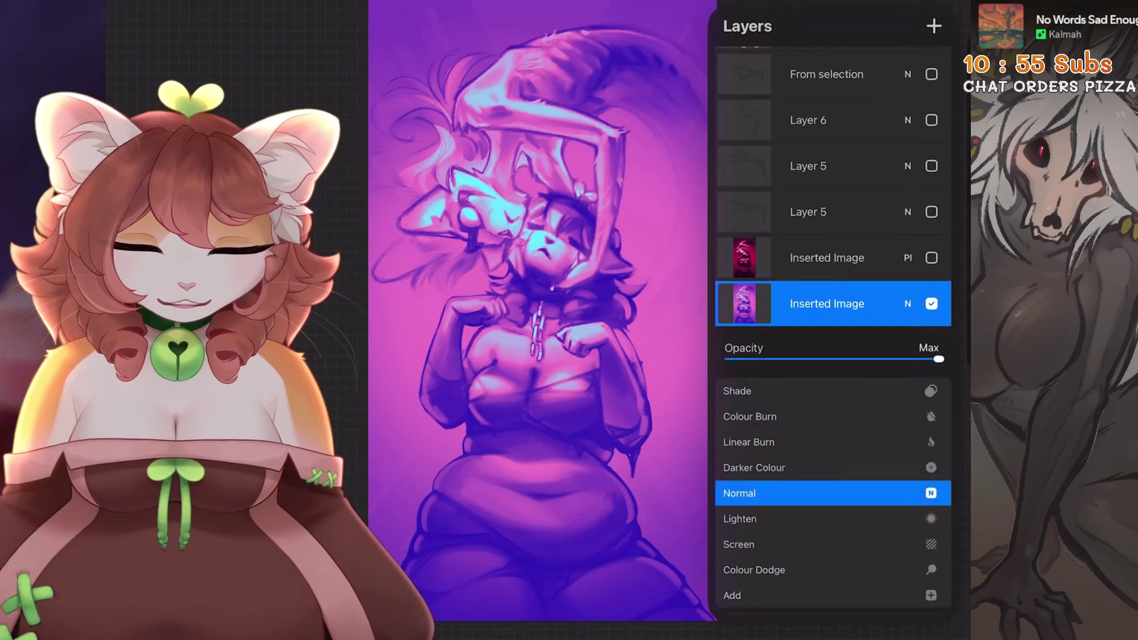
# - Set the gradient layer to Lighten blending and try opacities around 30% and 43%
pyautogui.click(957, 7)
pyautogui.moveTo(543, 267); pyautogui.dragTo(486, 255)
pyautogui.click(957, 7)
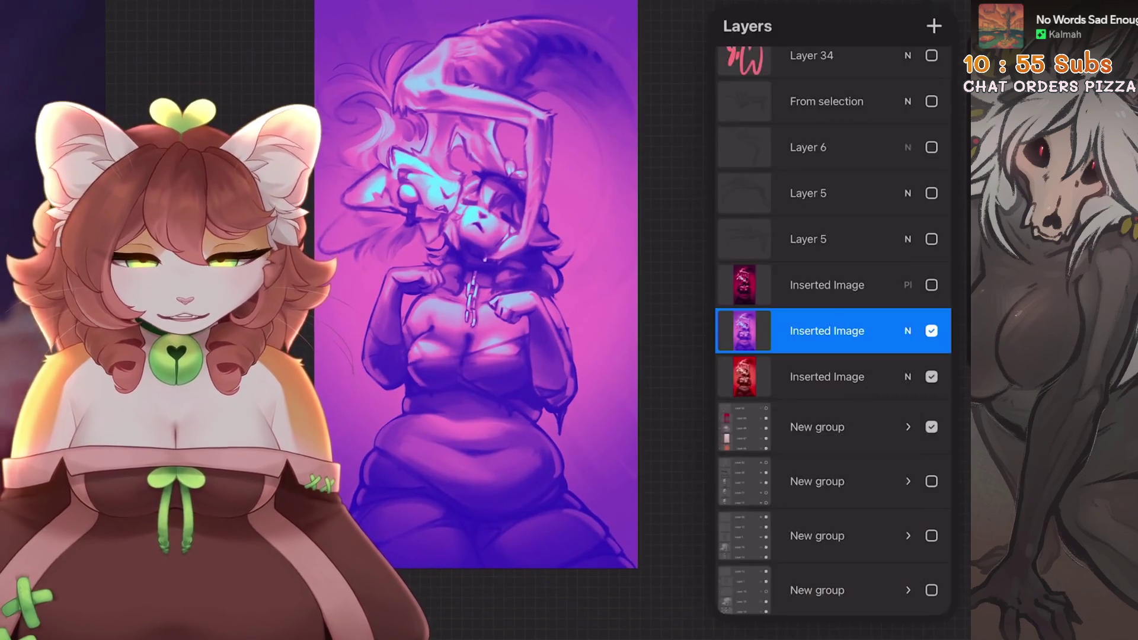
pyautogui.click(908, 303)
pyautogui.click(740, 492)
pyautogui.scroll(-2, 833, 493)
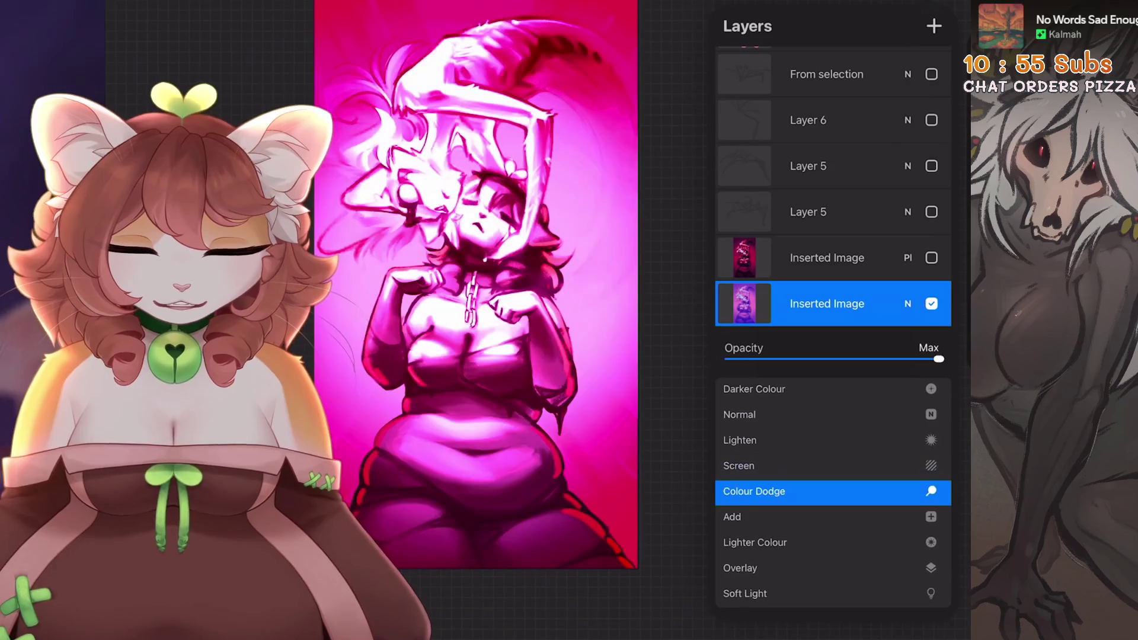
pyautogui.scroll(1, 833, 492)
pyautogui.moveTo(939, 359)
pyautogui.mouseDown()
pyautogui.moveTo(742, 358)
pyautogui.moveTo(790, 358)
pyautogui.mouseUp()
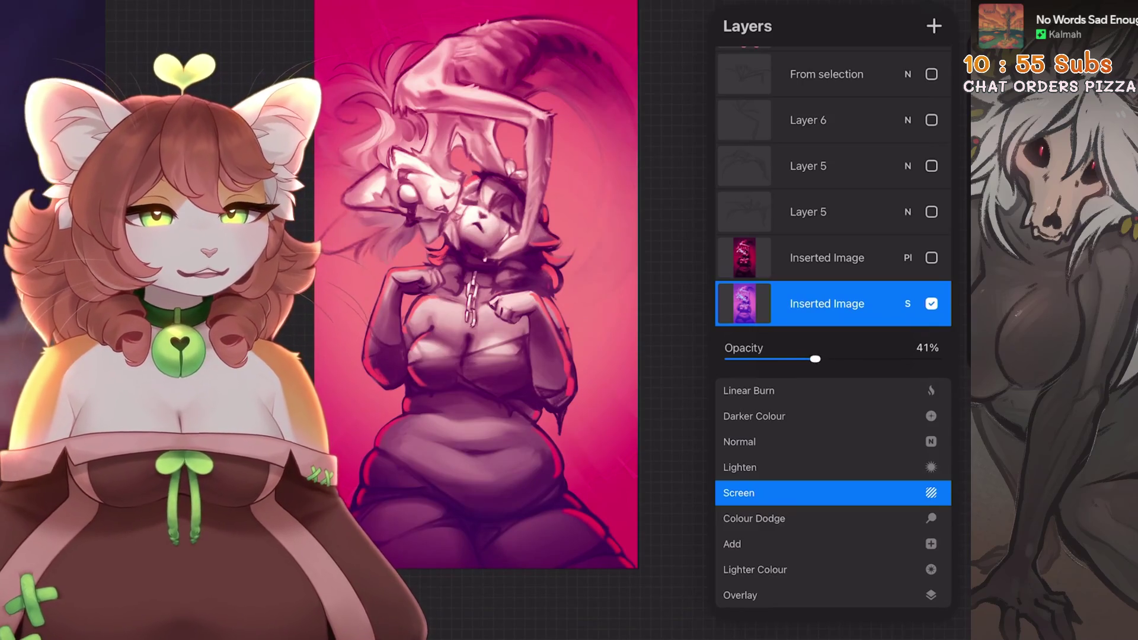
pyautogui.scroll(1, 833, 492)
pyautogui.moveTo(815, 358)
pyautogui.mouseDown()
pyautogui.moveTo(937, 359)
pyautogui.moveTo(755, 358)
pyautogui.moveTo(869, 359)
pyautogui.moveTo(823, 358)
pyautogui.moveTo(840, 358)
pyautogui.mouseUp()
# - Try Colour Dodge, Add, Lighter Colour, Overlay, Soft, Hard, Vivid and Linear Light blends on the gradient layer
pyautogui.click(755, 543)
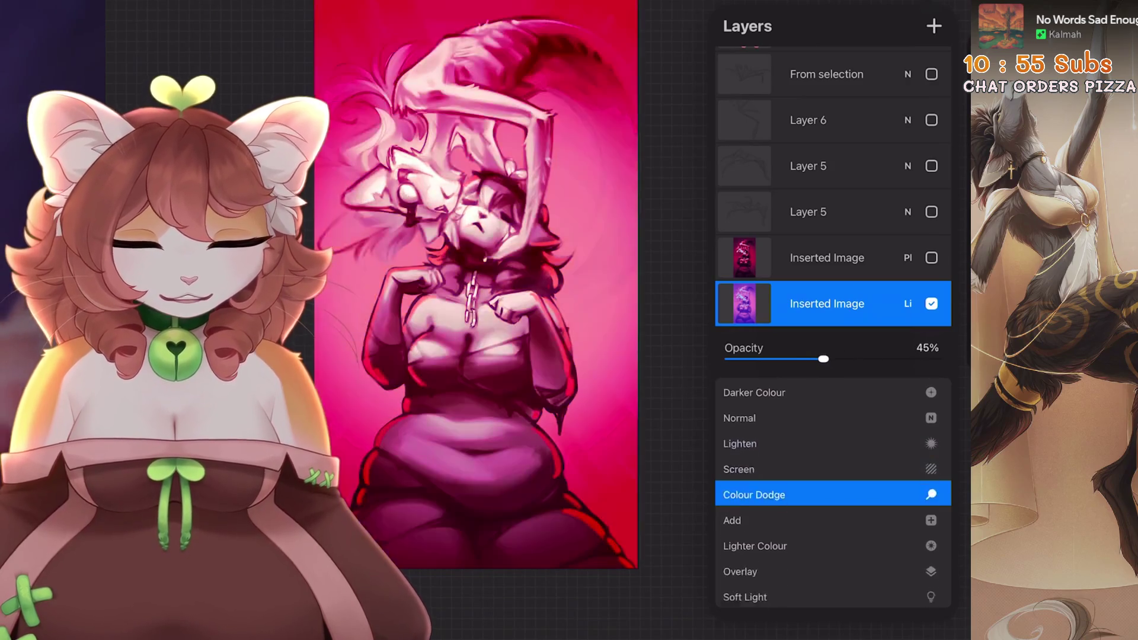
pyautogui.click(732, 516)
pyautogui.click(755, 508)
pyautogui.moveTo(823, 359)
pyautogui.mouseDown()
pyautogui.moveTo(942, 359)
pyautogui.moveTo(735, 358)
pyautogui.moveTo(785, 358)
pyautogui.mouseUp()
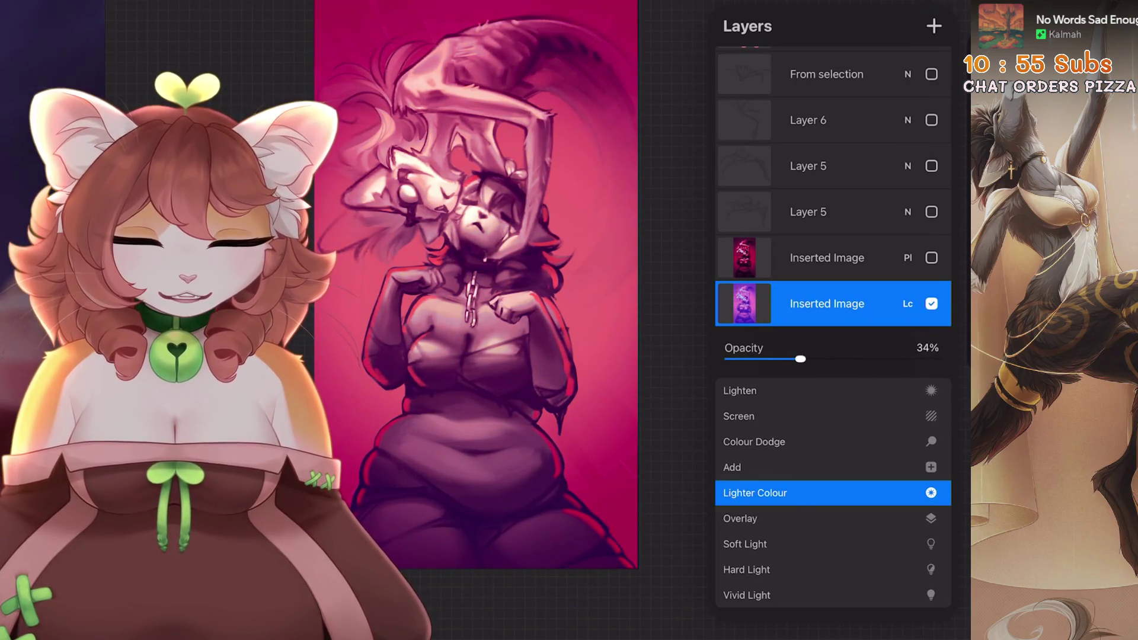
pyautogui.click(740, 508)
pyautogui.click(745, 522)
pyautogui.click(747, 521)
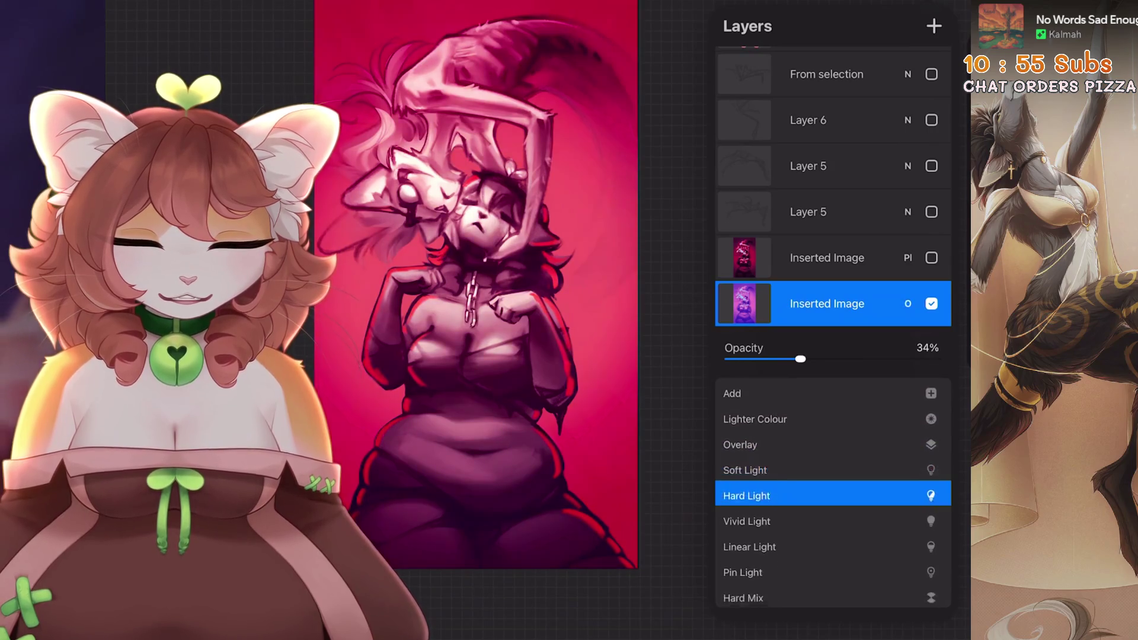
pyautogui.click(747, 521)
pyautogui.click(749, 524)
# - Compare Vivid, Linear, Hard Light, Pin Light, Hard Mix, Difference and Exclusion, then undo a stray erase
pyautogui.click(747, 472)
pyautogui.click(749, 524)
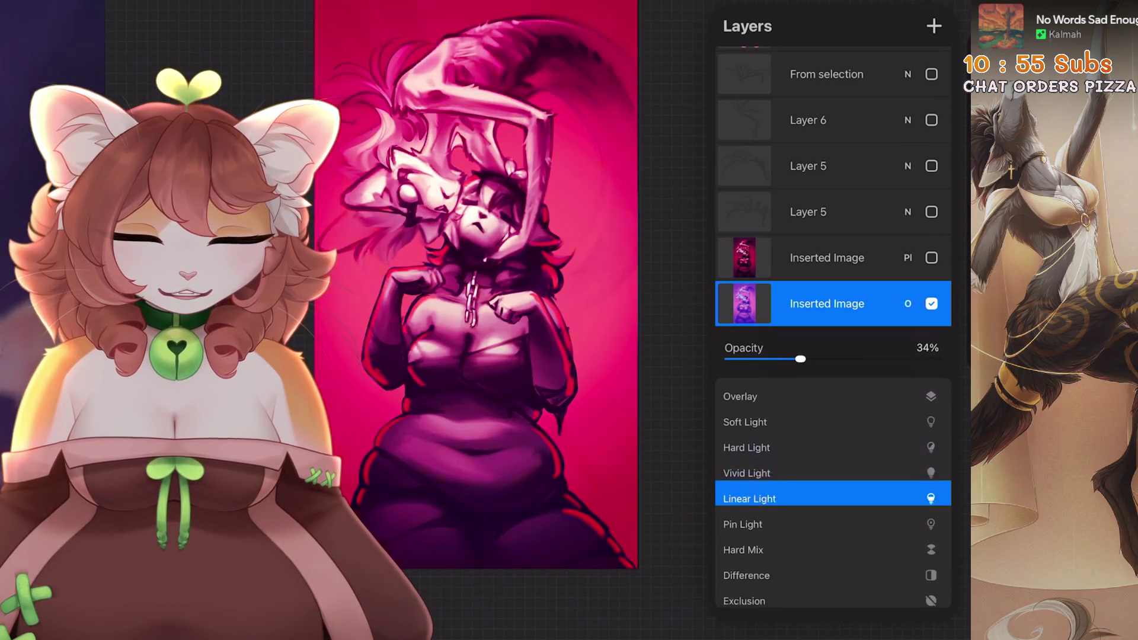
pyautogui.click(746, 448)
pyautogui.click(743, 575)
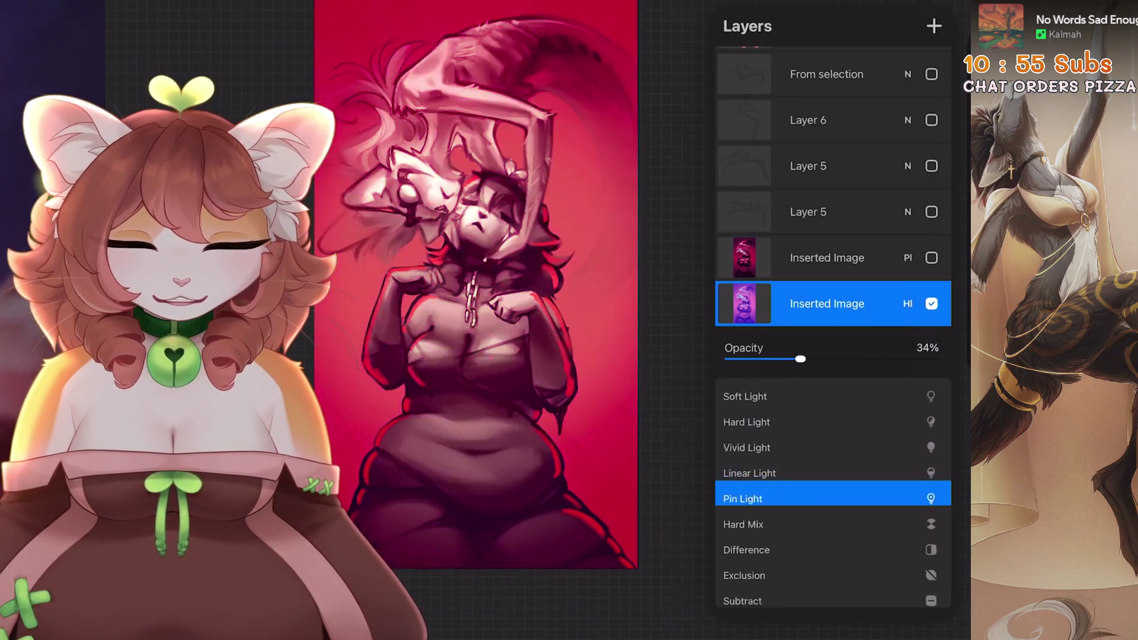
pyautogui.click(743, 524)
pyautogui.click(746, 508)
pyautogui.moveTo(800, 358)
pyautogui.mouseDown()
pyautogui.moveTo(939, 359)
pyautogui.moveTo(744, 358)
pyautogui.moveTo(776, 359)
pyautogui.mouseUp()
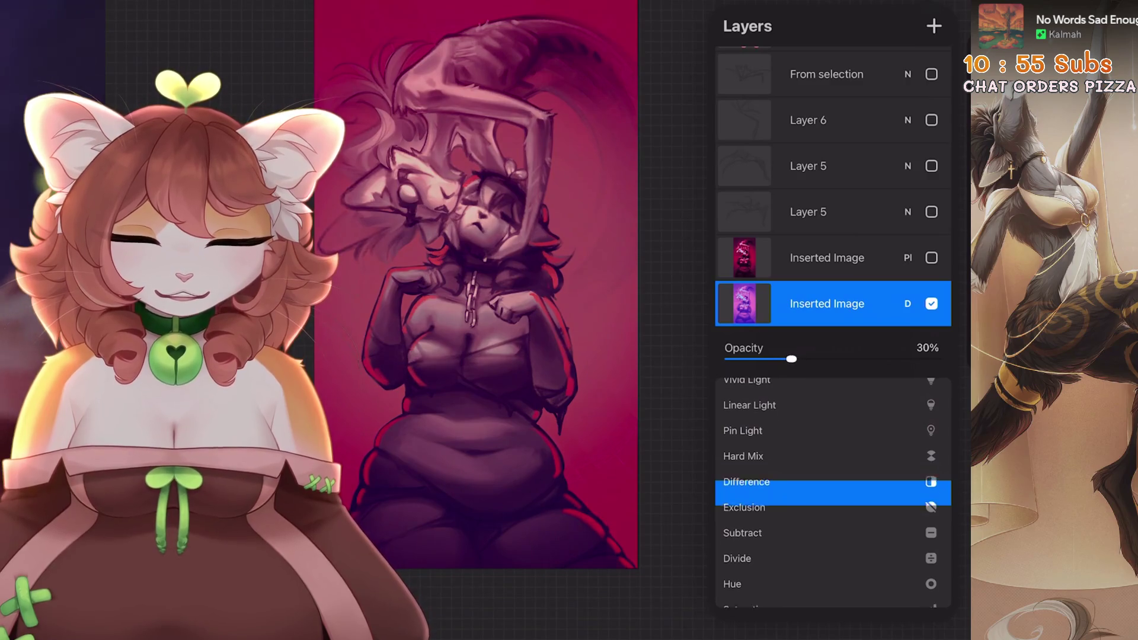
pyautogui.click(744, 510)
pyautogui.moveTo(790, 358)
pyautogui.mouseDown()
pyautogui.moveTo(939, 359)
pyautogui.moveTo(732, 359)
pyautogui.moveTo(812, 358)
pyautogui.moveTo(764, 358)
pyautogui.moveTo(795, 359)
pyautogui.mouseUp()
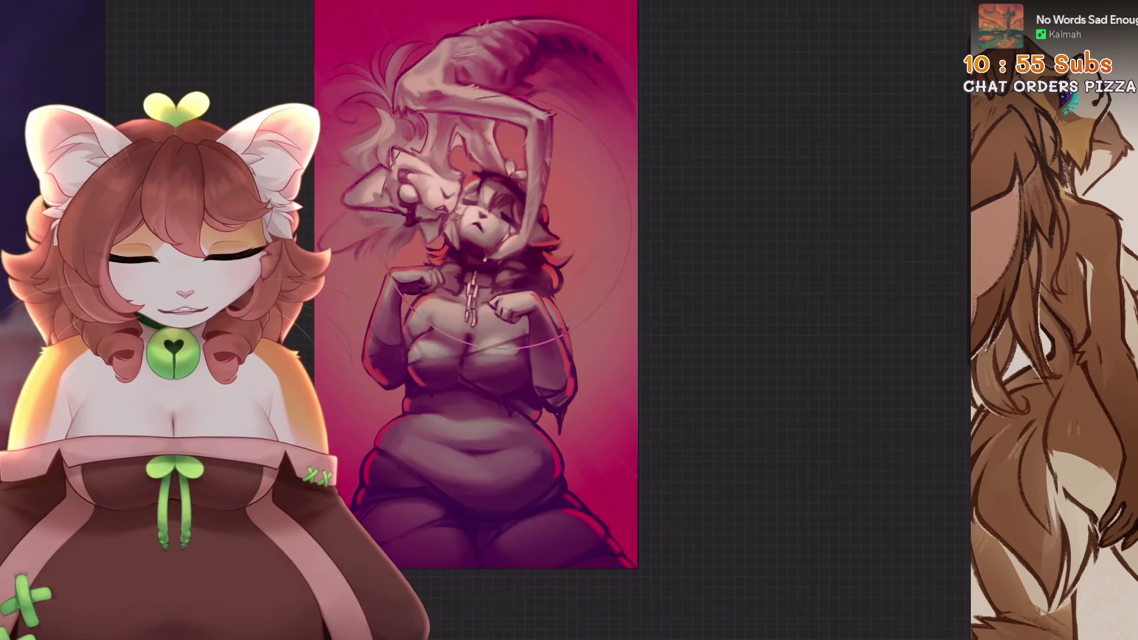
pyautogui.hotkey('ctrl', 'z')
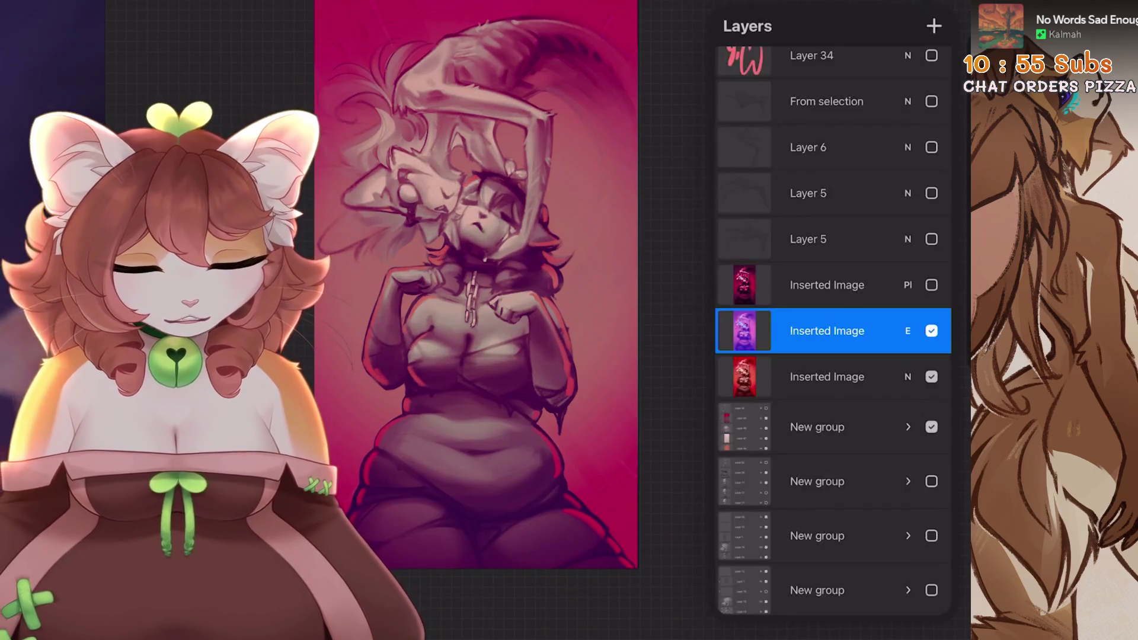
# - Try Divide, then settle on Hue blending at roughly 24% opacity
pyautogui.click(908, 303)
pyautogui.click(771, 502)
pyautogui.moveTo(803, 358)
pyautogui.mouseDown()
pyautogui.moveTo(939, 358)
pyautogui.moveTo(777, 359)
pyautogui.mouseUp()
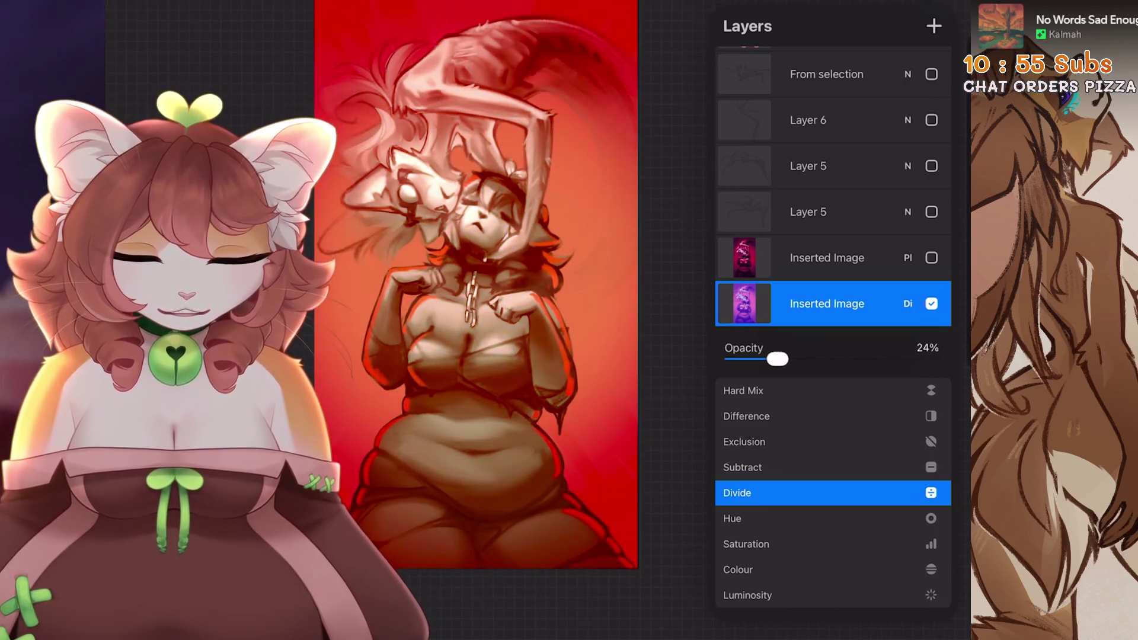
pyautogui.click(908, 303)
pyautogui.click(907, 304)
pyautogui.click(732, 519)
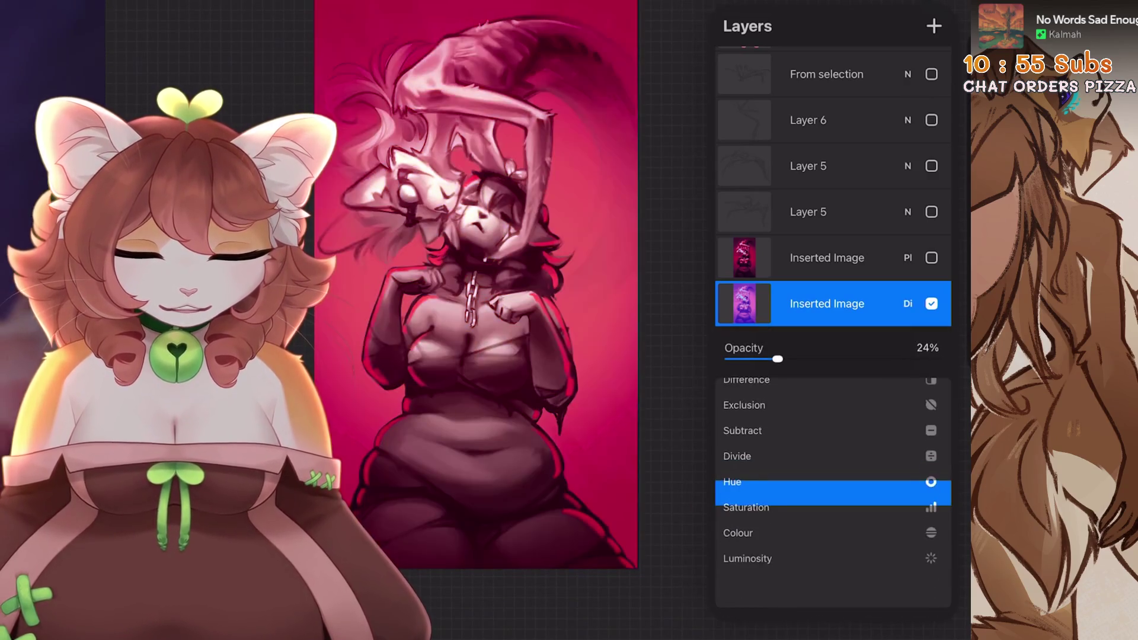
pyautogui.moveTo(777, 359)
pyautogui.mouseDown()
pyautogui.moveTo(938, 359)
pyautogui.moveTo(787, 358)
pyautogui.mouseUp()
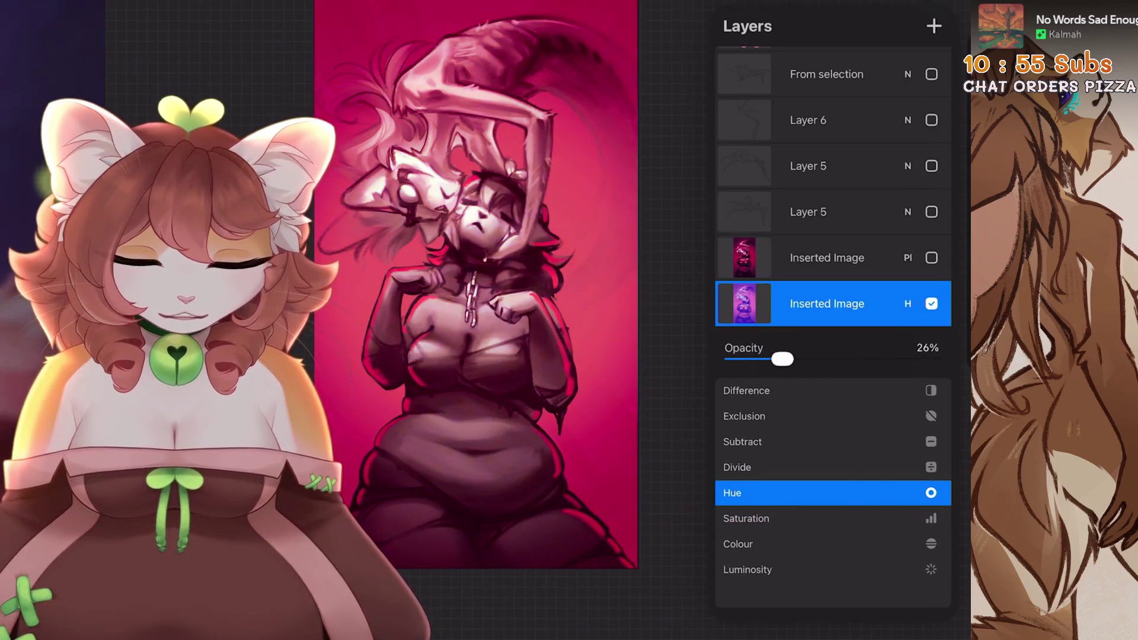
pyautogui.click(908, 304)
# - Show the red Inserted Image layer, undo it, and select Layer 5
pyautogui.click(931, 350)
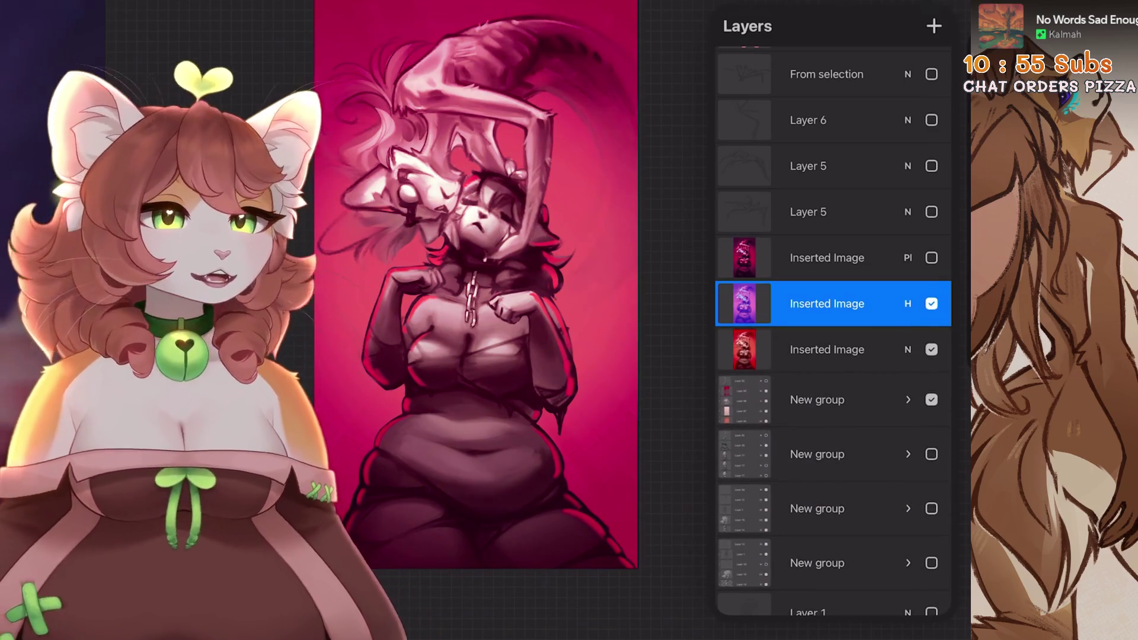
pyautogui.hotkey('ctrl', 'z')
pyautogui.click(830, 212)
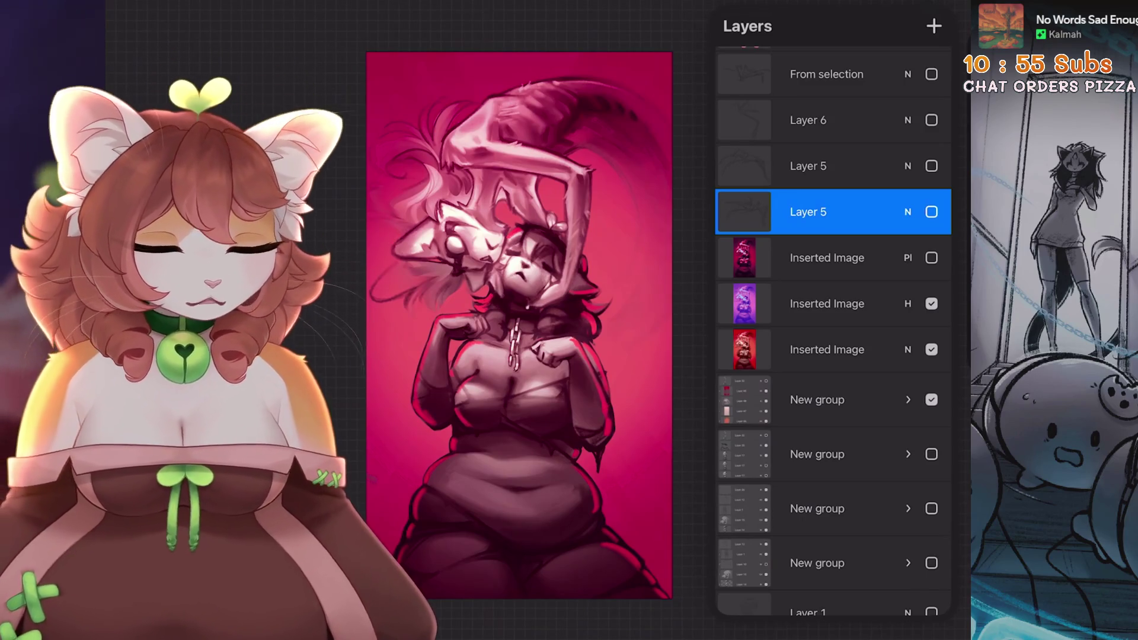
# - Select the purple Inserted Image layer and add a new empty layer above it
pyautogui.click(827, 258)
pyautogui.click(827, 304)
pyautogui.scroll(3, 519, 325)
pyautogui.click(934, 26)
pyautogui.scroll(5, 534, 320)
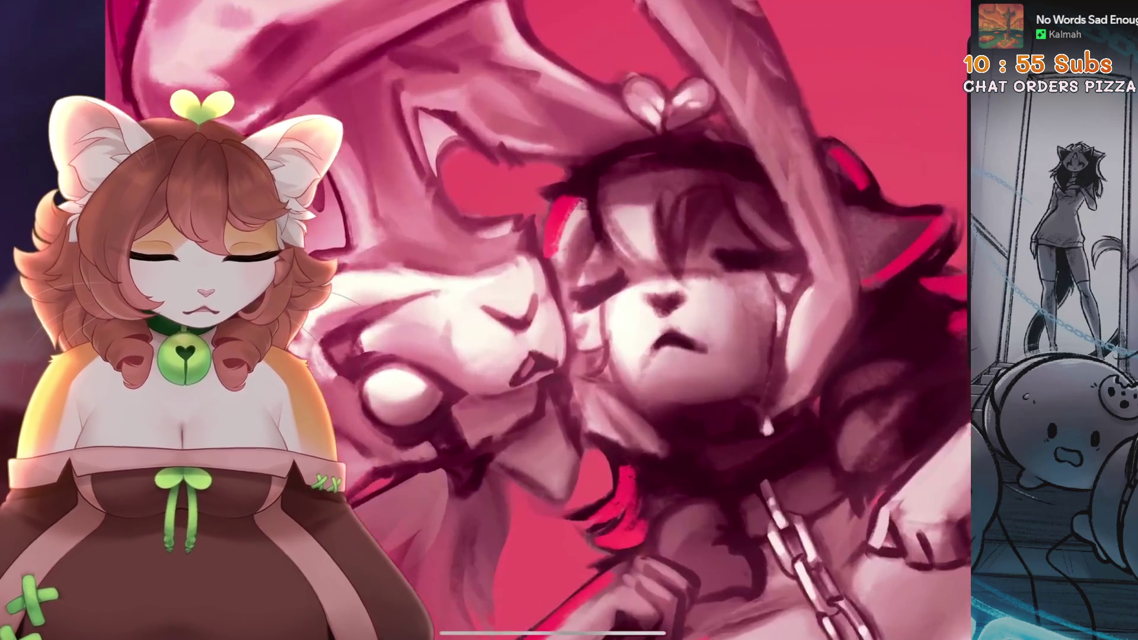
pyautogui.scroll(-3, 534, 320)
# - Paint the sprout leaves in green on the new layer
pyautogui.click(934, 27)
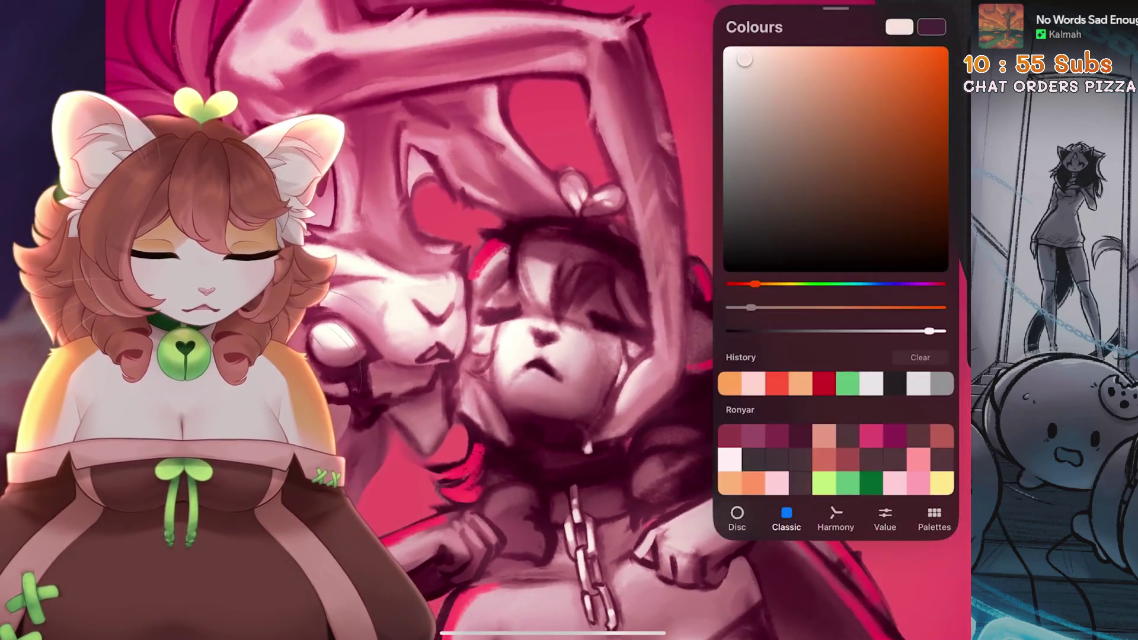
pyautogui.click(847, 383)
pyautogui.scroll(3, 533, 320)
pyautogui.click(932, 26)
pyautogui.scroll(3, 534, 320)
pyautogui.moveTo(735, 204)
pyautogui.mouseDown()
pyautogui.moveTo(688, 249)
pyautogui.moveTo(629, 207)
pyautogui.moveTo(678, 256)
pyautogui.moveTo(712, 225)
pyautogui.moveTo(660, 229)
pyautogui.mouseUp()
pyautogui.moveTo(722, 210); pyautogui.dragTo(676, 246)
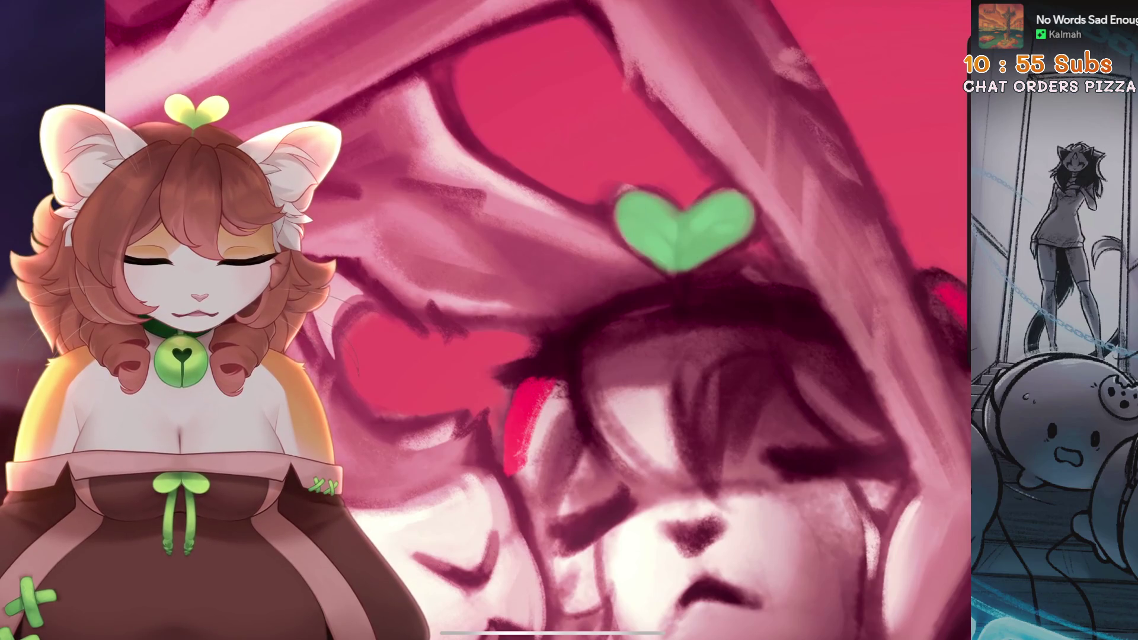
# - Set the leaf layer to Colour blending after trying Lighten and Luminosity, and adjust its opacity slightly
pyautogui.click(933, 12)
pyautogui.scroll(-3, 533, 320)
pyautogui.click(907, 304)
pyautogui.click(740, 498)
pyautogui.scroll(-5, 833, 474)
pyautogui.click(747, 483)
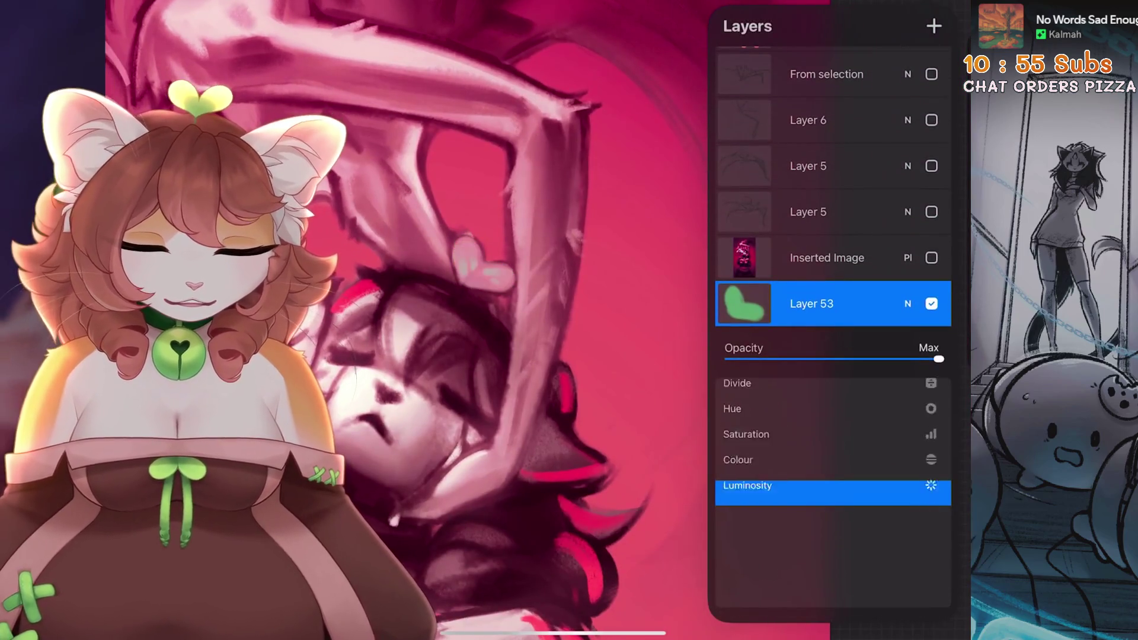
pyautogui.click(739, 492)
pyautogui.moveTo(939, 358)
pyautogui.mouseDown()
pyautogui.moveTo(808, 359)
pyautogui.moveTo(931, 359)
pyautogui.mouseUp()
pyautogui.click(908, 304)
pyautogui.scroll(-3, 533, 320)
pyautogui.click(934, 12)
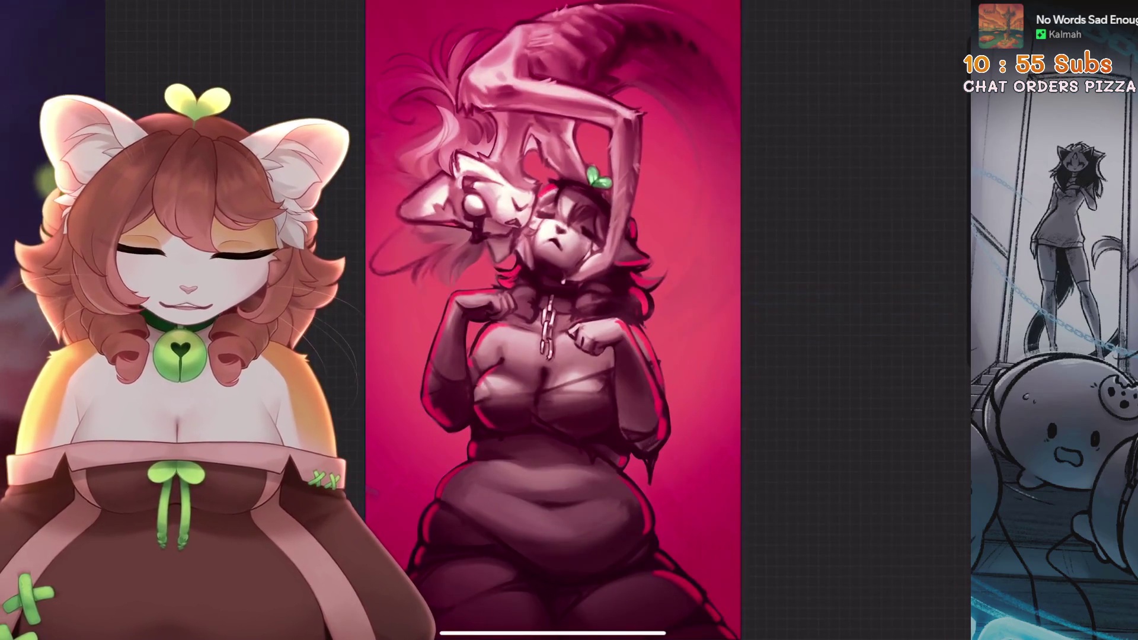
pyautogui.scroll(-1, 543, 321)
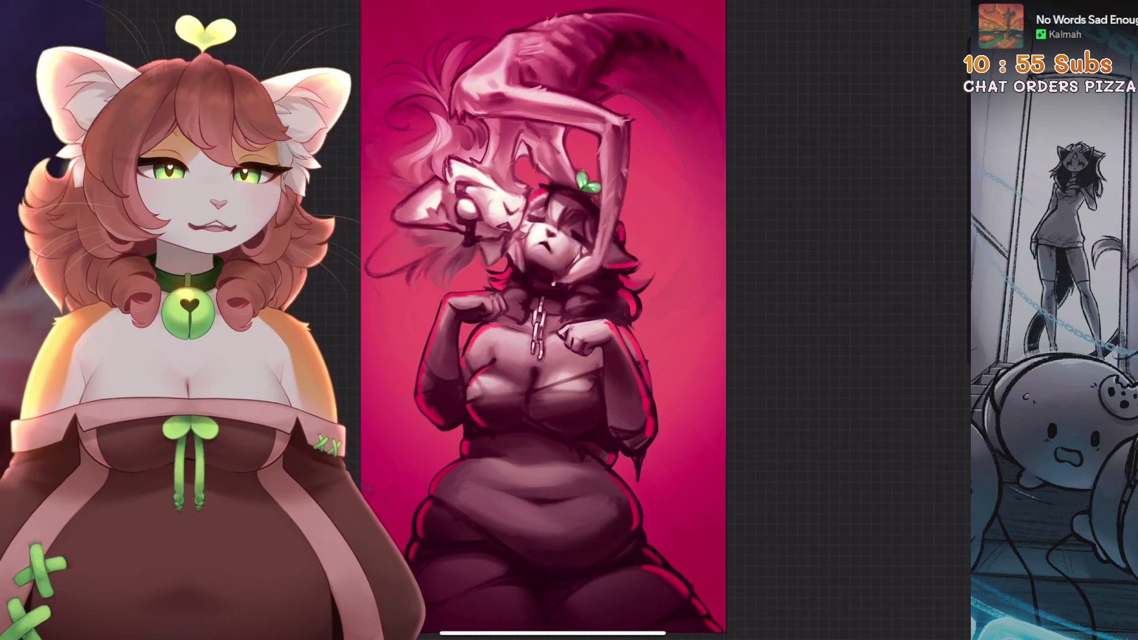
pyautogui.scroll(2, 543, 320)
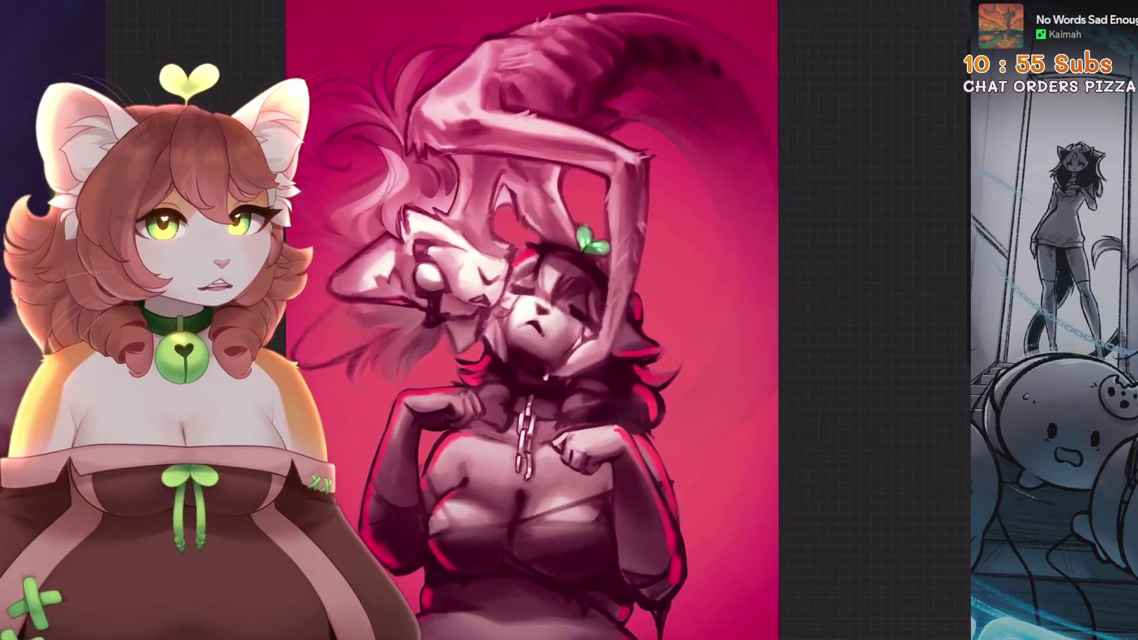
# - Paint the upturned character's eye in orange
pyautogui.click(934, 12)
pyautogui.click(954, 12)
pyautogui.scroll(2, 543, 320)
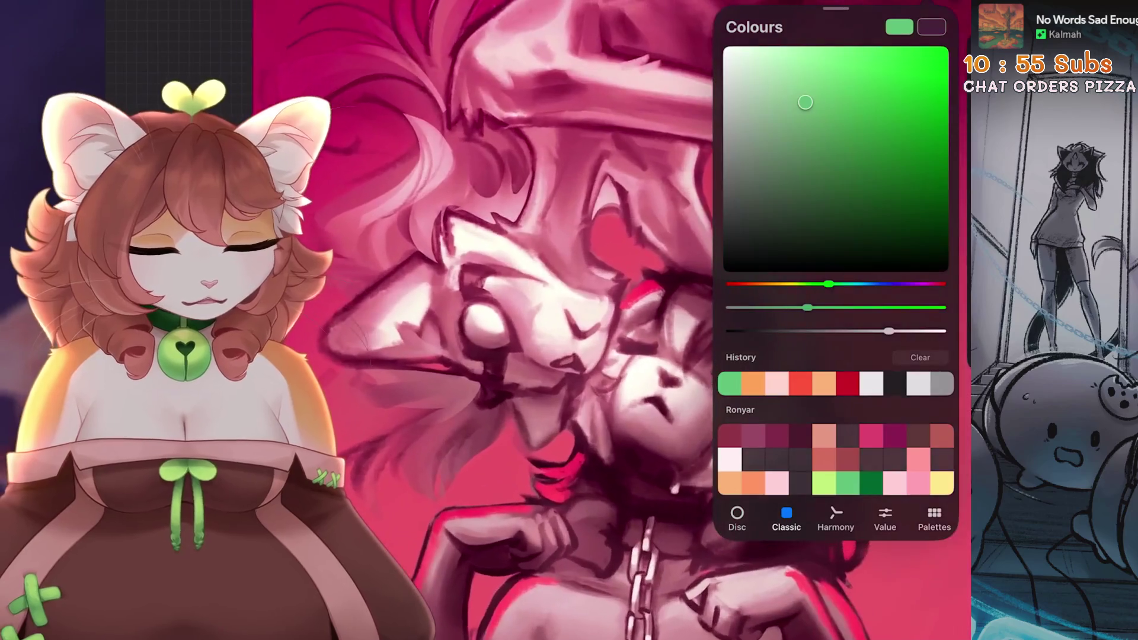
pyautogui.click(954, 12)
pyautogui.moveTo(477, 309); pyautogui.dragTo(487, 333)
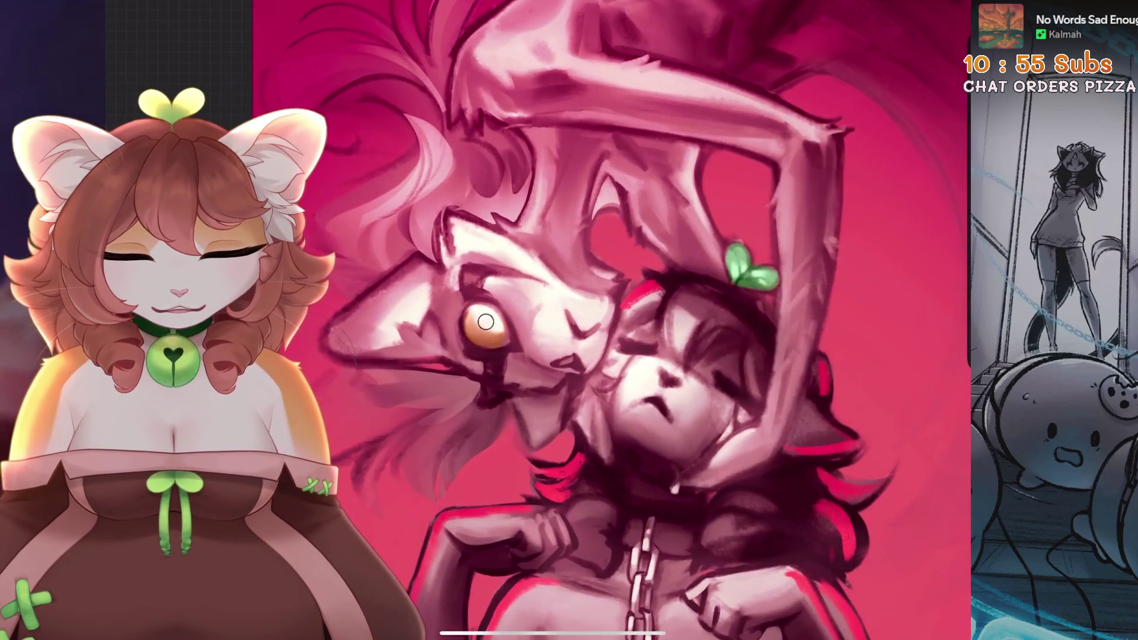
pyautogui.scroll(-3, 610, 321)
pyautogui.scroll(2, 563, 320)
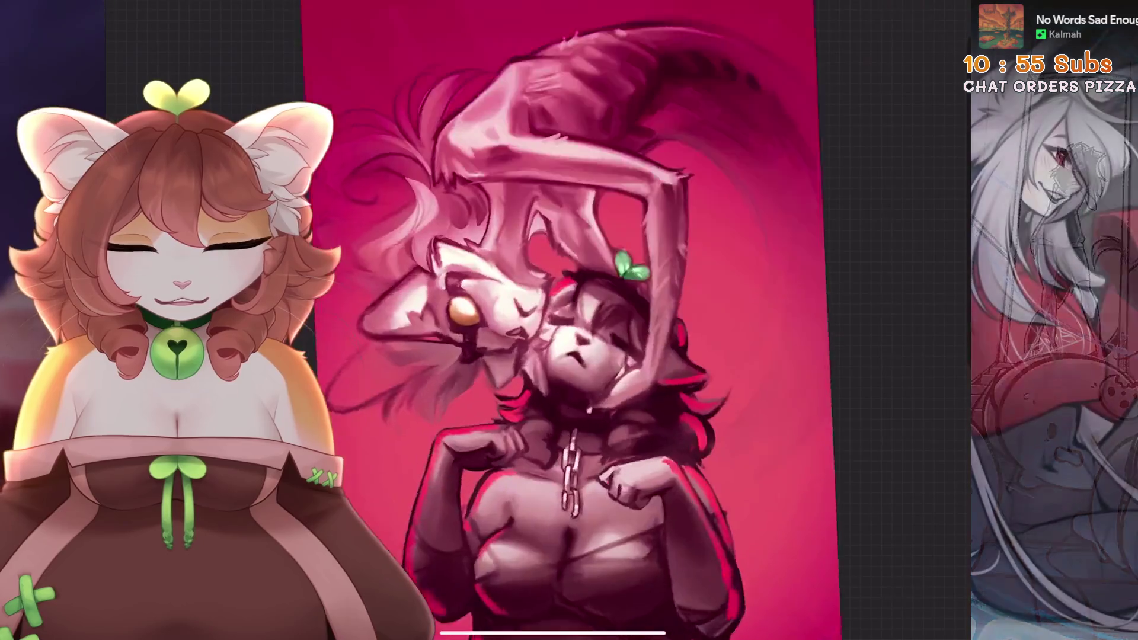
# - Undo the last erase stroke, check the colour picker, and reveal Layer 53's extra options
pyautogui.click(933, 12)
pyautogui.click(934, 12)
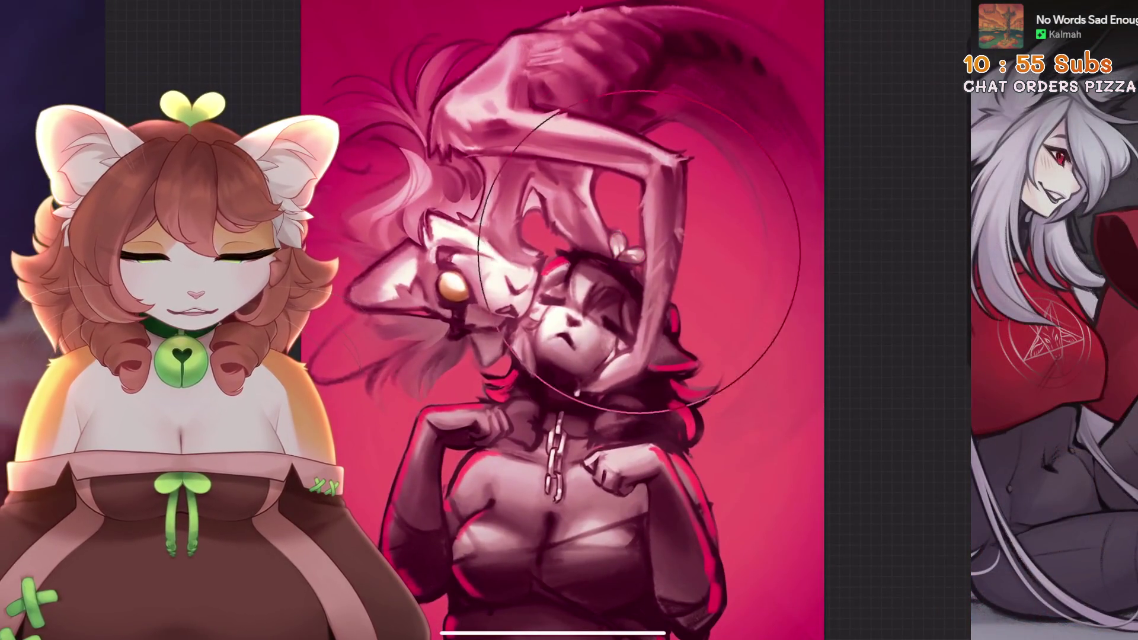
pyautogui.scroll(-3, 563, 320)
pyautogui.scroll(5, 534, 320)
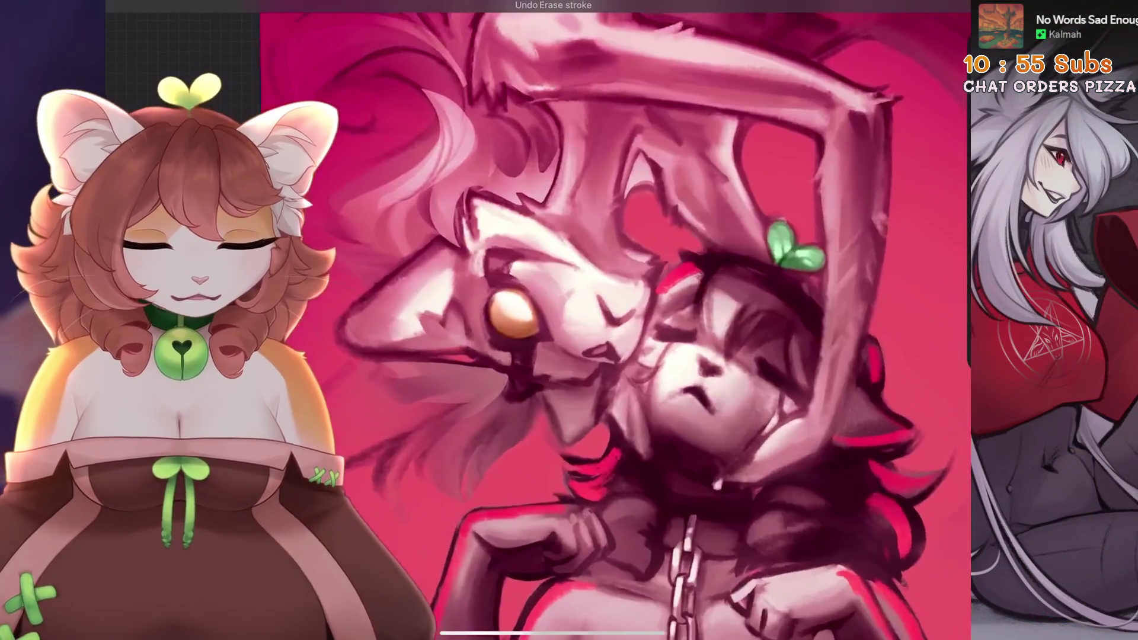
pyautogui.click(934, 12)
pyautogui.click(949, 12)
pyautogui.scroll(-2, 534, 320)
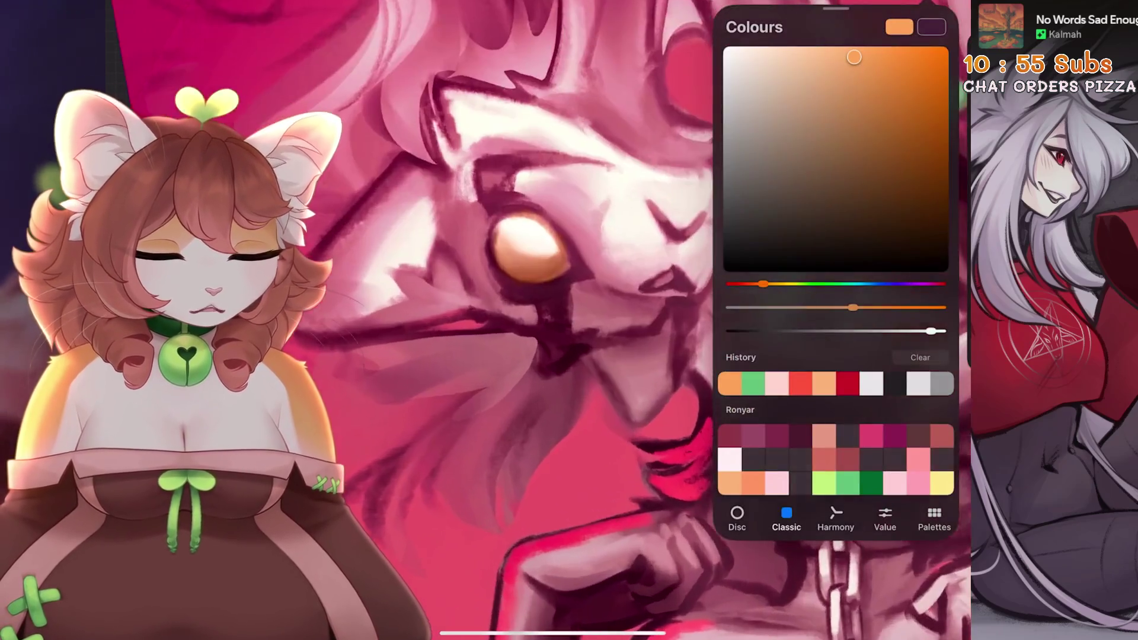
pyautogui.click(934, 12)
pyautogui.moveTo(859, 331); pyautogui.dragTo(747, 331)
pyautogui.scroll(-3, 552, 320)
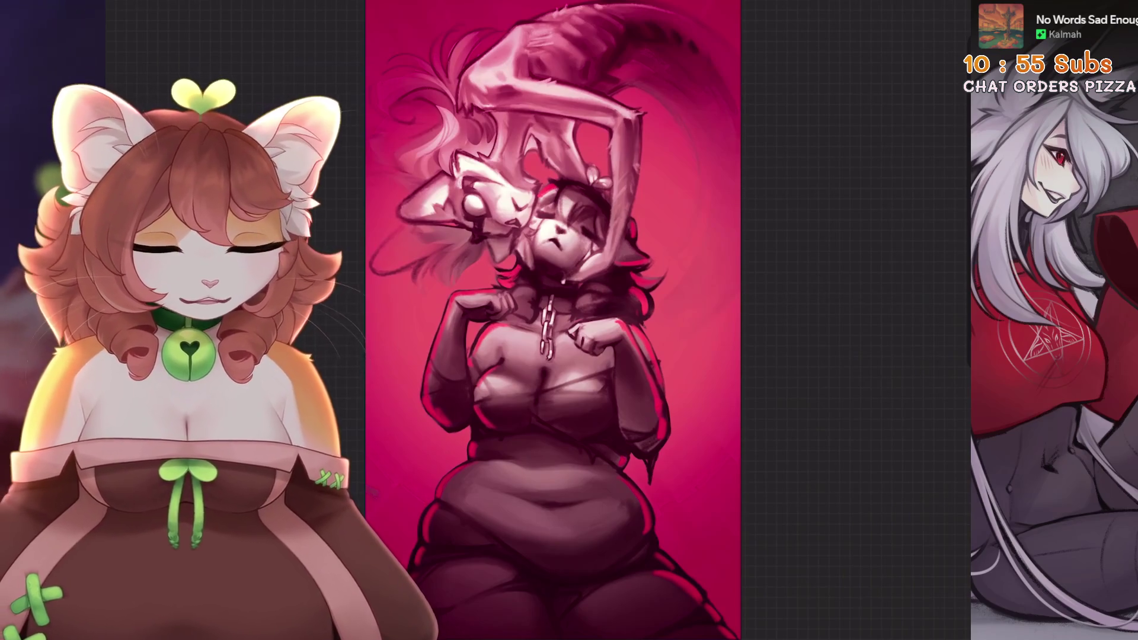
pyautogui.click(934, 12)
# - Hide the Hue Inserted Image layer, then, inside New group, hide Layers 45, 48, 47, 46 and 44
pyautogui.click(931, 331)
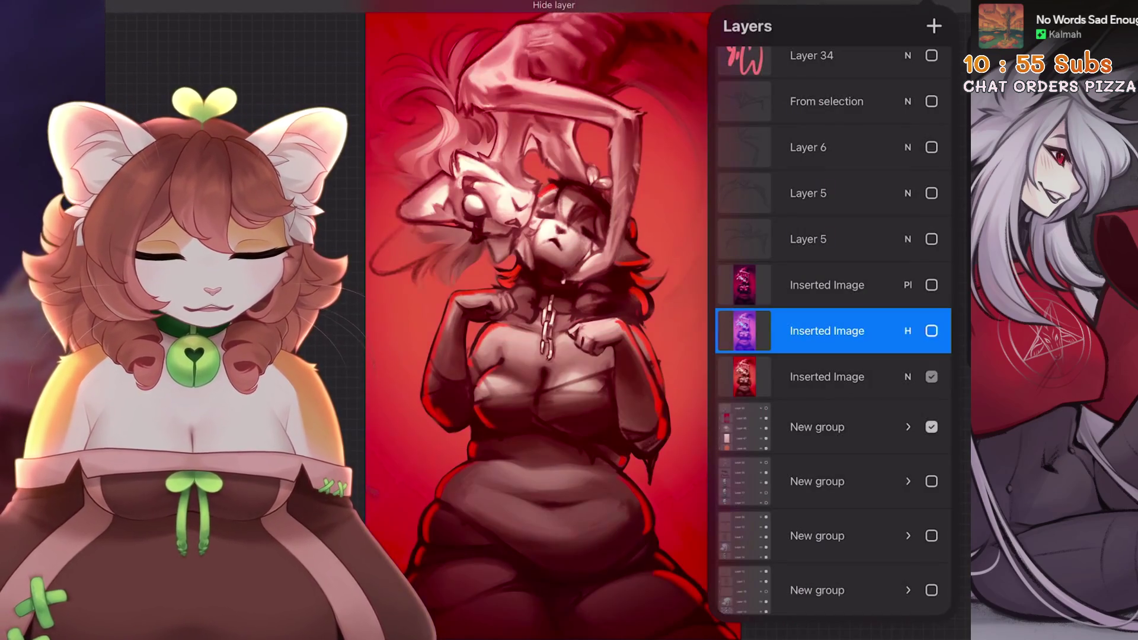
pyautogui.click(907, 427)
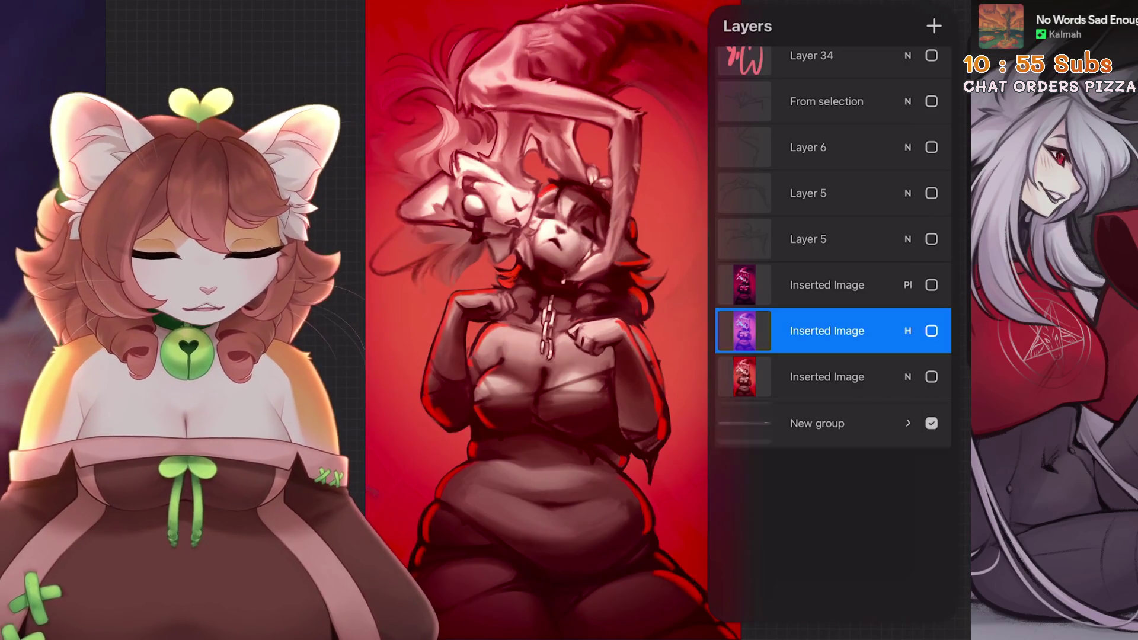
pyautogui.scroll(-4, 833, 332)
pyautogui.click(932, 284)
pyautogui.click(932, 329)
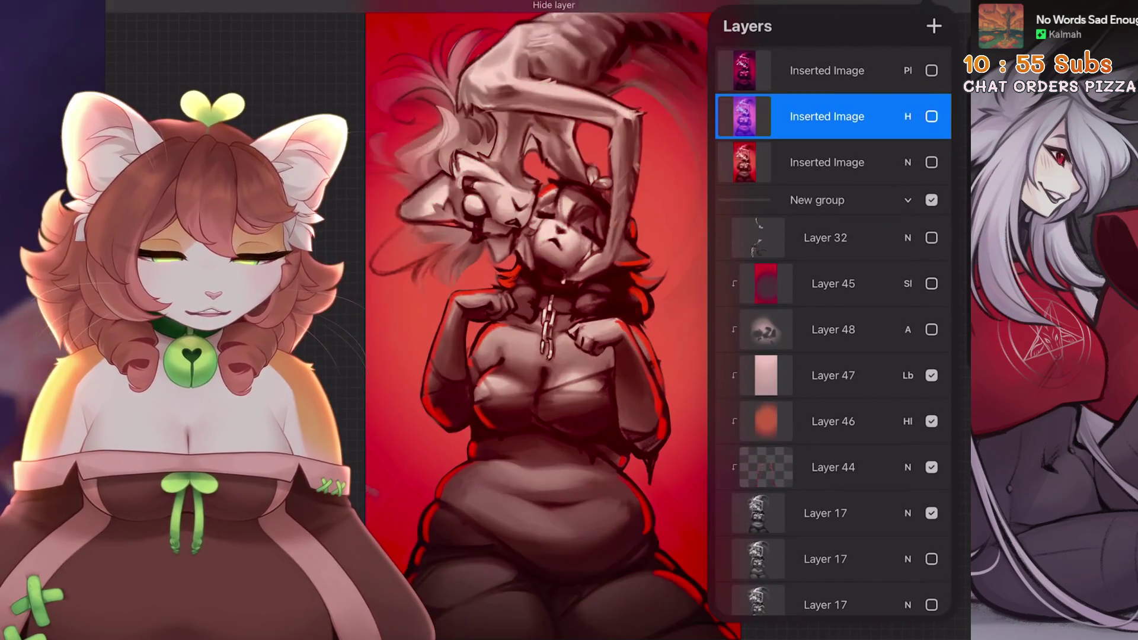
pyautogui.click(931, 375)
pyautogui.click(932, 422)
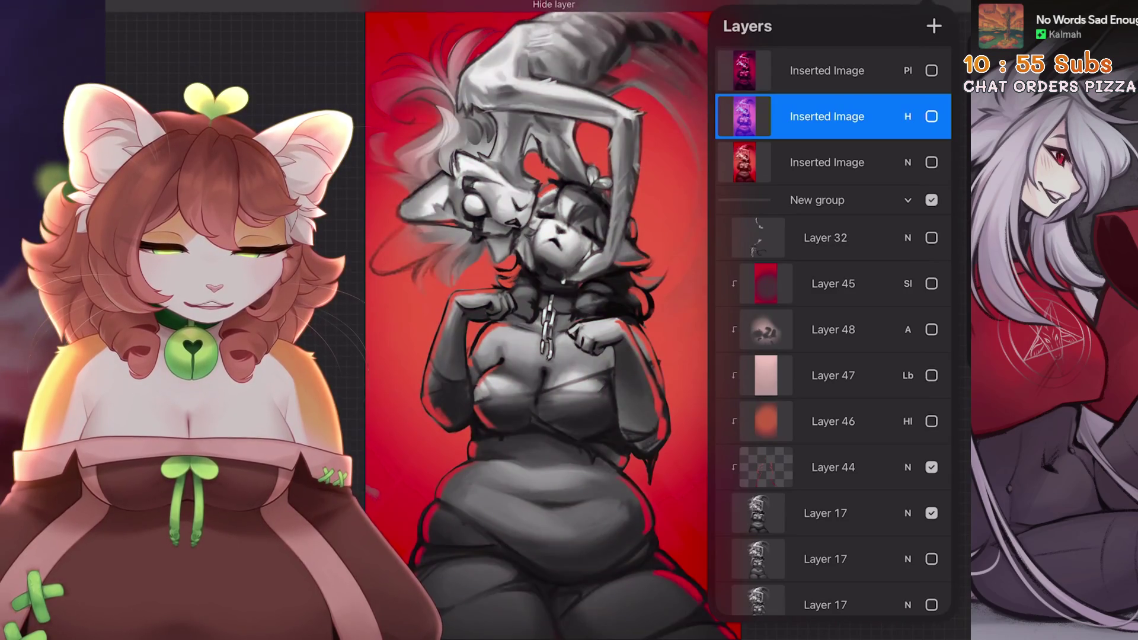
pyautogui.click(931, 468)
pyautogui.click(931, 467)
pyautogui.click(932, 467)
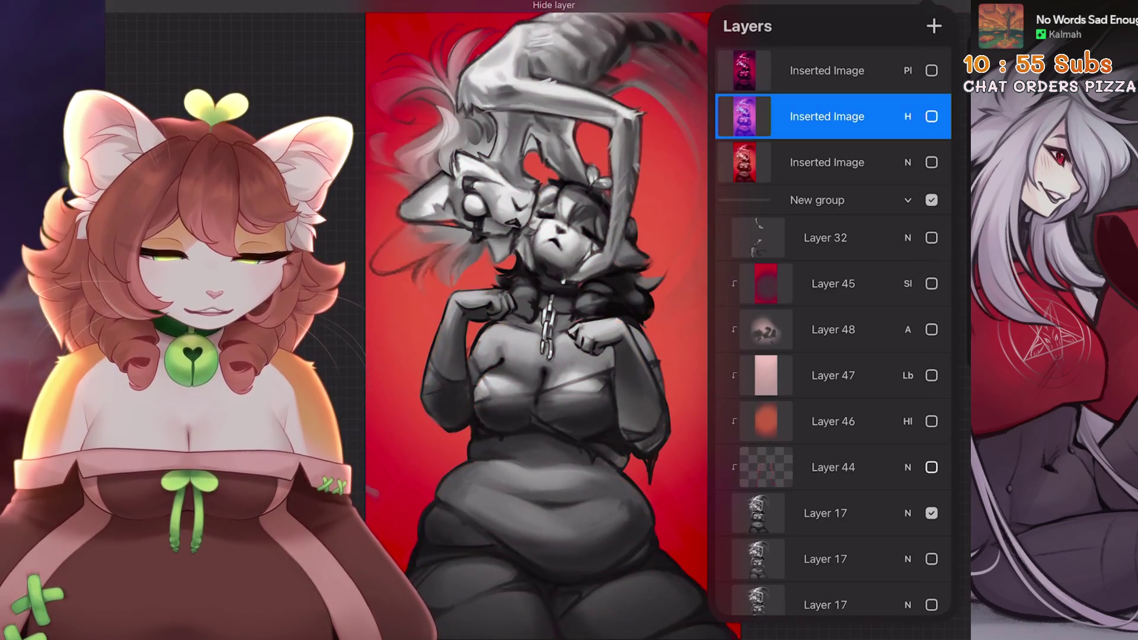
# - Test hiding Layer 43's red background, then restore it
pyautogui.scroll(-5, 833, 332)
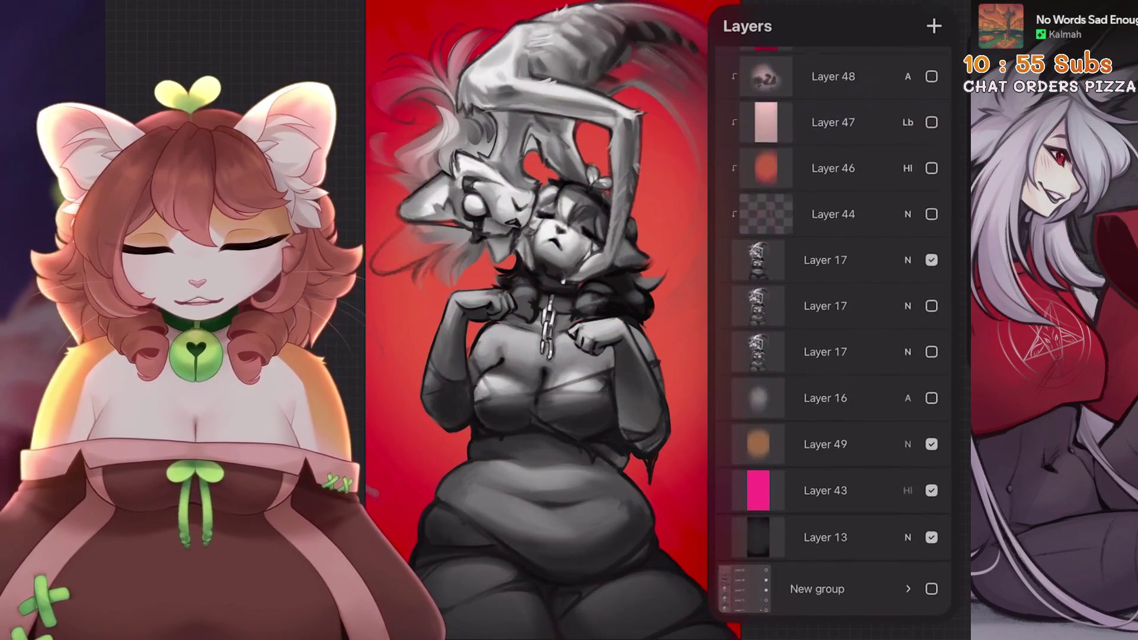
pyautogui.click(932, 496)
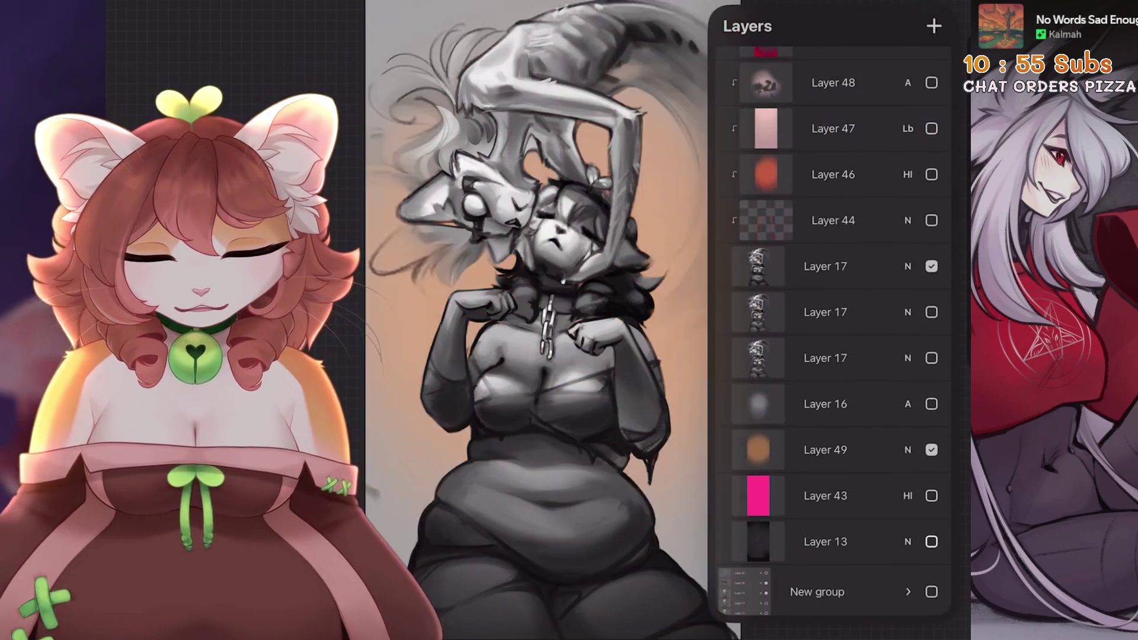
pyautogui.click(931, 496)
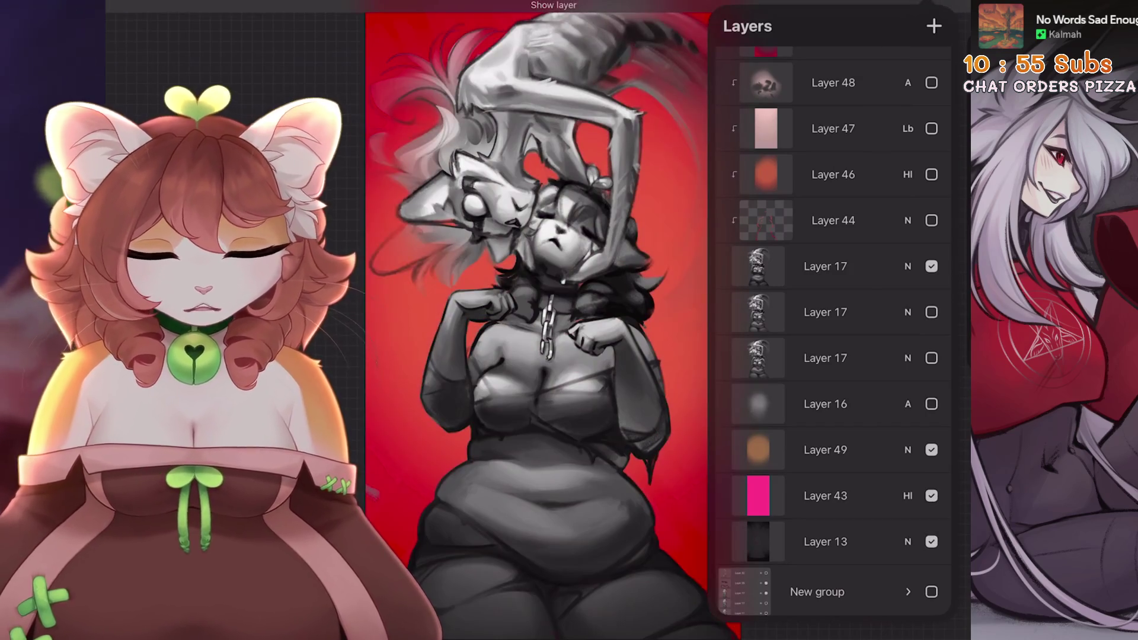
pyautogui.click(551, 320)
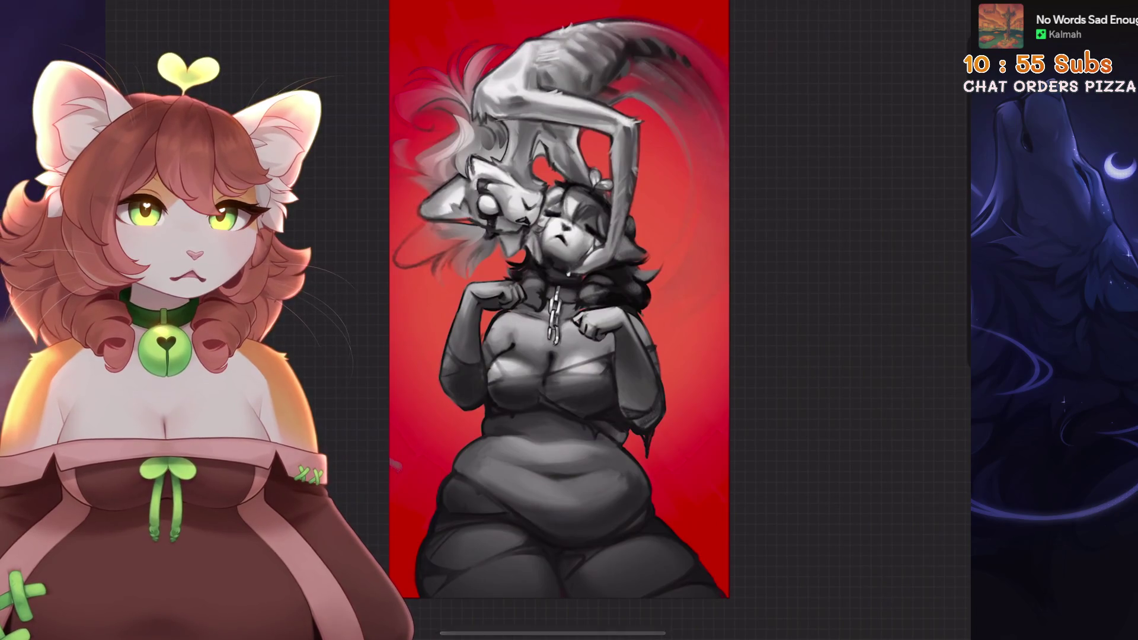
pyautogui.press('l')
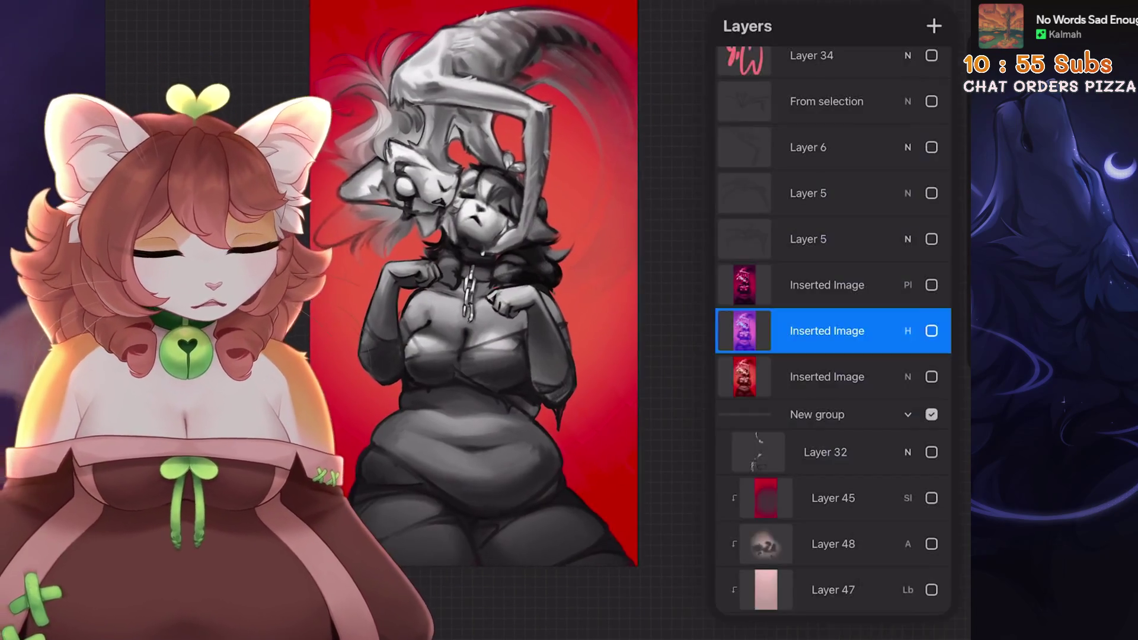
pyautogui.scroll(-3, 833, 332)
pyautogui.press('l')
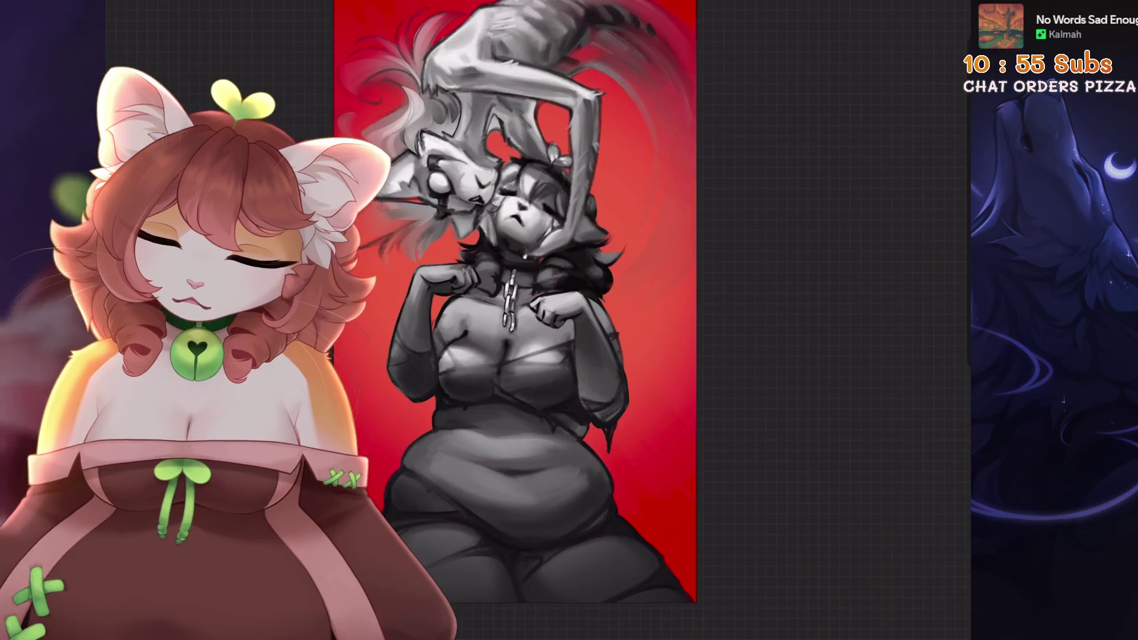
# - Hide Layer 43's red background and Layer 49's orange glow, and show Layer 16's dark shading
pyautogui.press('l')
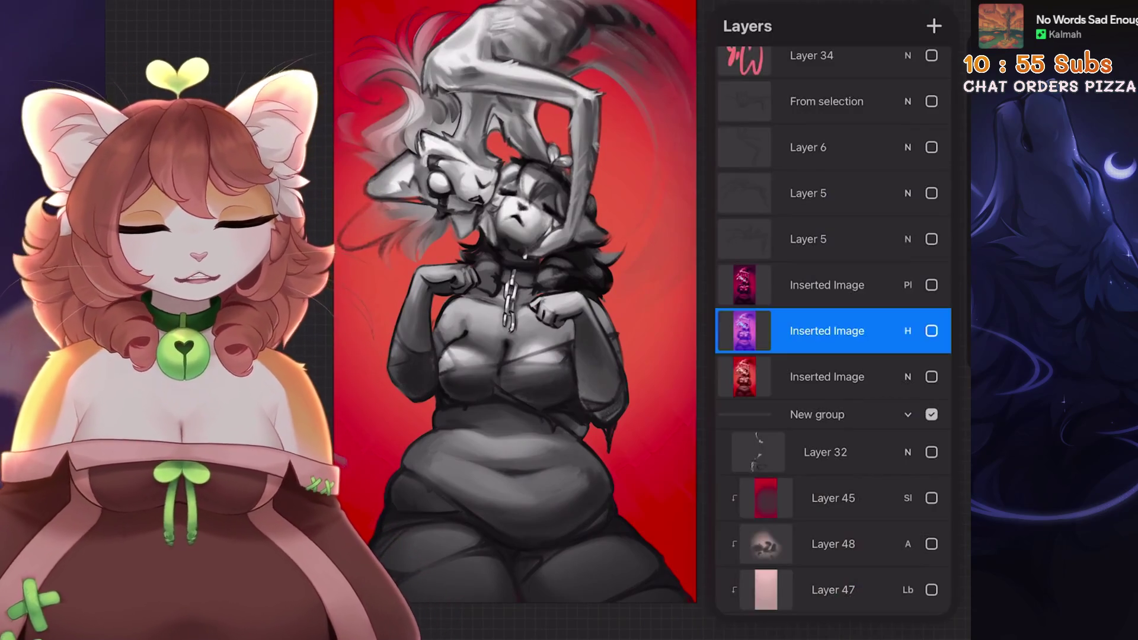
pyautogui.scroll(-3, 833, 332)
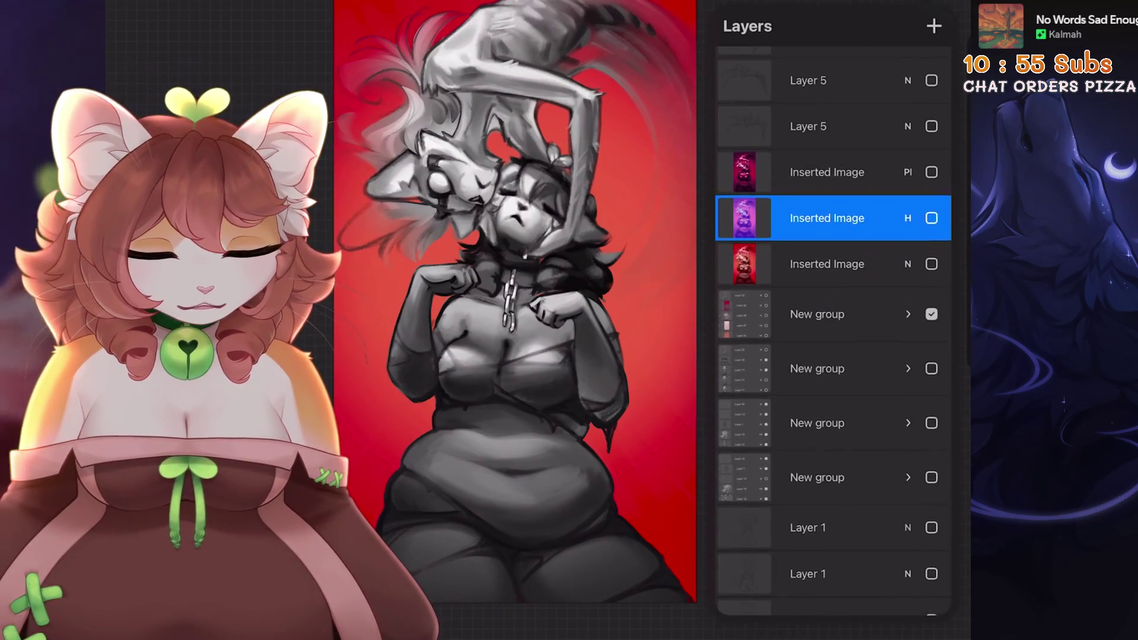
pyautogui.scroll(-5, 833, 332)
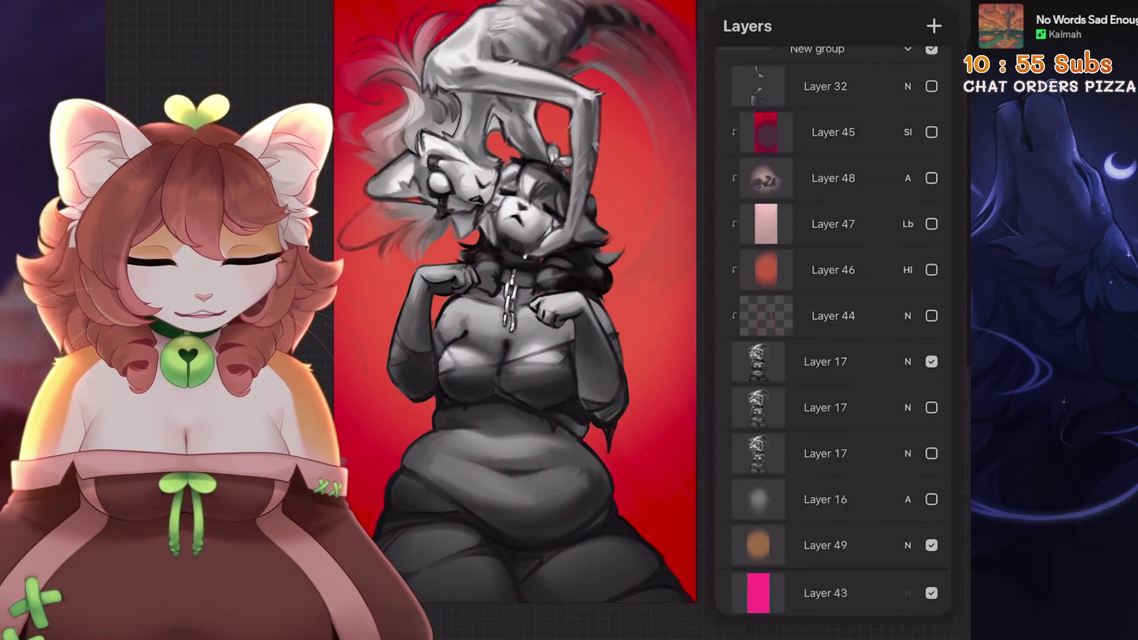
pyautogui.scroll(-3, 833, 332)
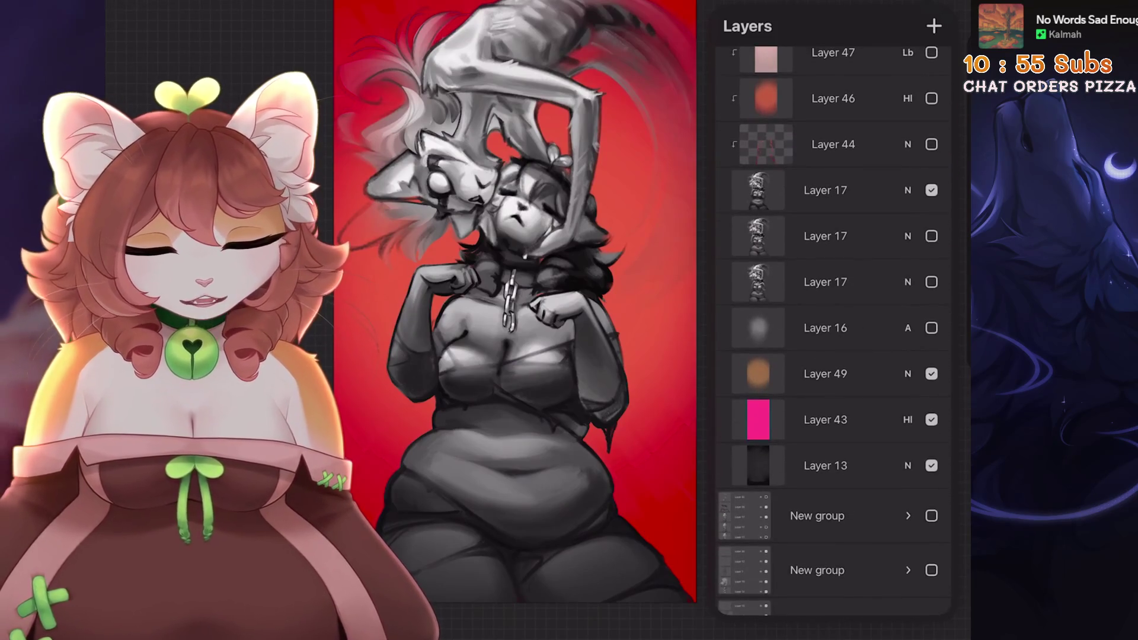
pyautogui.click(931, 419)
pyautogui.click(931, 374)
pyautogui.click(931, 328)
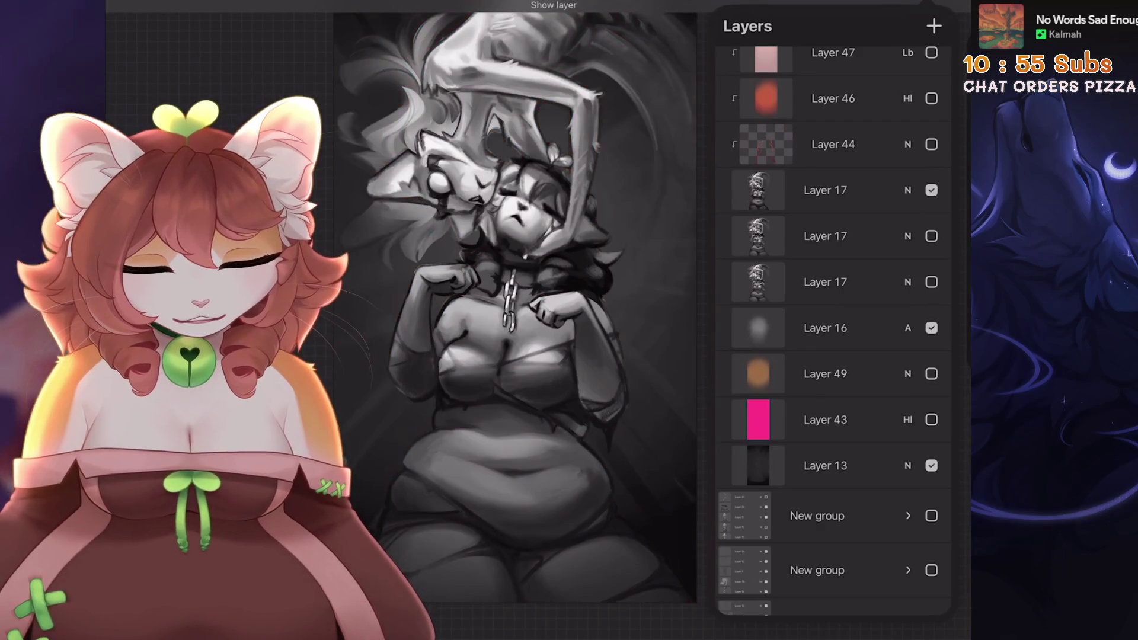
pyautogui.scroll(1, 833, 332)
pyautogui.moveTo(515, 296); pyautogui.dragTo(545, 338)
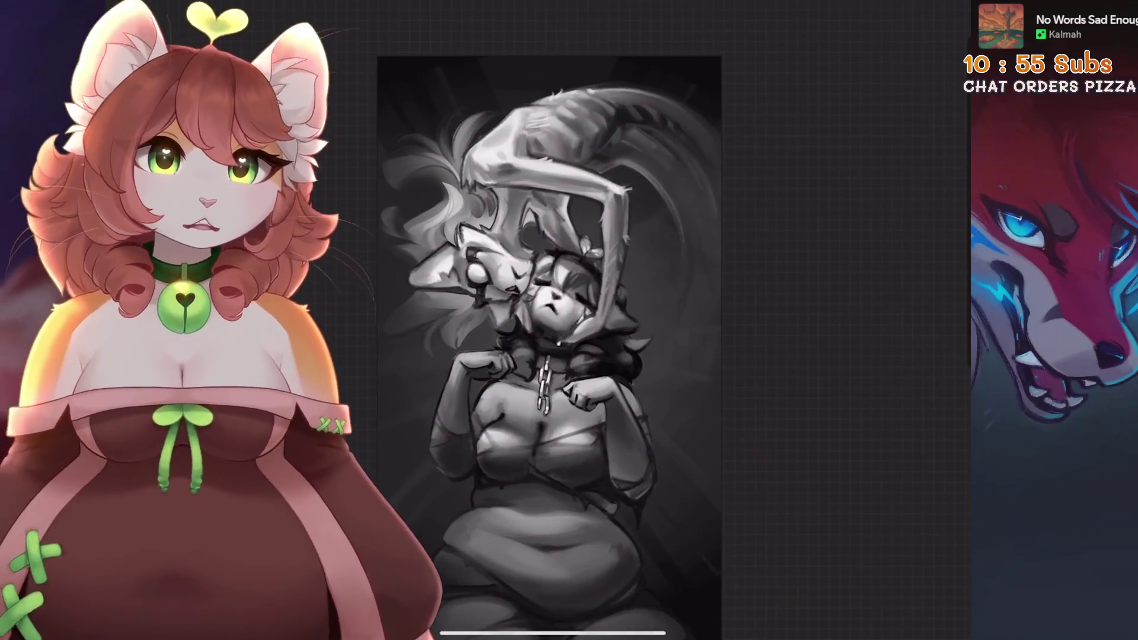
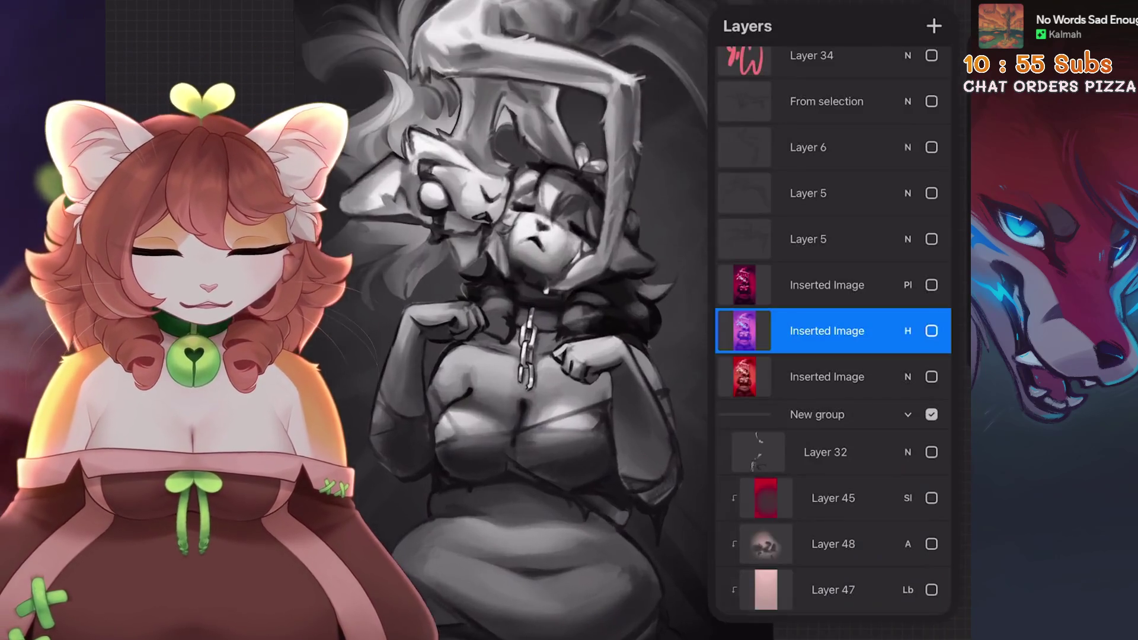
# - Make the top Layer 17 the active painting layer, passing through Layer 44
pyautogui.scroll(-5, 833, 326)
pyautogui.click(833, 328)
pyautogui.click(825, 375)
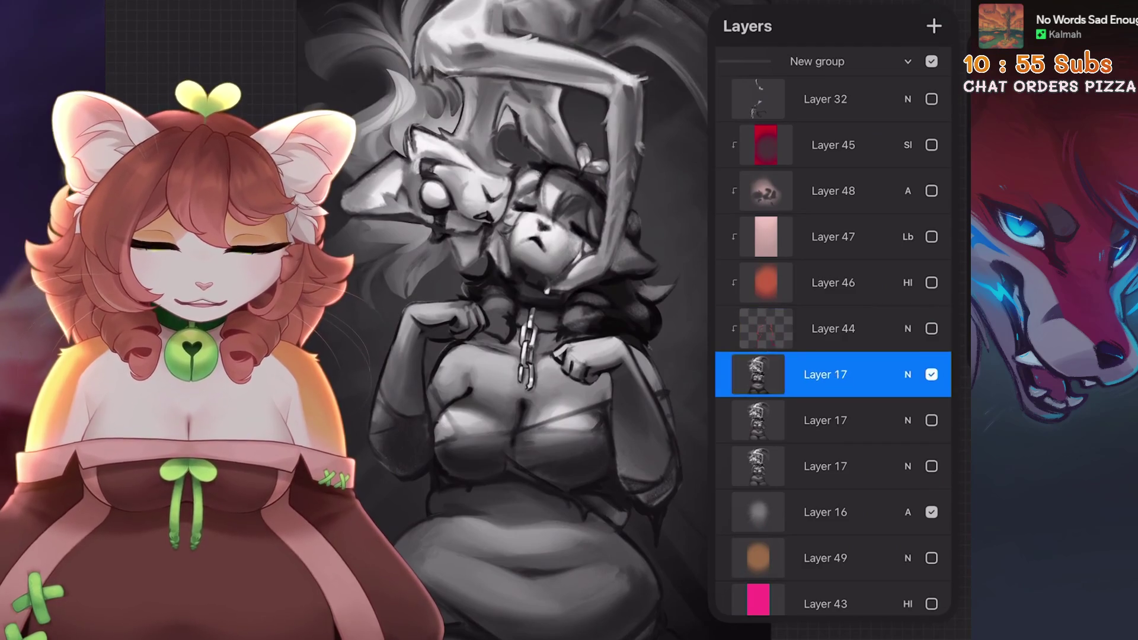
pyautogui.scroll(5, 534, 320)
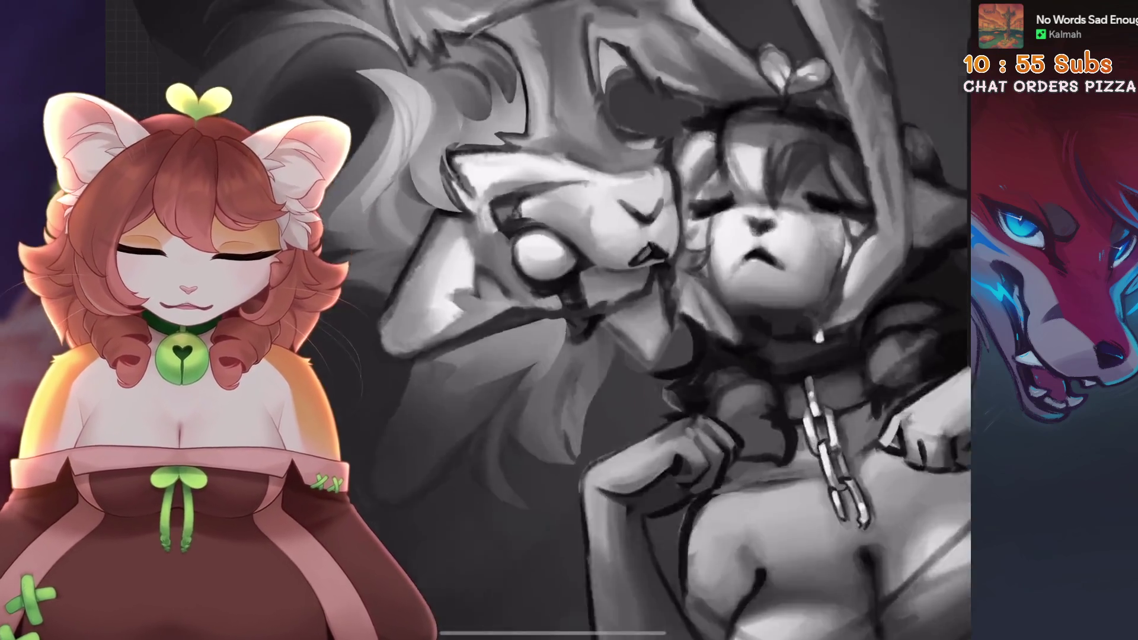
pyautogui.click(737, 267)
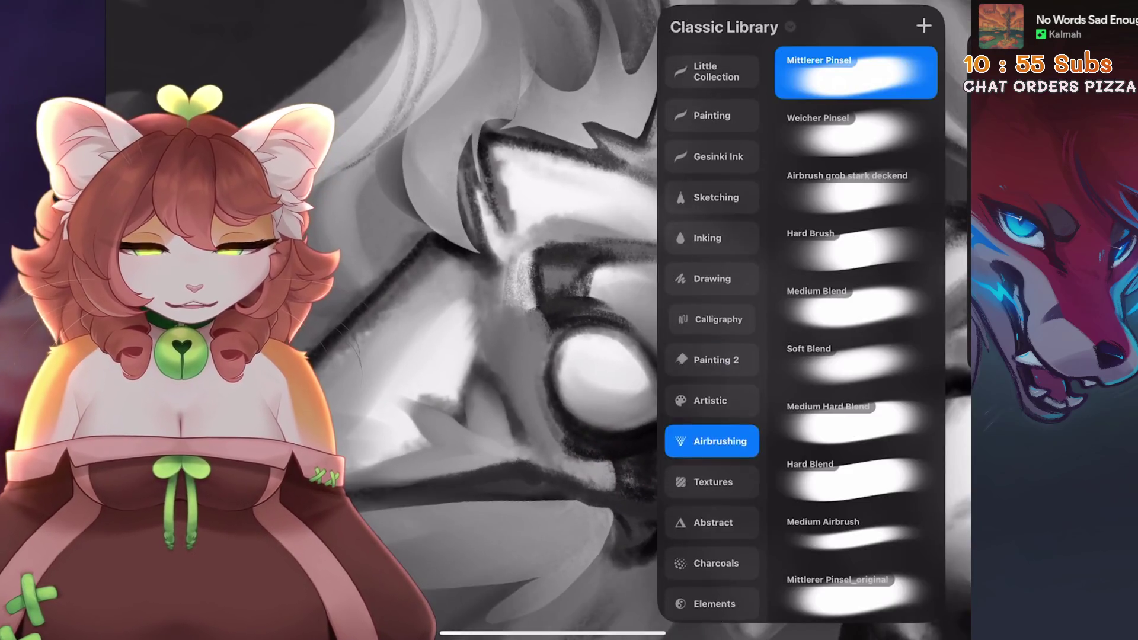
# - Choose a brush from the Sketching category in the Brush Library
pyautogui.click(711, 189)
pyautogui.click(711, 230)
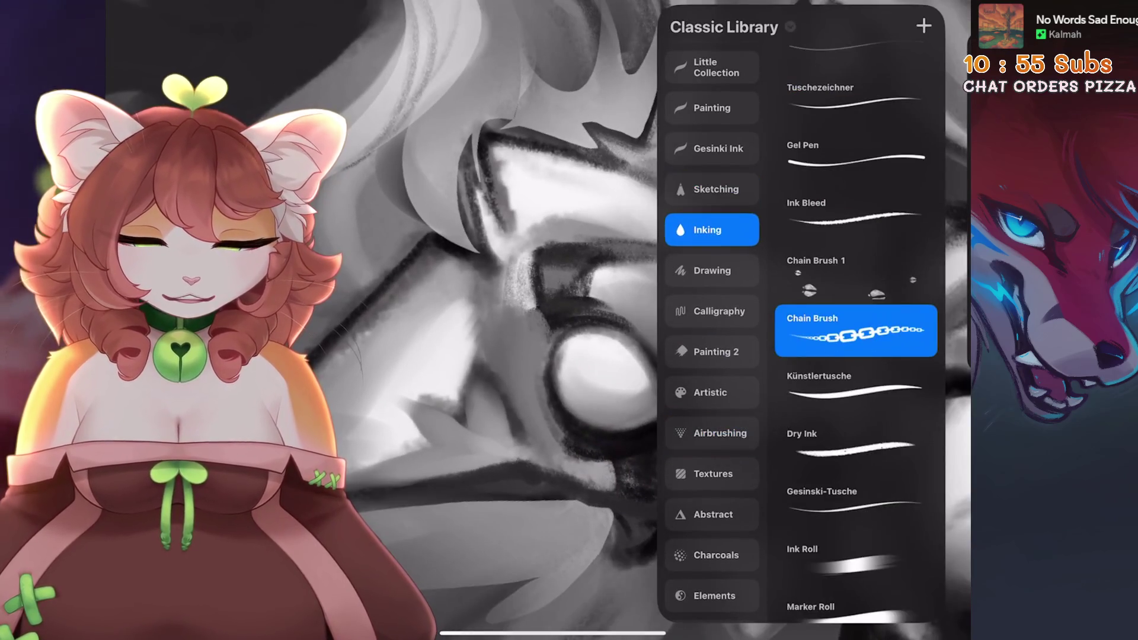
pyautogui.click(712, 189)
pyautogui.click(533, 320)
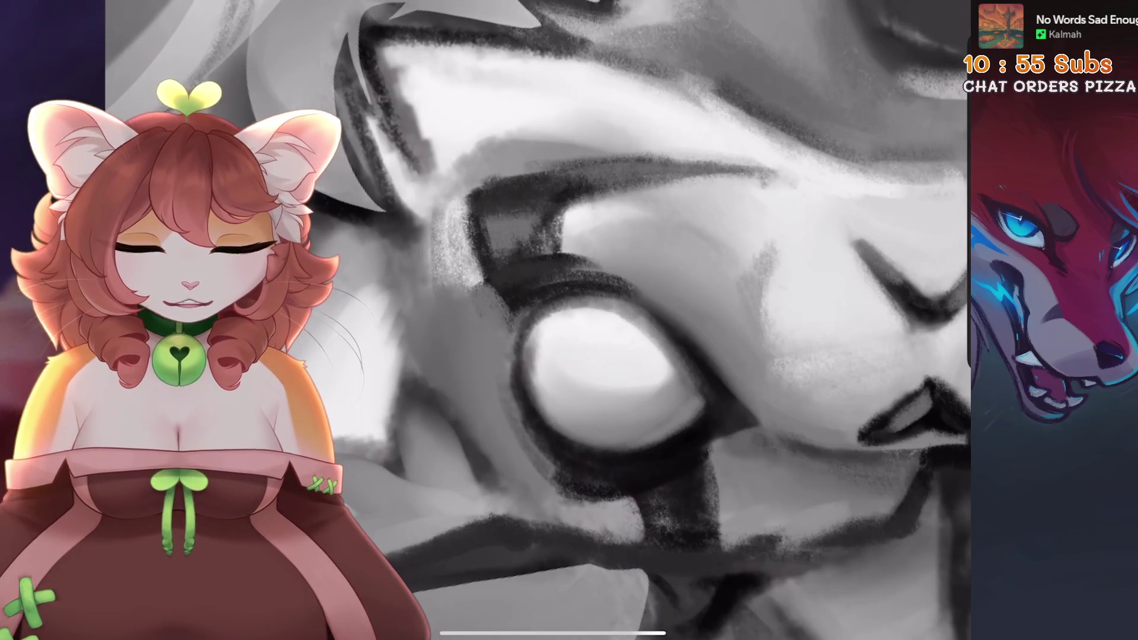
# - Undo two strokes inside the eye and paint a darker curved pupil
pyautogui.hotkey('ctrl', 'z')
pyautogui.scroll(-10, 538, 321)
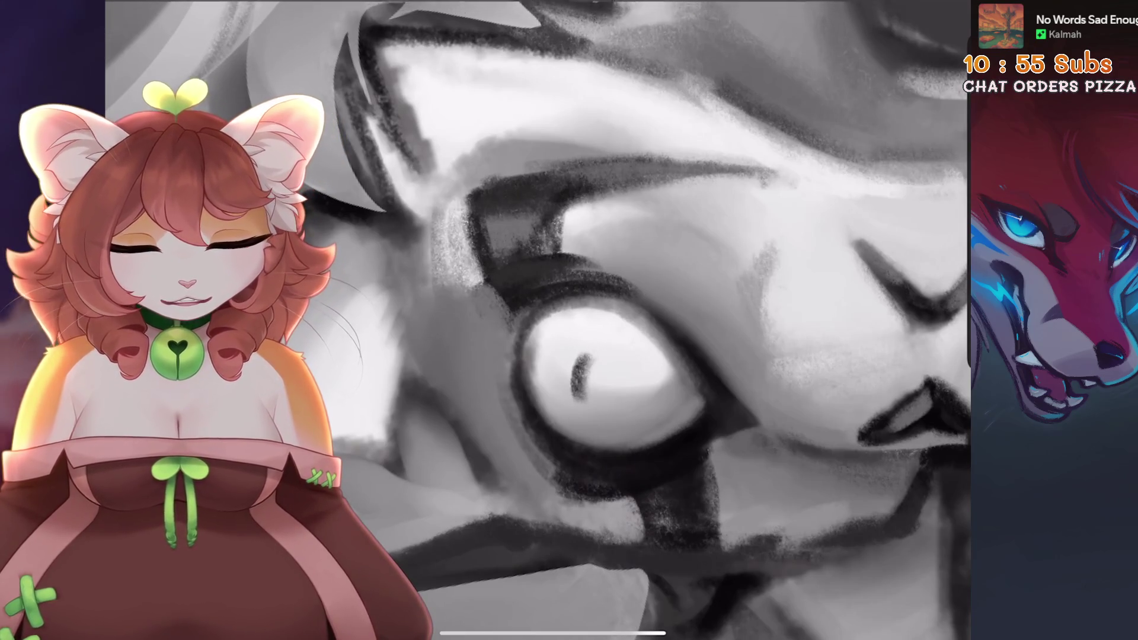
pyautogui.scroll(10, 474, 204)
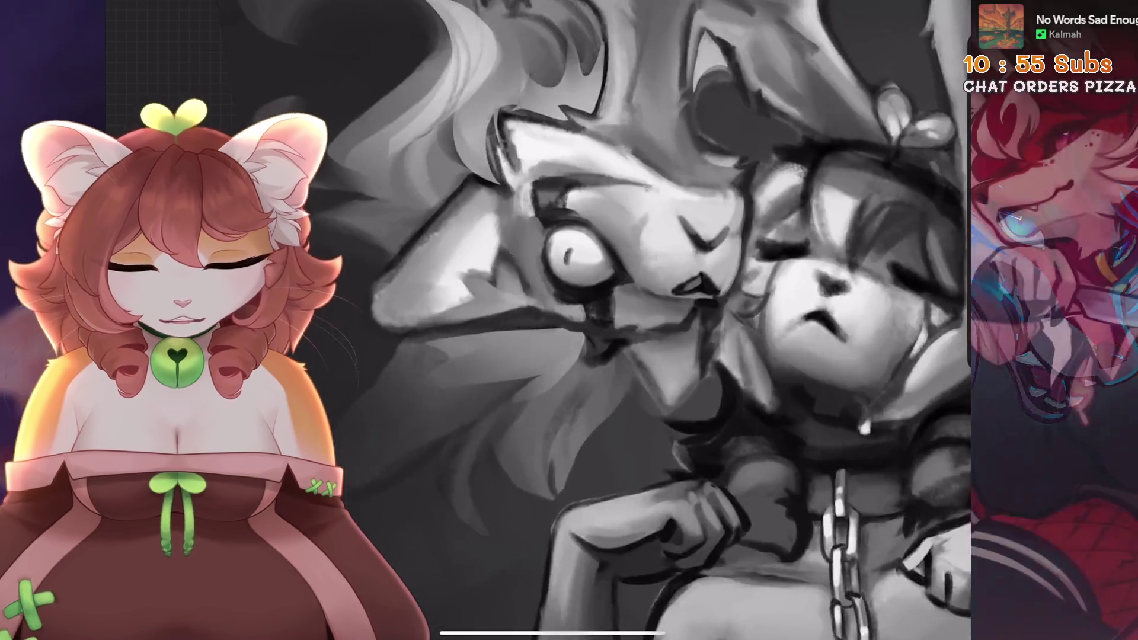
pyautogui.hotkey('ctrl', 'z')
pyautogui.moveTo(670, 278); pyautogui.dragTo(663, 310)
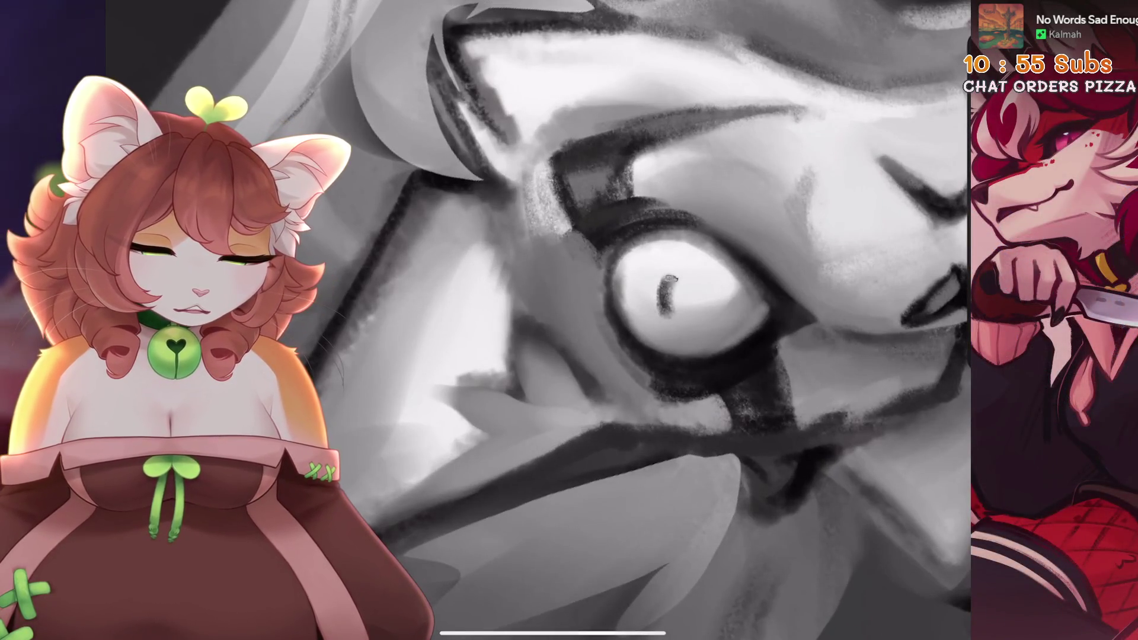
# - Widen and brighten the tooth highlight and touch up the dark mouth outline
pyautogui.scroll(-5, 539, 320)
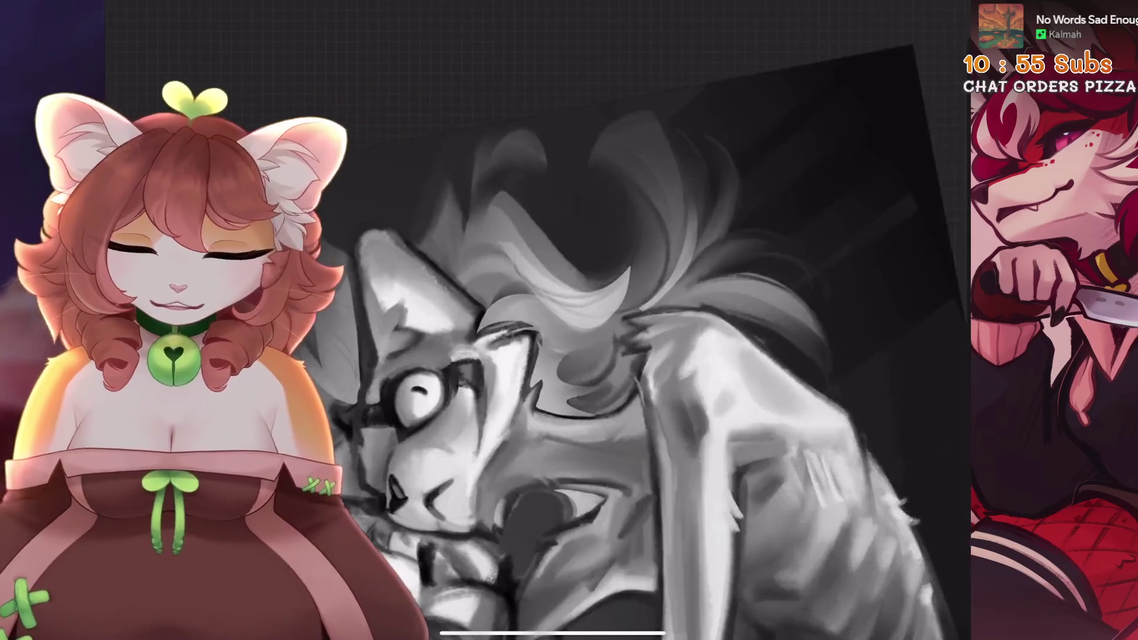
pyautogui.scroll(5, 539, 321)
pyautogui.scroll(1, 538, 320)
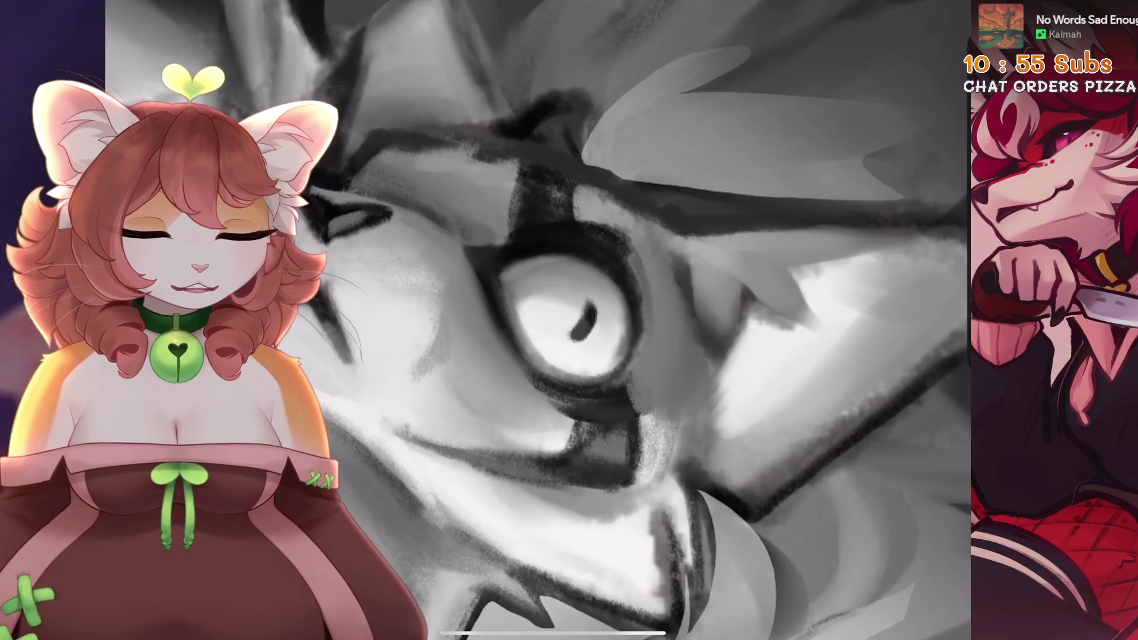
pyautogui.scroll(-5, 538, 320)
pyautogui.scroll(5, 539, 320)
pyautogui.scroll(3, 576, 337)
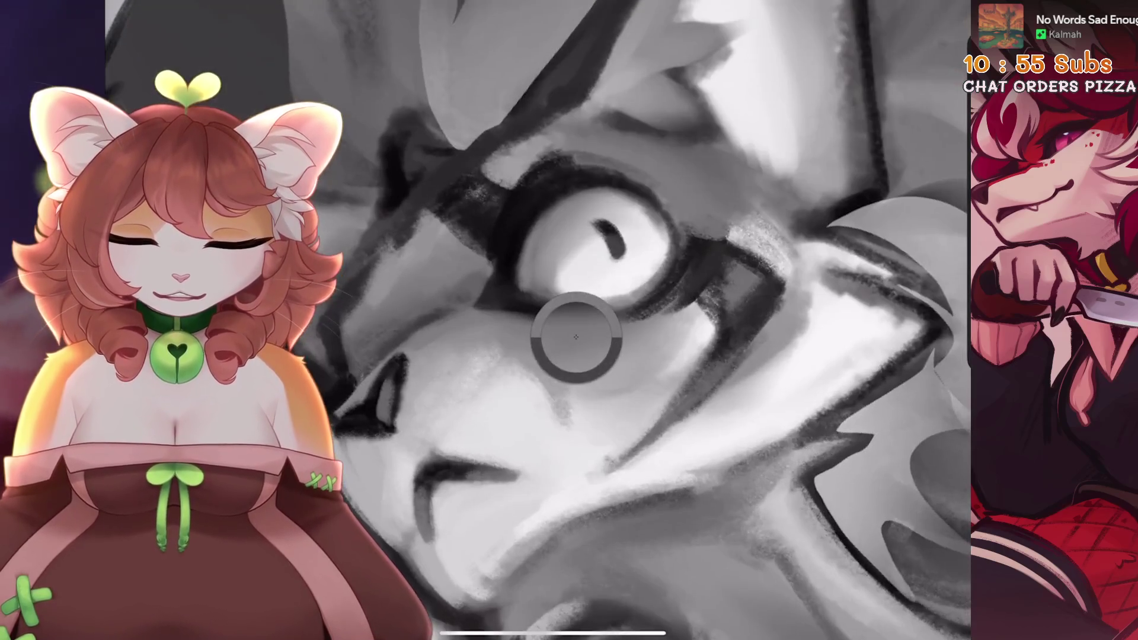
pyautogui.scroll(3, 576, 337)
pyautogui.scroll(3, 576, 337)
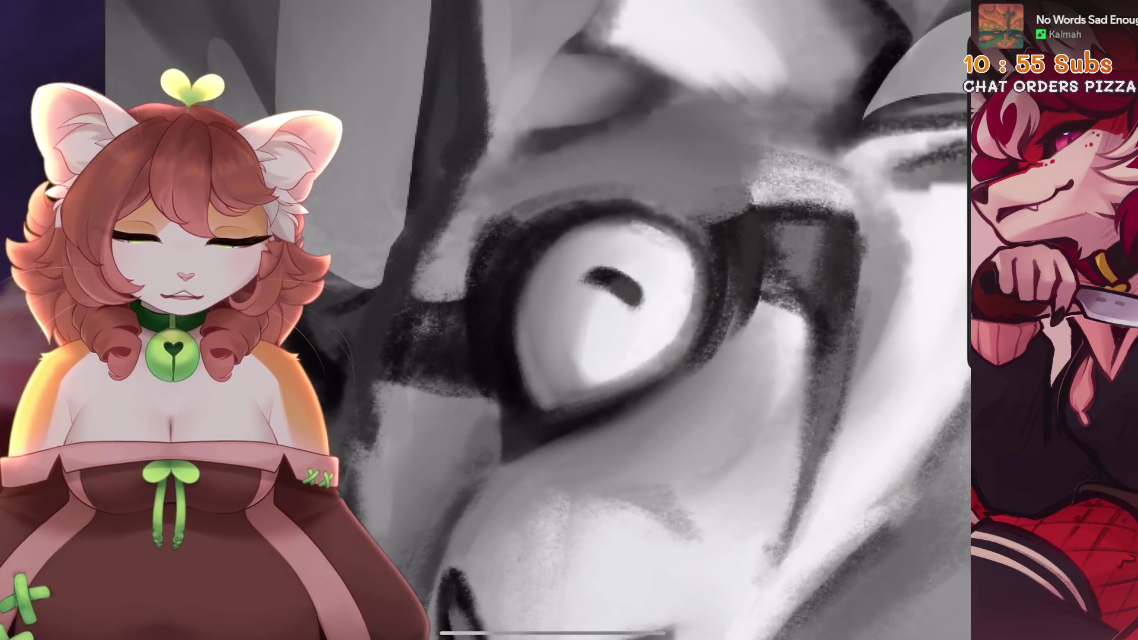
pyautogui.scroll(3, 691, 237)
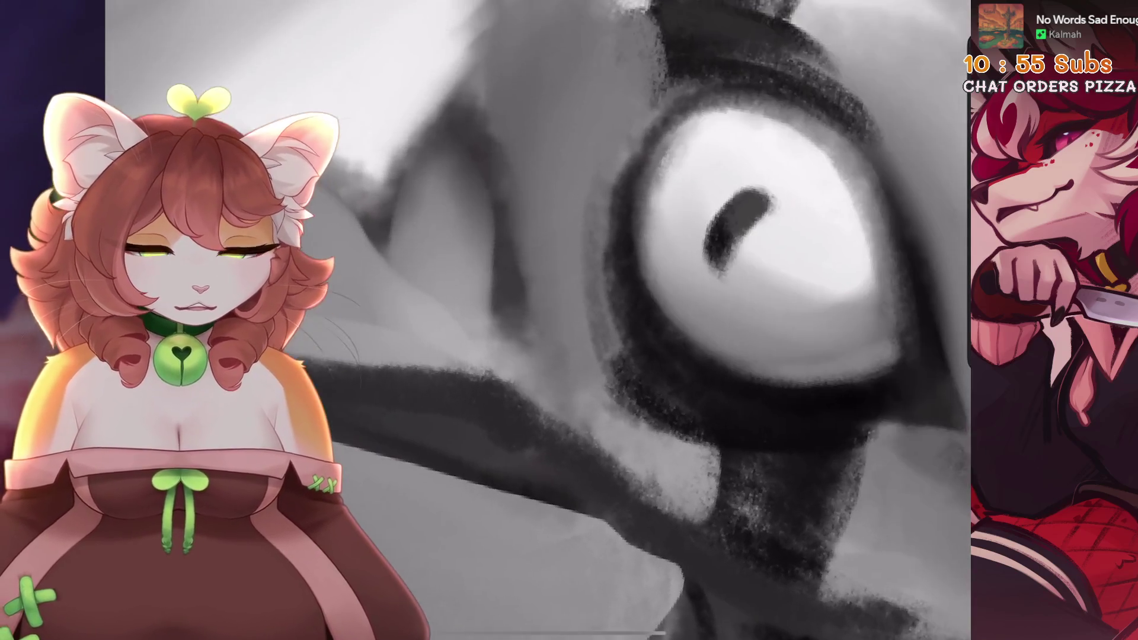
pyautogui.scroll(3, 691, 236)
pyautogui.scroll(-2, 649, 222)
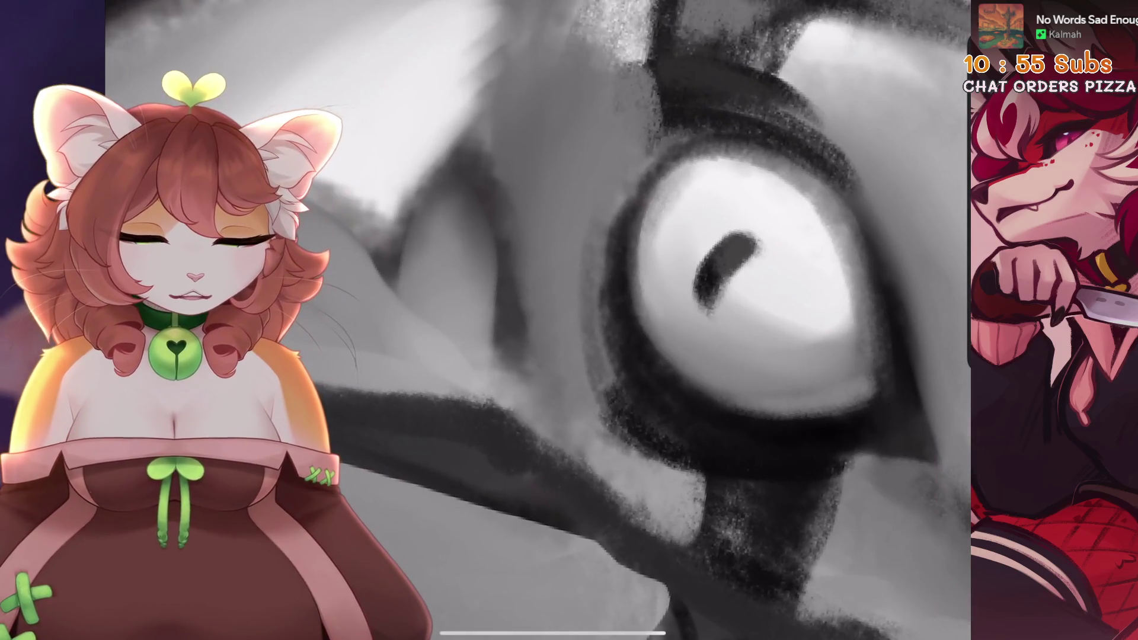
pyautogui.scroll(-3, 581, 210)
pyautogui.scroll(3, 691, 249)
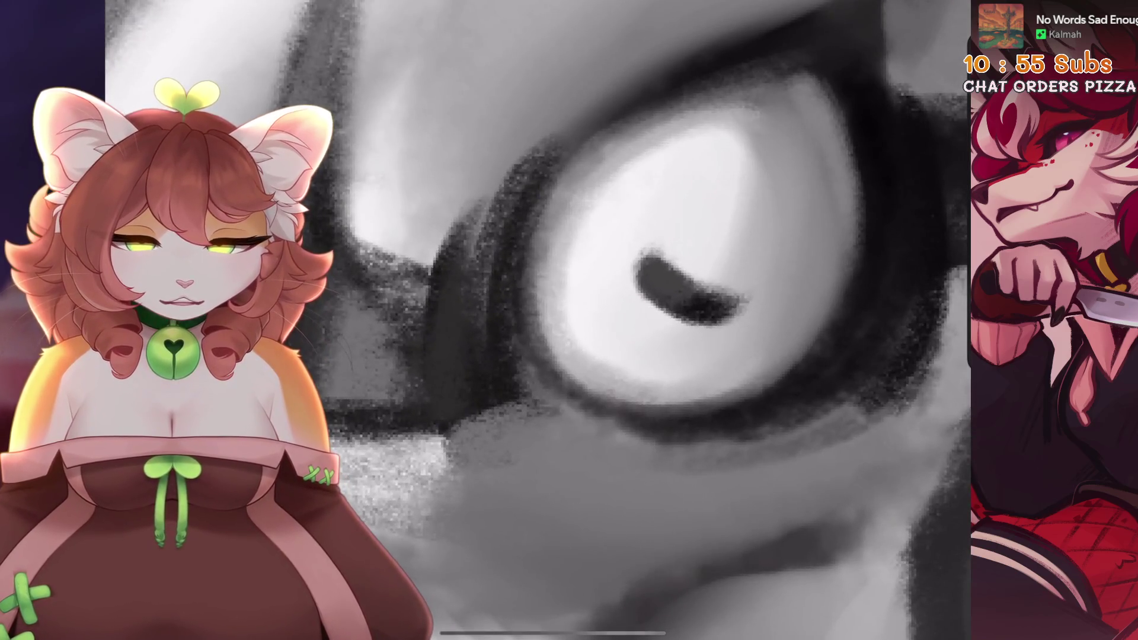
pyautogui.scroll(-3, 593, 296)
pyautogui.scroll(4, 593, 296)
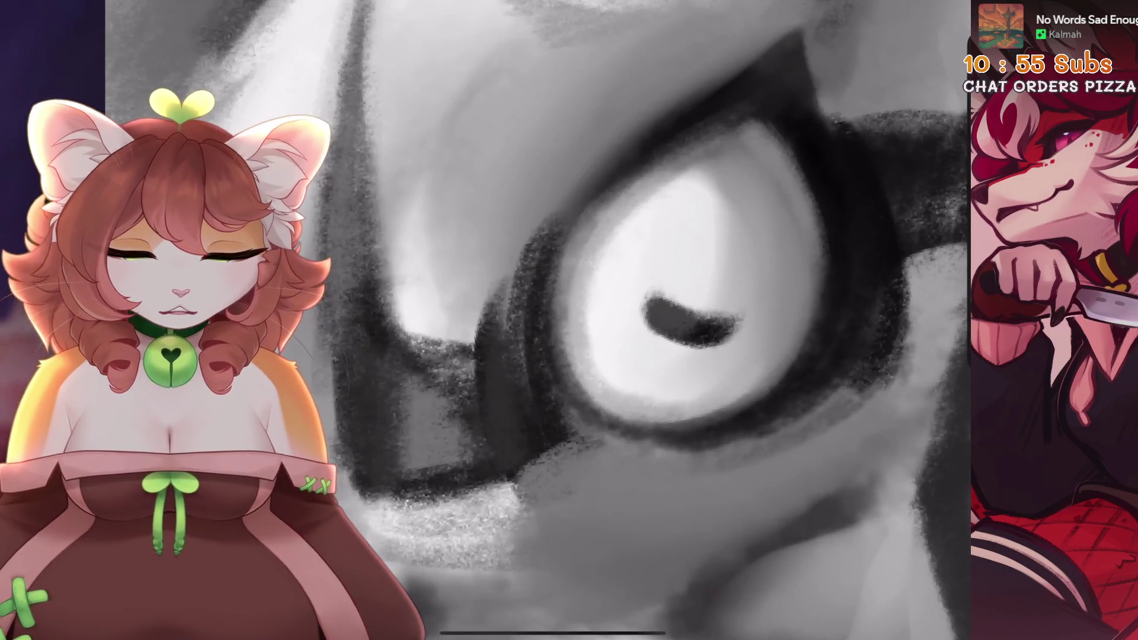
pyautogui.scroll(-3, 593, 297)
pyautogui.scroll(3, 592, 296)
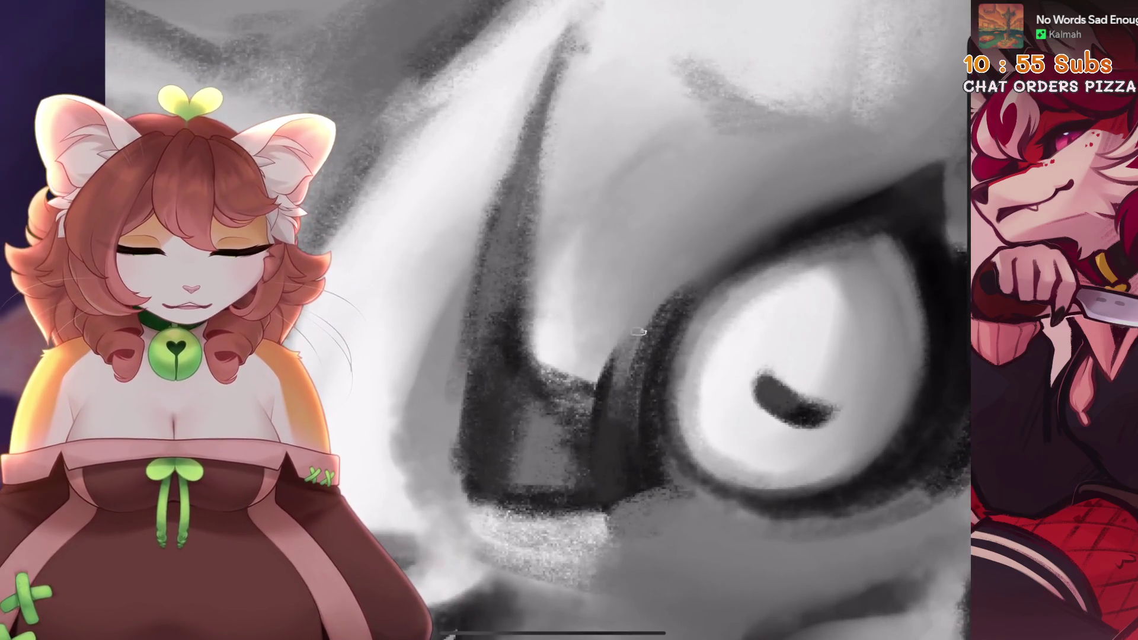
pyautogui.scroll(-5, 638, 332)
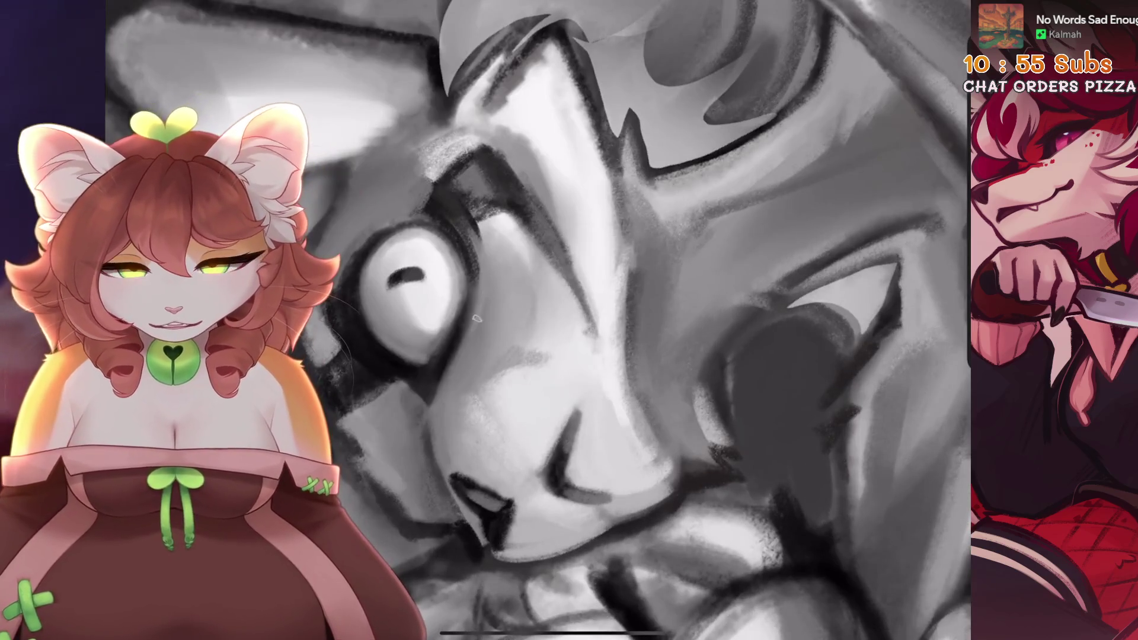
pyautogui.scroll(3, 593, 297)
pyautogui.scroll(-2, 566, 320)
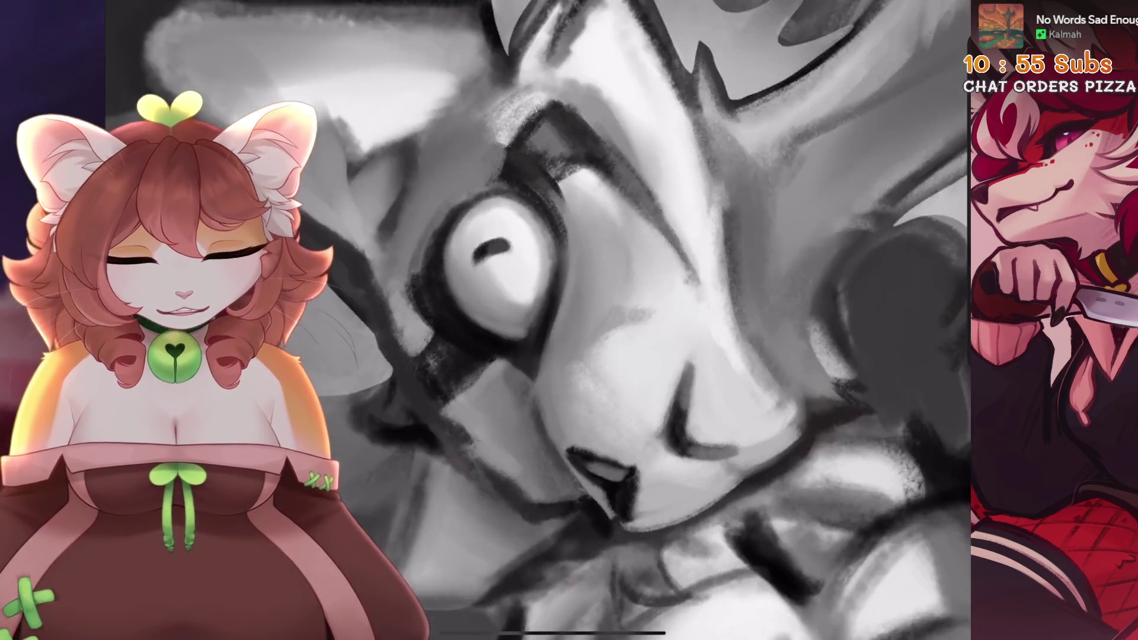
pyautogui.scroll(2, 549, 399)
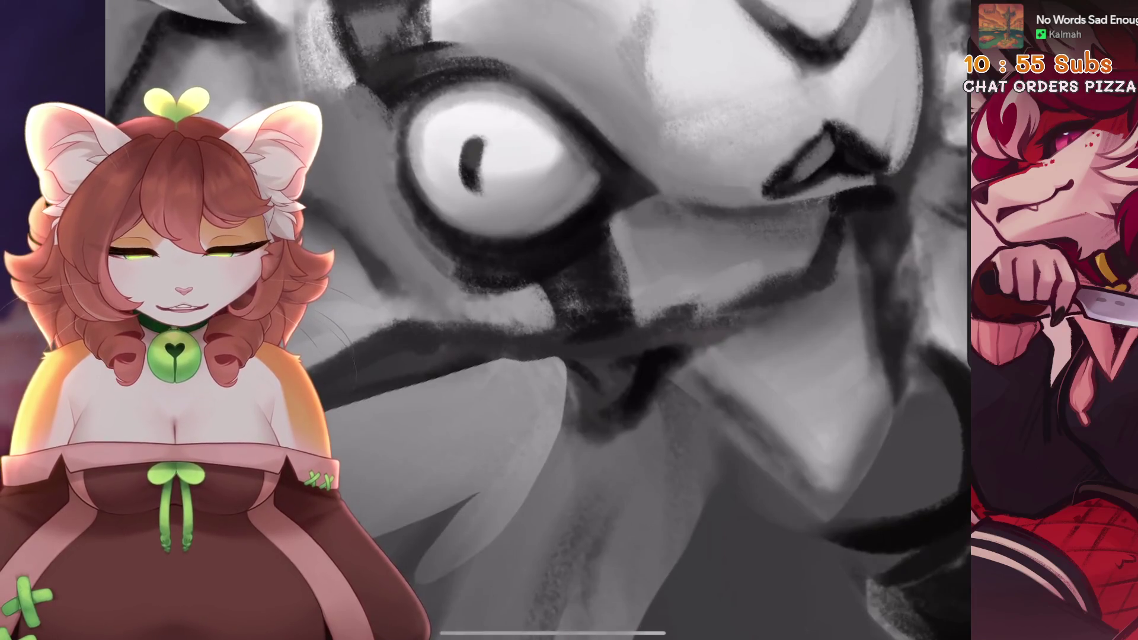
pyautogui.scroll(-2, 584, 345)
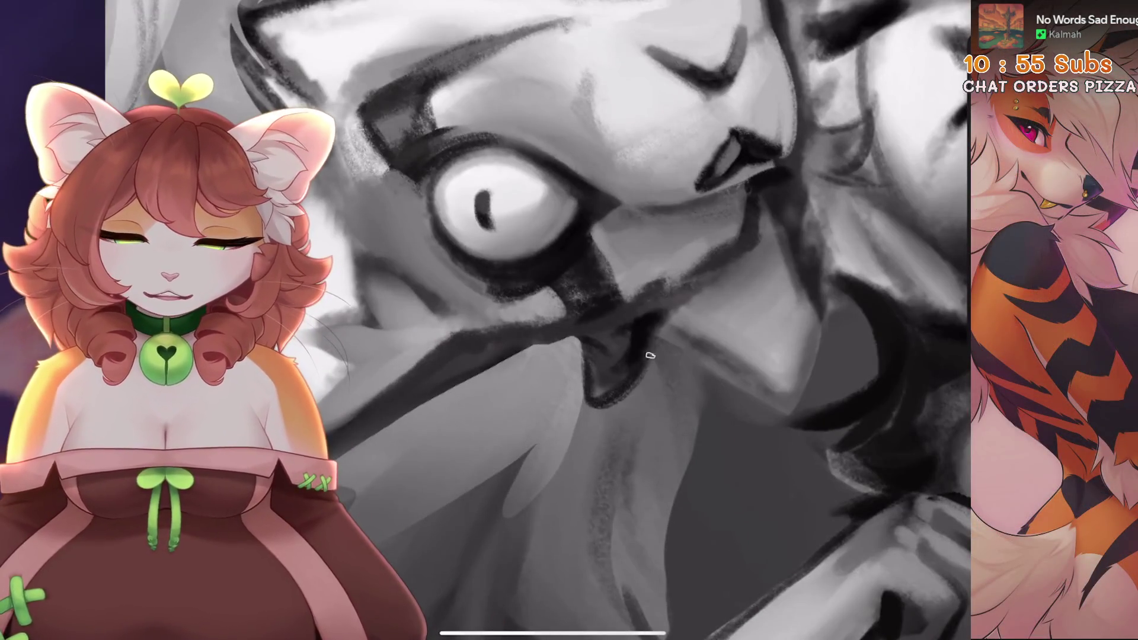
pyautogui.scroll(-1, 622, 356)
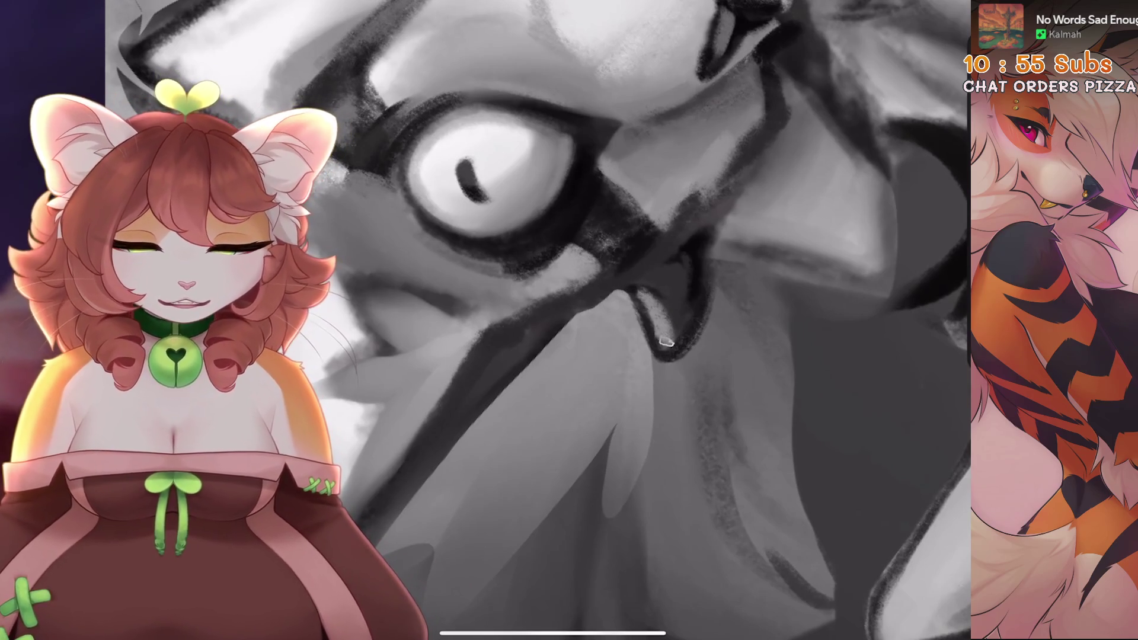
pyautogui.moveTo(649, 332); pyautogui.dragTo(652, 297)
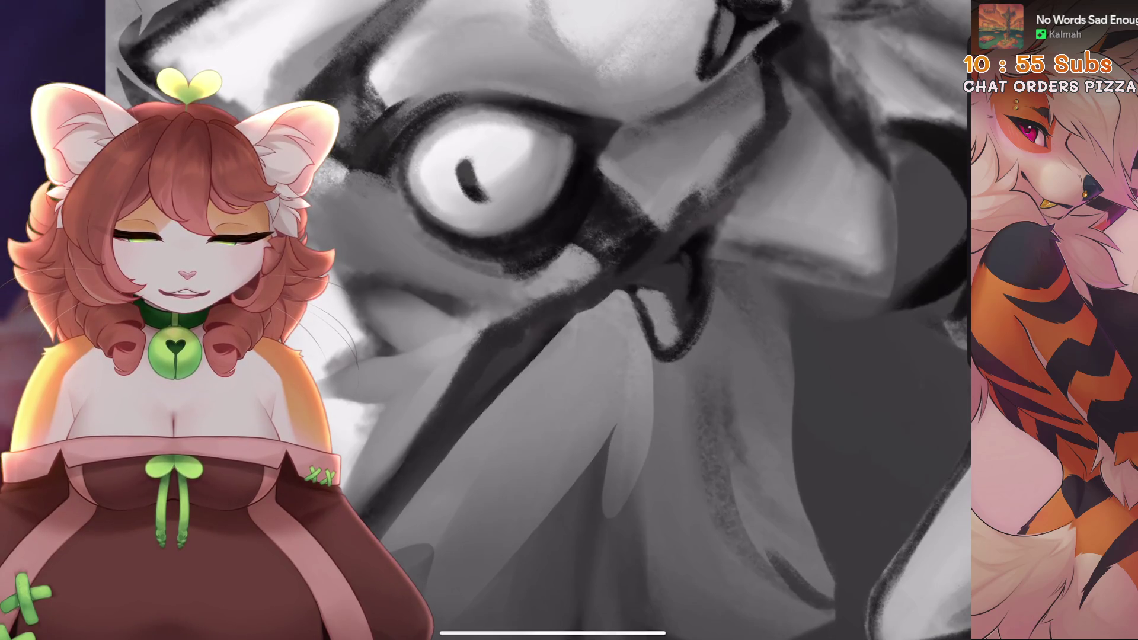
pyautogui.moveTo(670, 355); pyautogui.dragTo(645, 307)
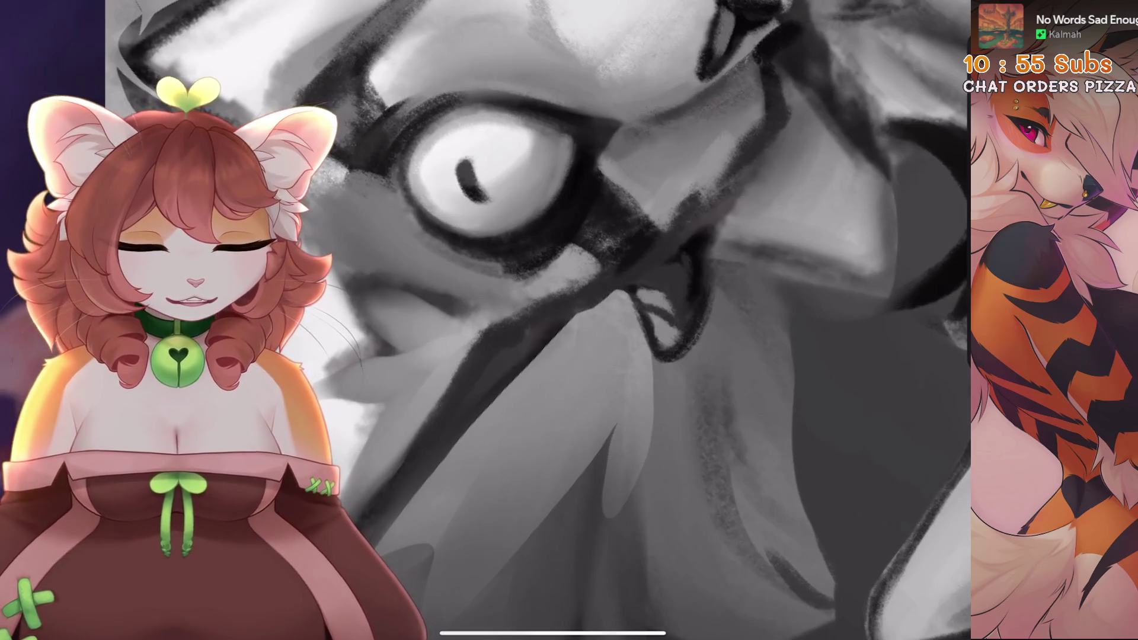
# - Sample a colour from the mouth, then undo the recent mouth and ear strokes
pyautogui.scroll(-5, 538, 320)
pyautogui.scroll(5, 419, 517)
pyautogui.moveTo(617, 355); pyautogui.dragTo(609, 404)
pyautogui.scroll(5, 609, 404)
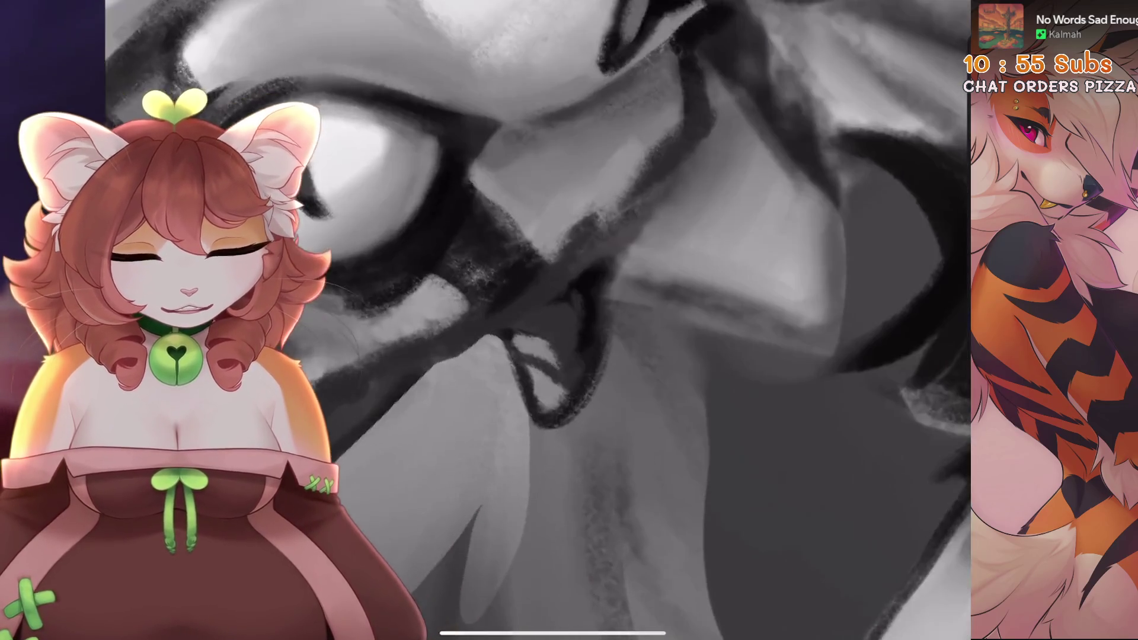
pyautogui.hotkey('ctrl', 'z')
pyautogui.scroll(-5, 538, 320)
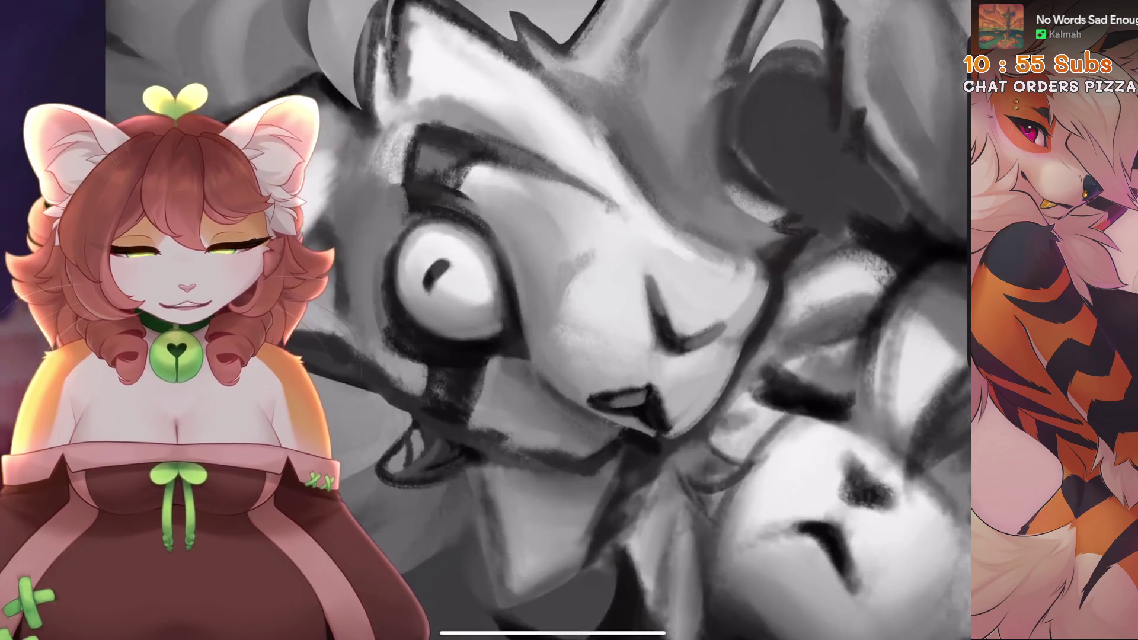
pyautogui.hotkey('ctrl', 'z')
pyautogui.scroll(2, 538, 320)
pyautogui.scroll(3, 526, 332)
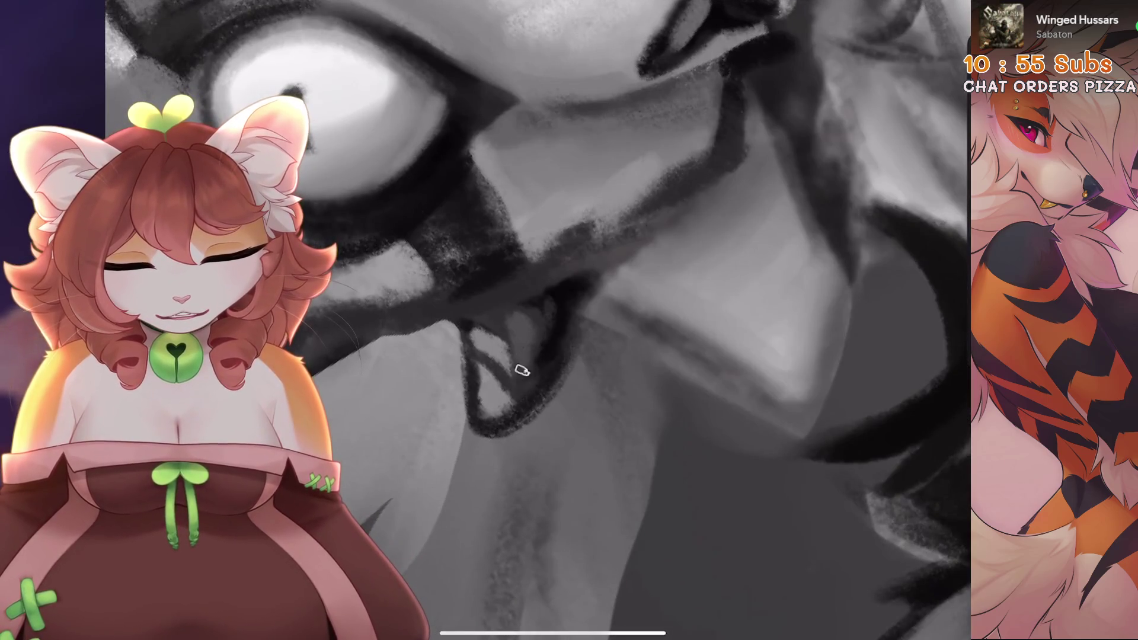
pyautogui.scroll(-5, 537, 320)
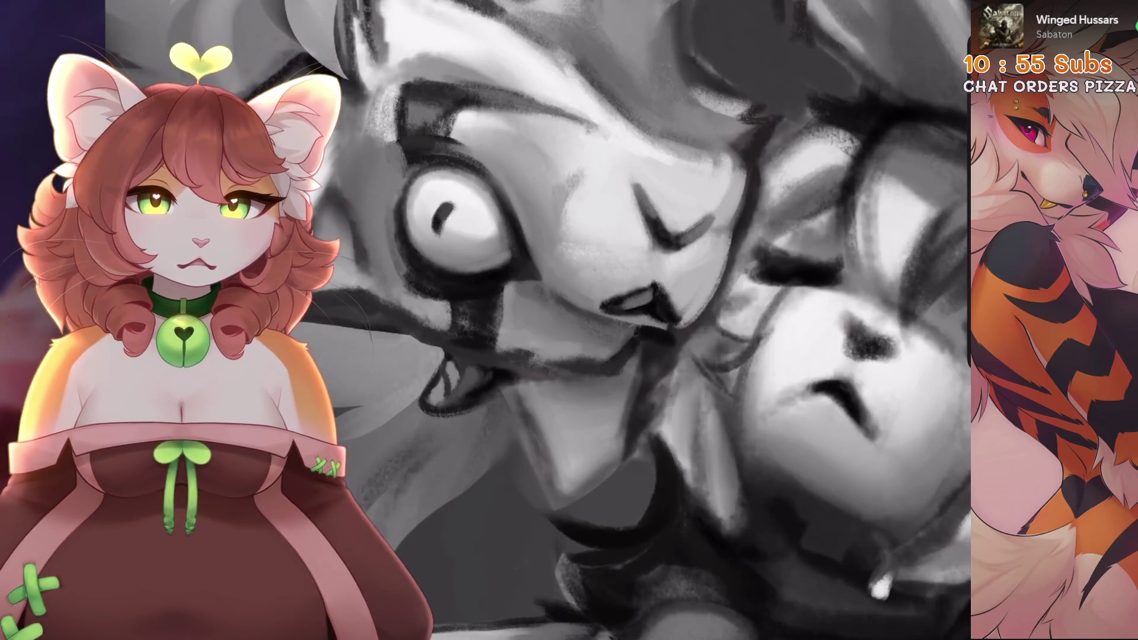
pyautogui.scroll(5, 538, 320)
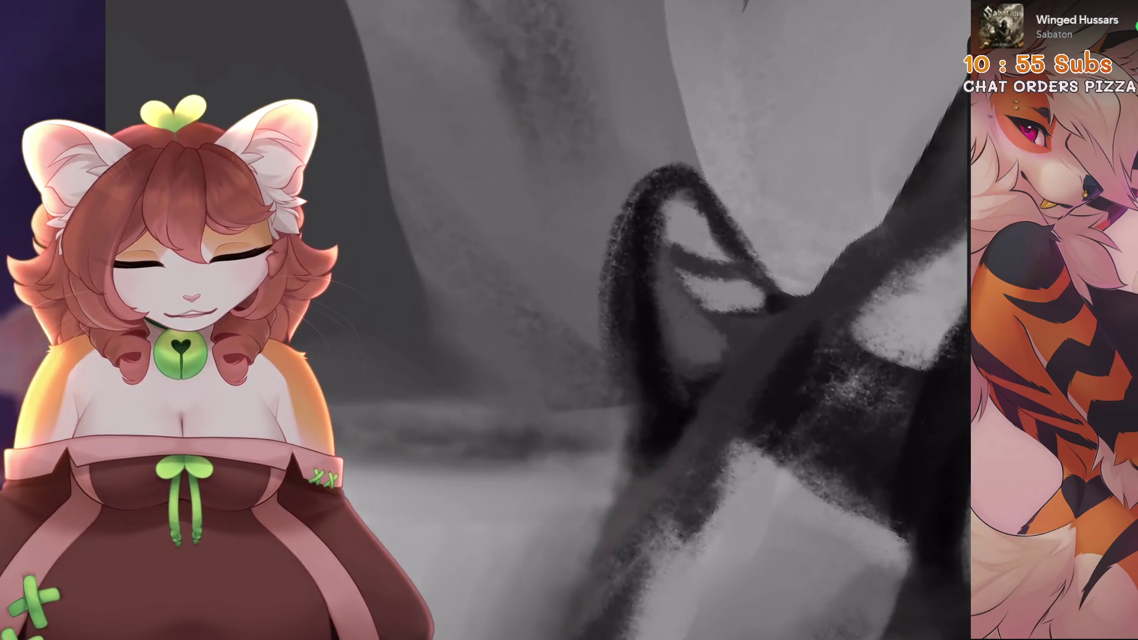
pyautogui.scroll(-3, 597, 304)
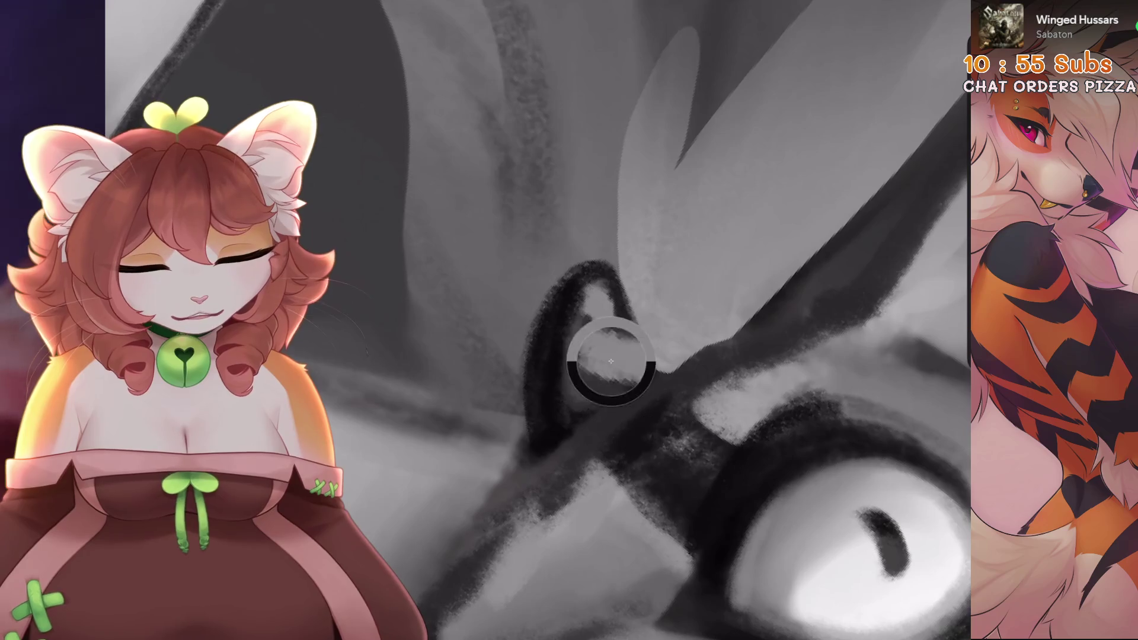
pyautogui.hotkey('ctrl', 'z')
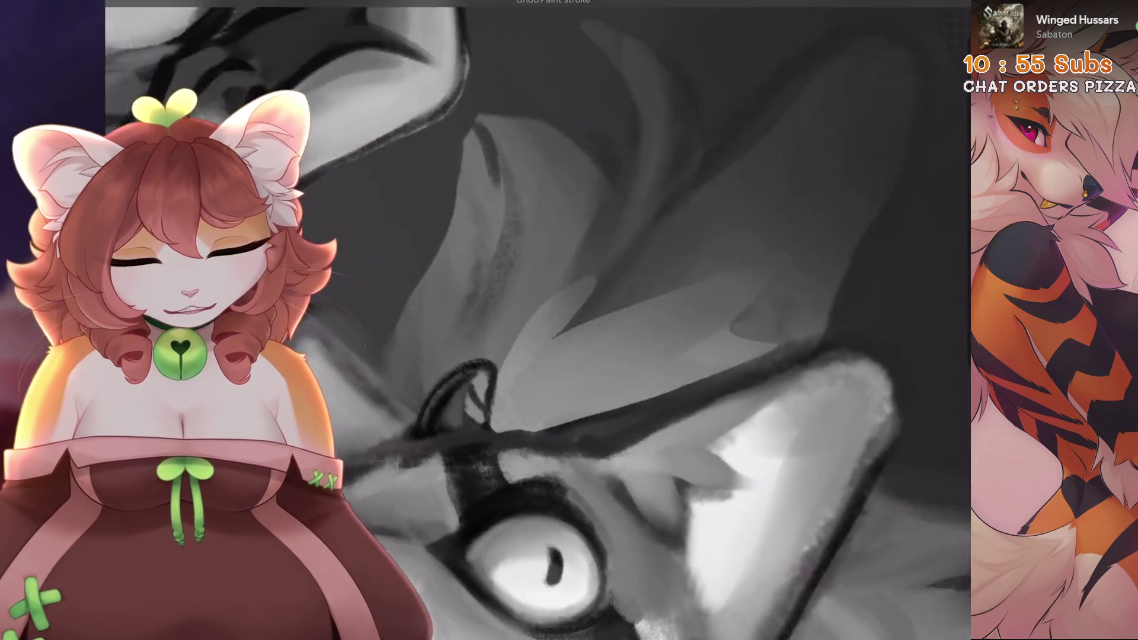
pyautogui.scroll(-5, 538, 320)
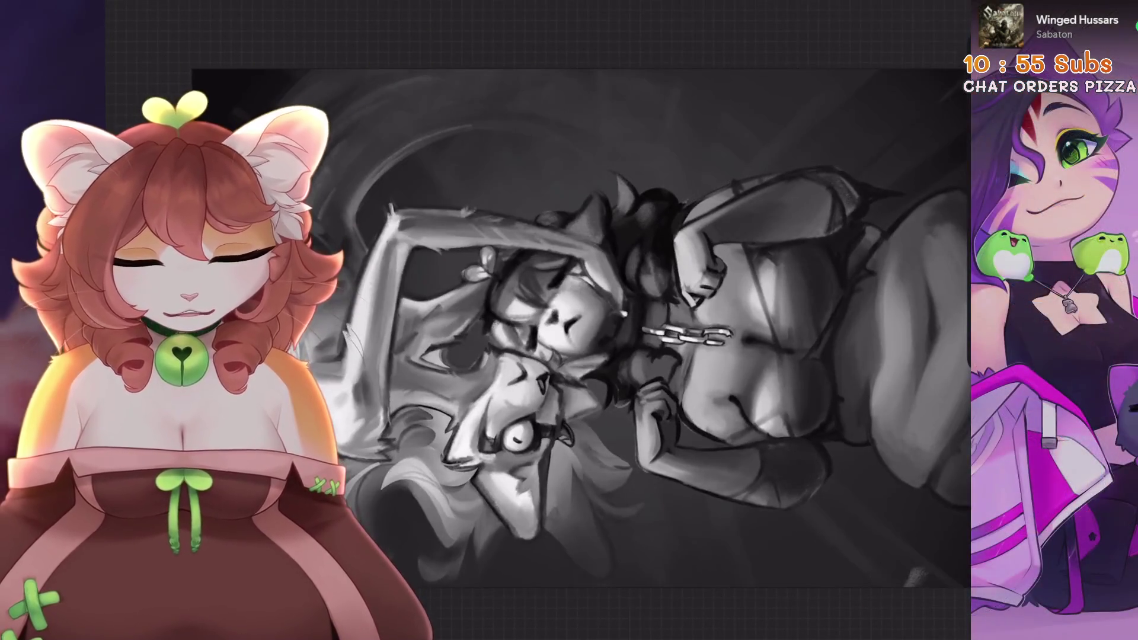
# - Try a grey wash across the canvas, then undo it
pyautogui.scroll(5, 606, 269)
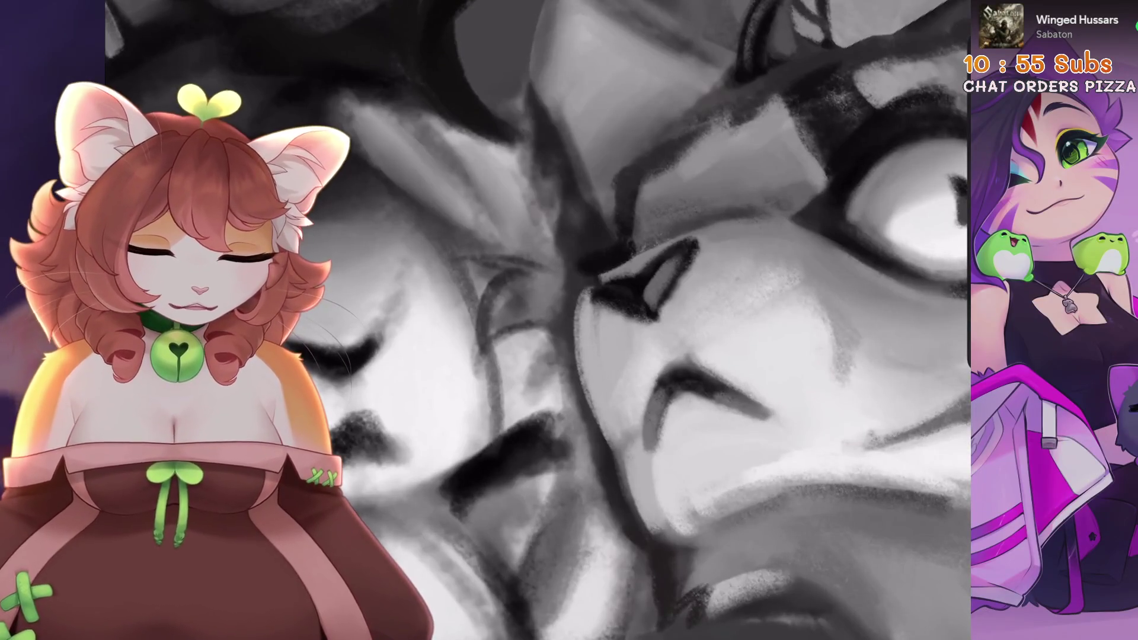
pyautogui.scroll(4, 614, 298)
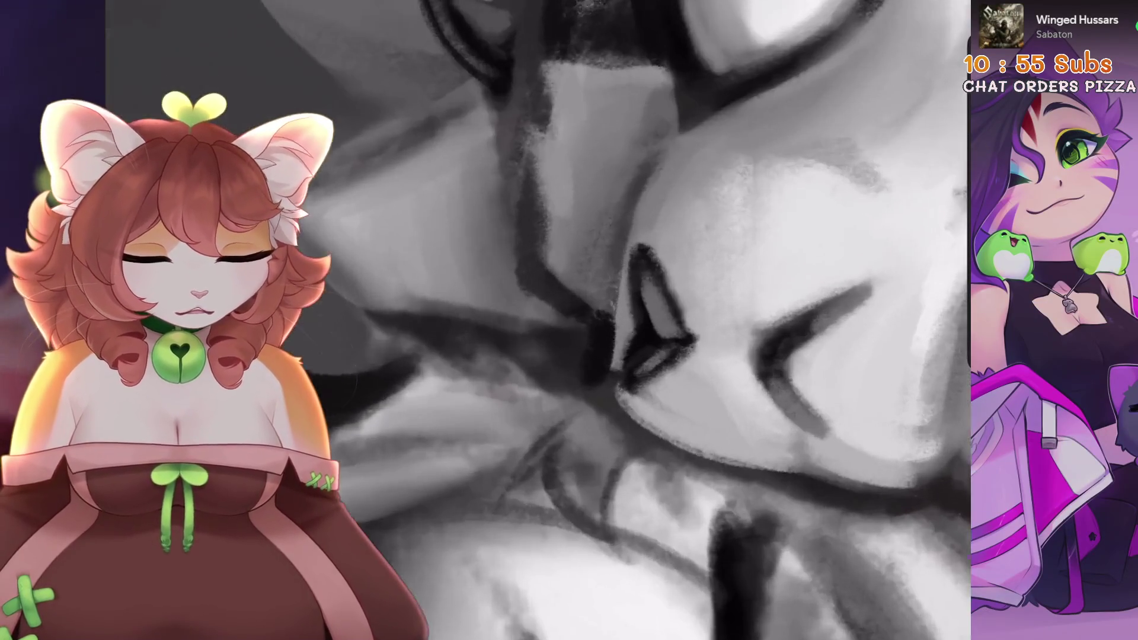
pyautogui.scroll(-5, 589, 444)
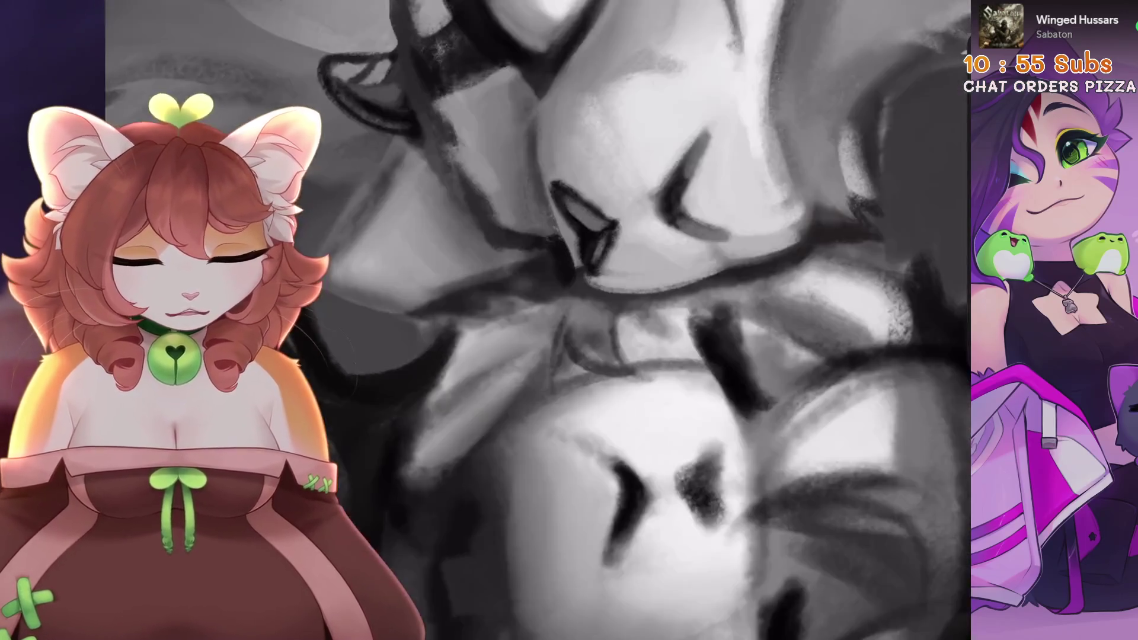
pyautogui.scroll(-2, 538, 320)
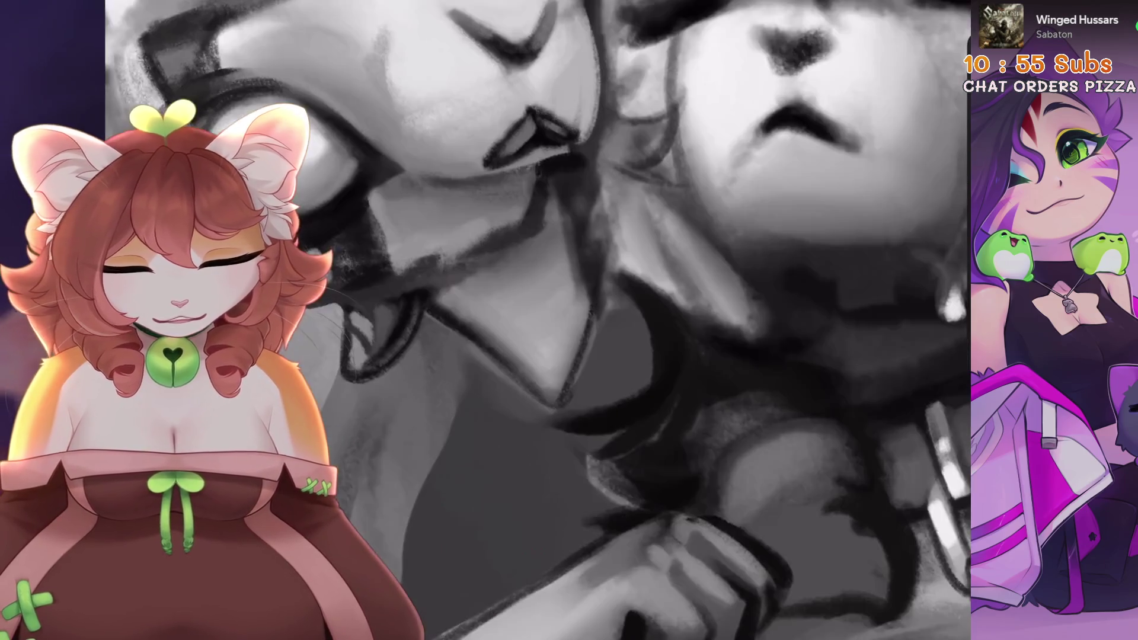
pyautogui.scroll(3, 519, 449)
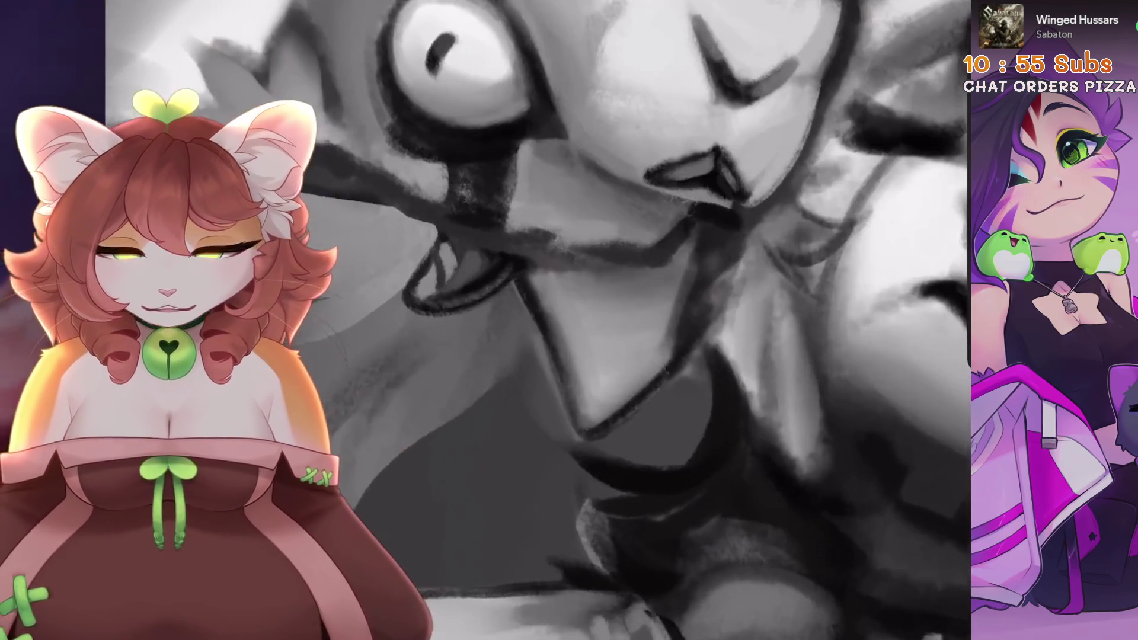
pyautogui.moveTo(771, 148); pyautogui.dragTo(296, 237)
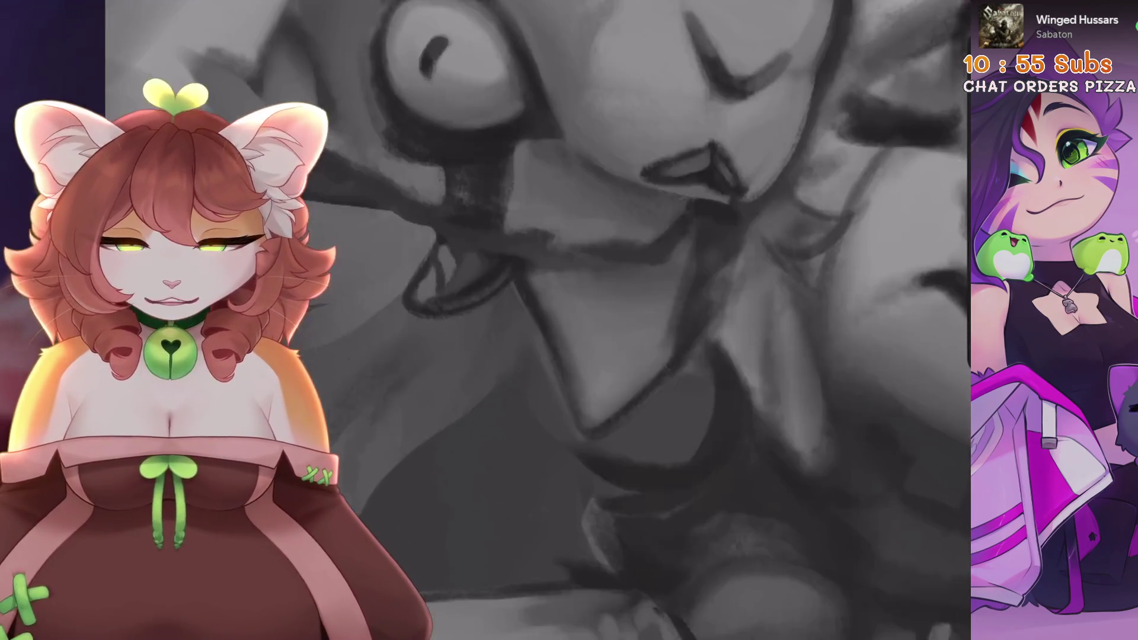
pyautogui.hotkey('ctrl', 'z')
# - Select the 6B Stift 2 sketching brush
pyautogui.click(726, 180)
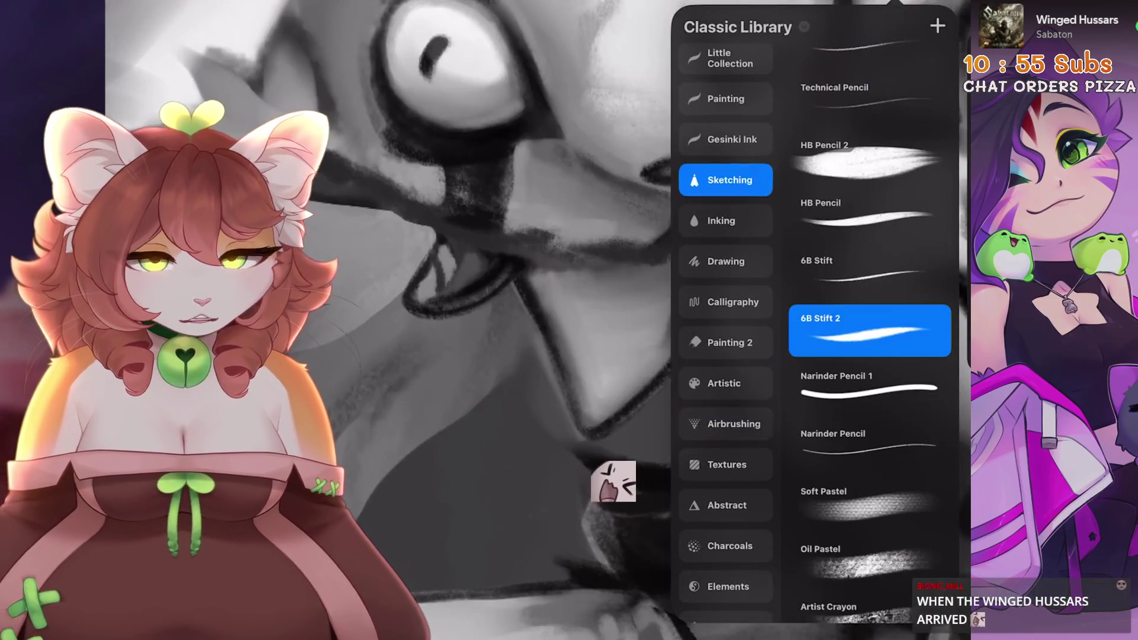
pyautogui.scroll(3, 534, 320)
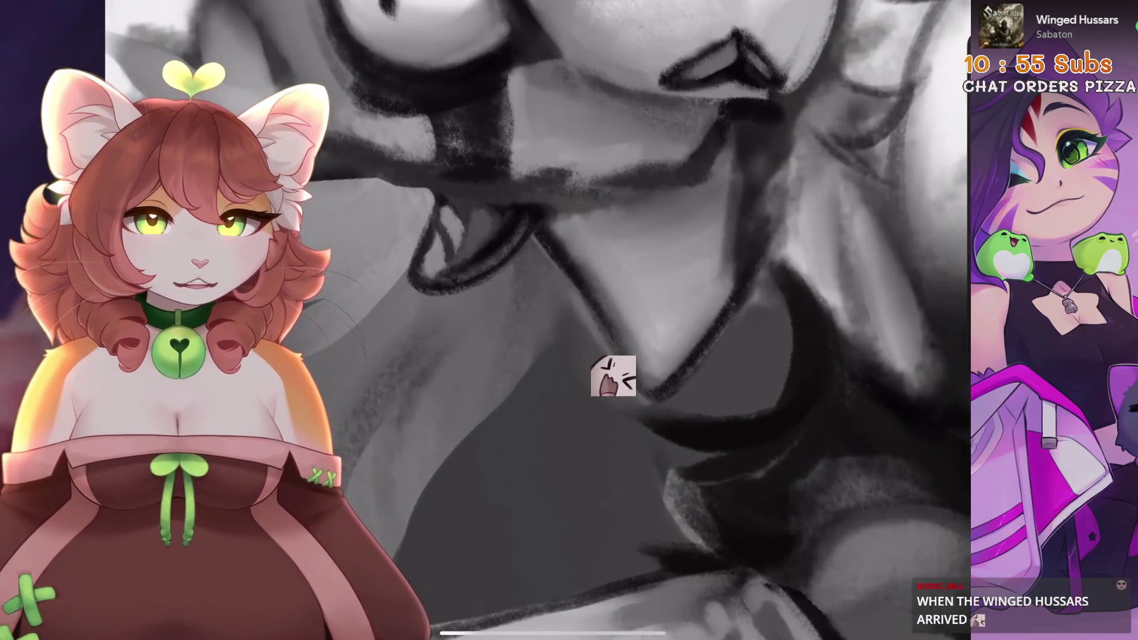
pyautogui.scroll(3, 534, 320)
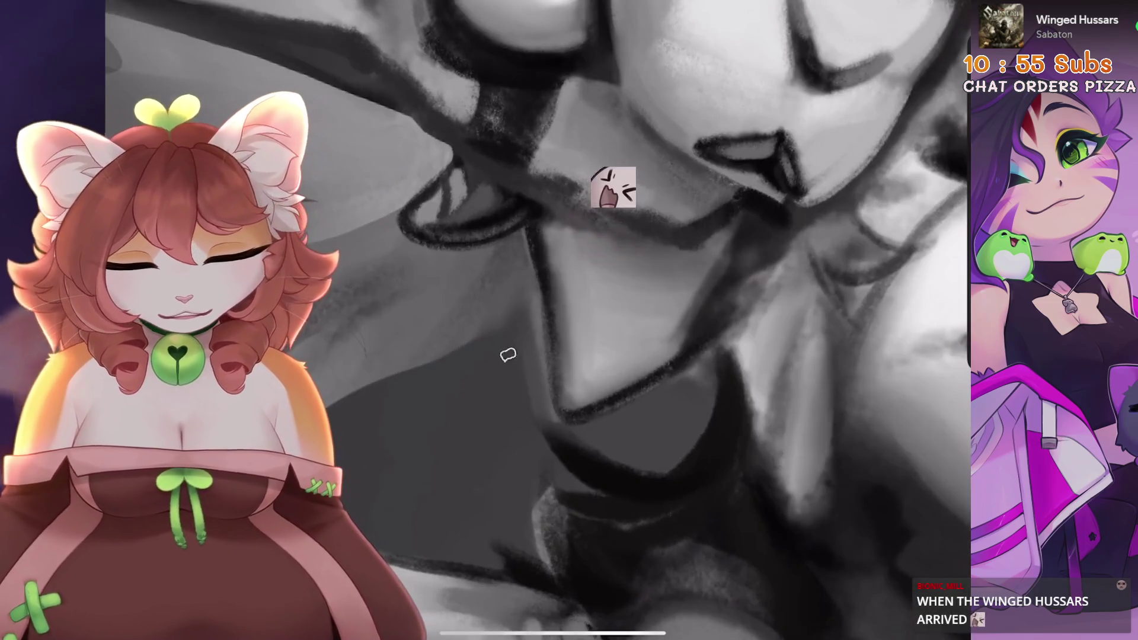
pyautogui.scroll(-2, 533, 320)
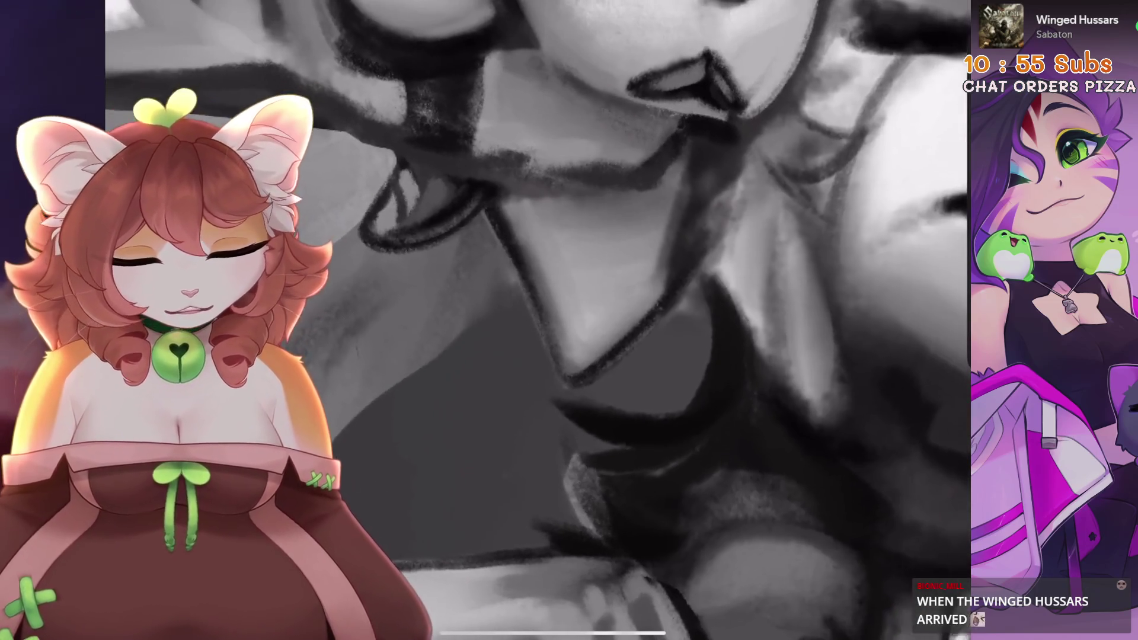
pyautogui.scroll(-3, 534, 320)
pyautogui.scroll(3, 534, 320)
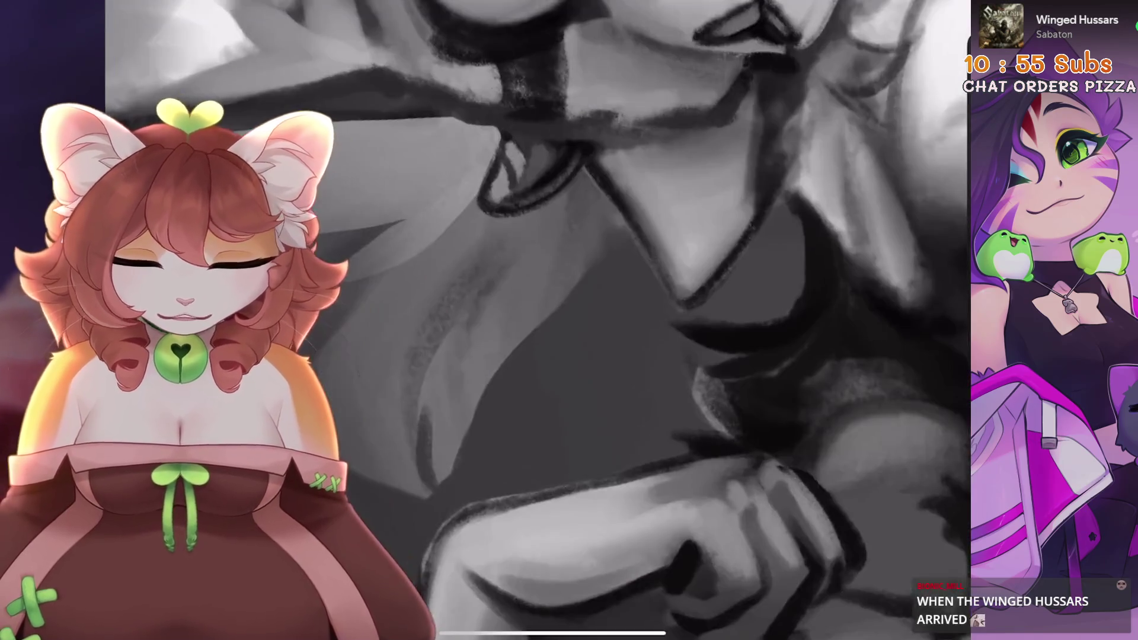
# - Undo the erase strokes on the hair strand and the last ear stroke
pyautogui.hotkey('ctrl', 'z')
pyautogui.hotkey('ctrl', 'z')
pyautogui.hotkey('ctrl', 'z')
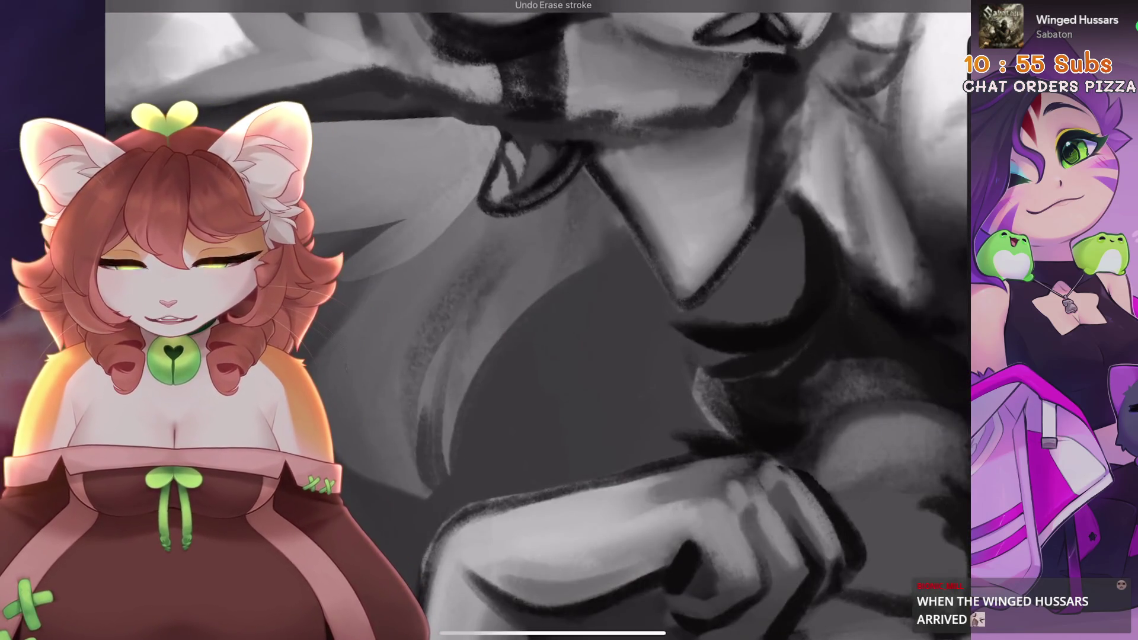
pyautogui.hotkey('ctrl', 'z')
pyautogui.hotkey('ctrl', 'z')
pyautogui.hotkey('ctrl', 'z')
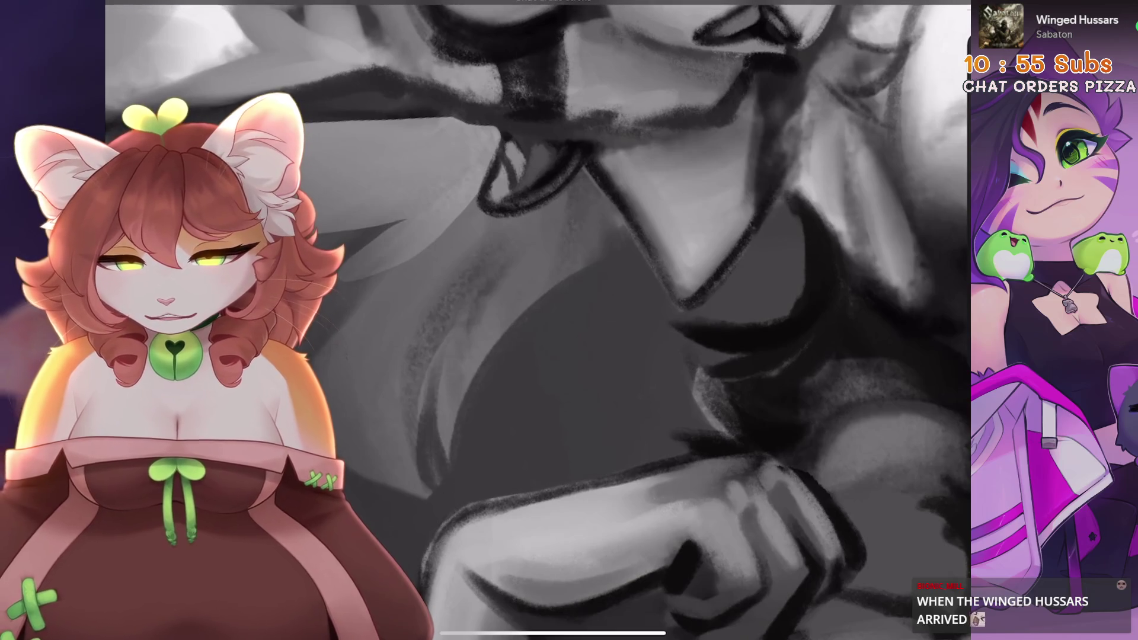
pyautogui.scroll(-3, 565, 307)
pyautogui.hotkey('ctrl', 'z')
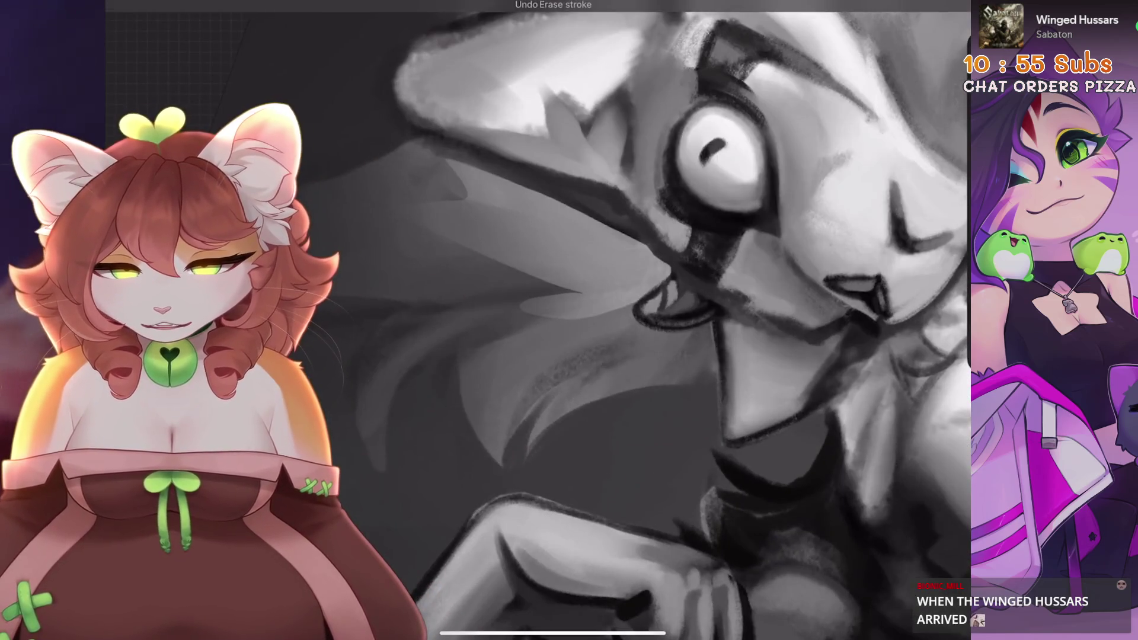
pyautogui.scroll(3, 565, 307)
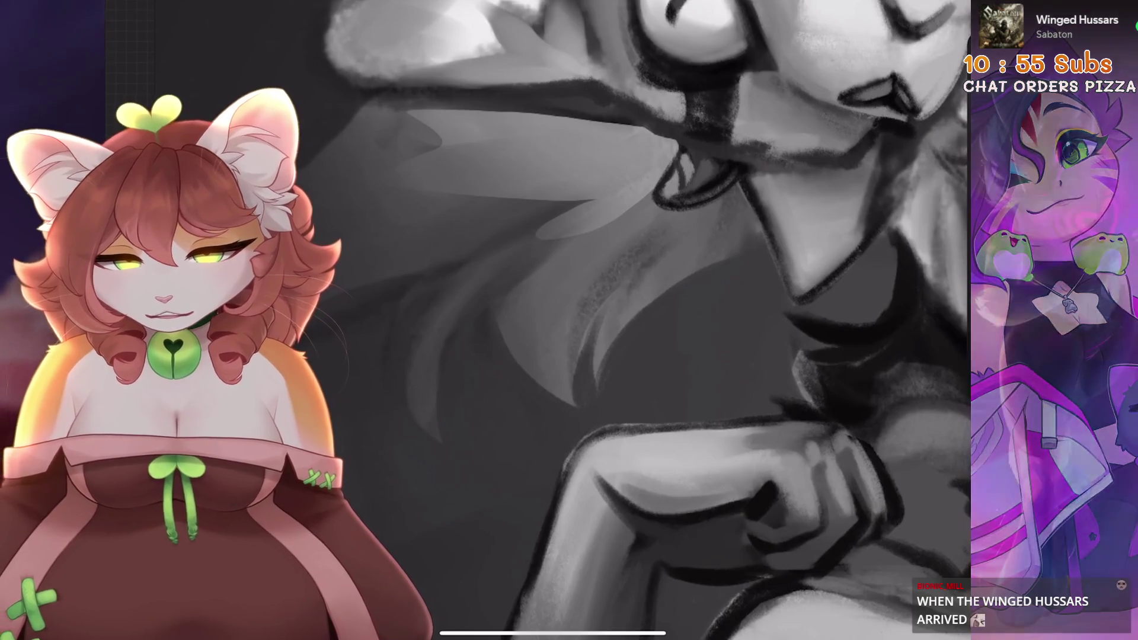
pyautogui.scroll(-3, 484, 460)
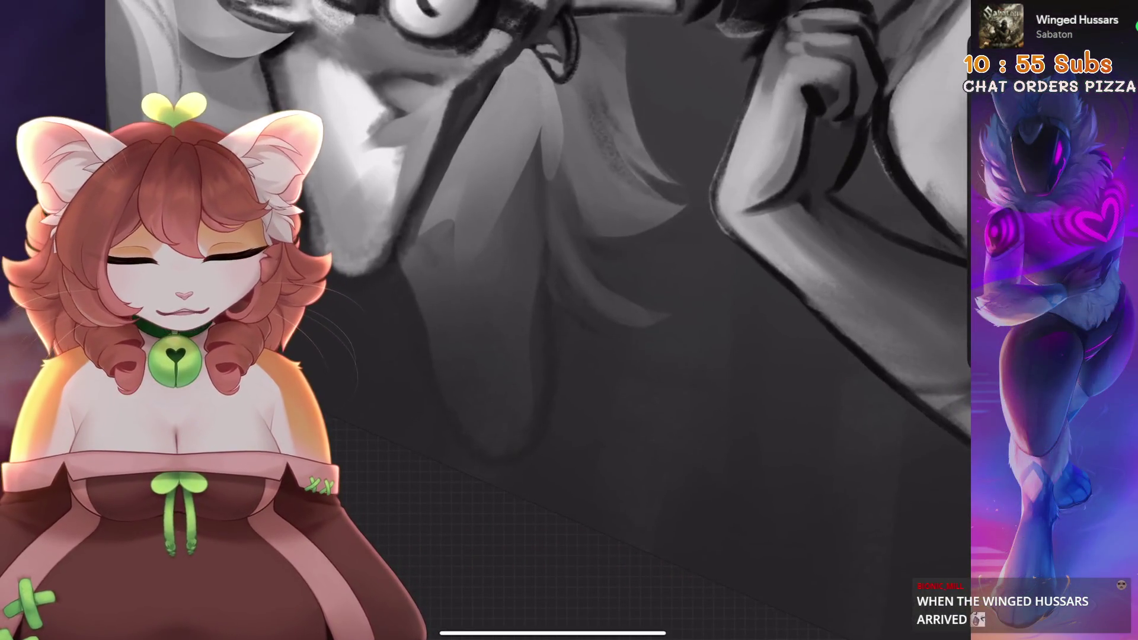
pyautogui.scroll(-3, 538, 320)
pyautogui.hotkey('ctrl', 'z')
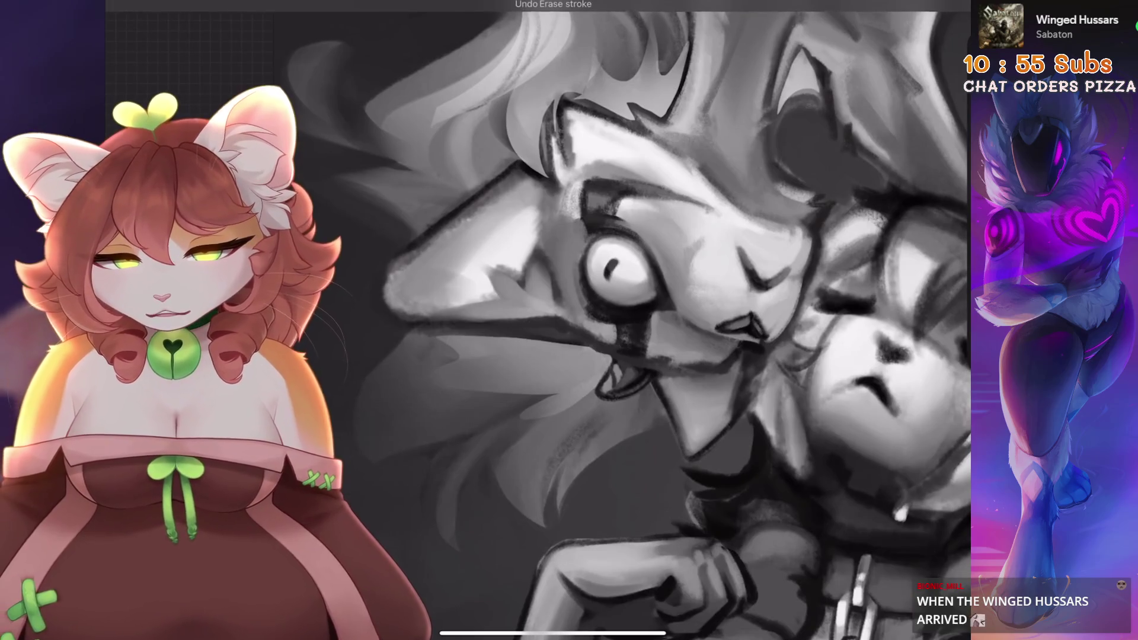
pyautogui.scroll(3, 670, 320)
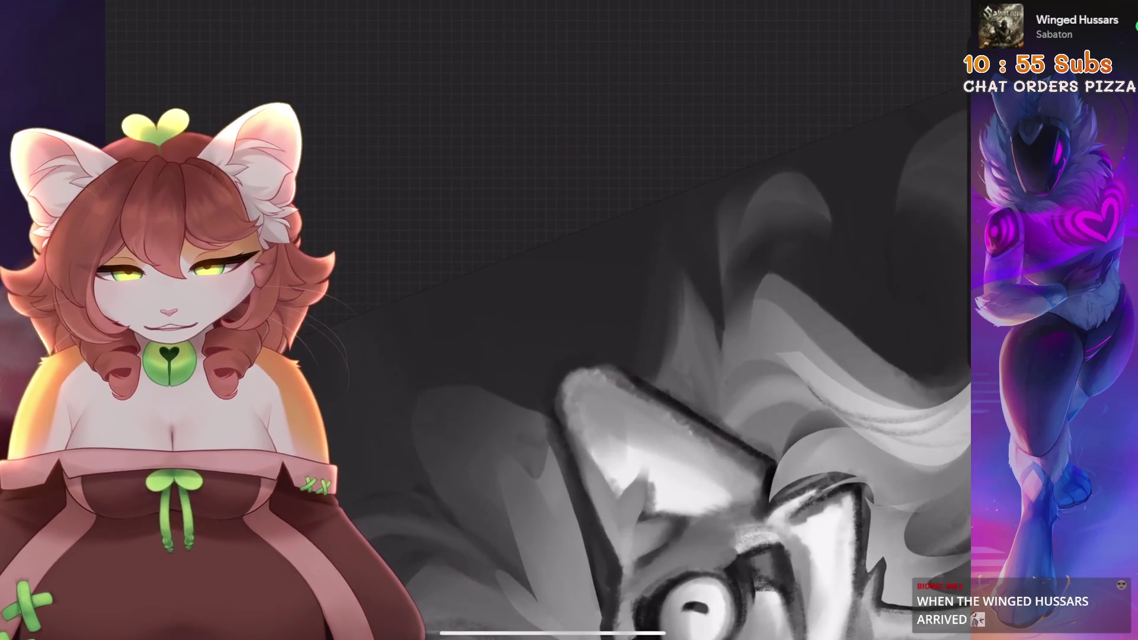
pyautogui.scroll(3, 700, 320)
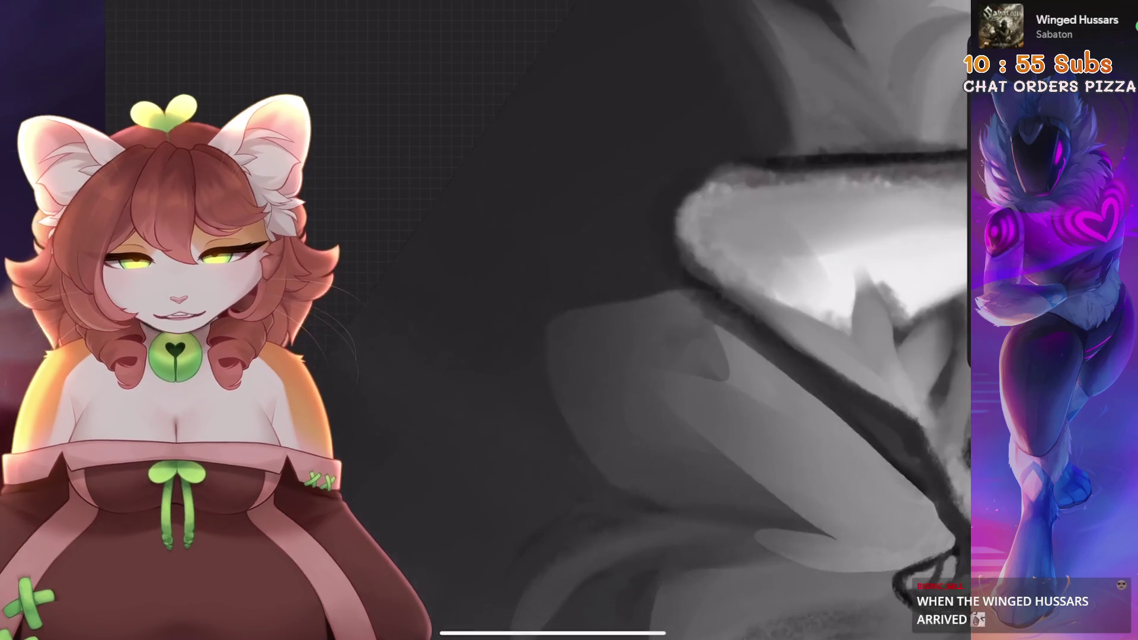
pyautogui.hotkey('ctrl', 'z')
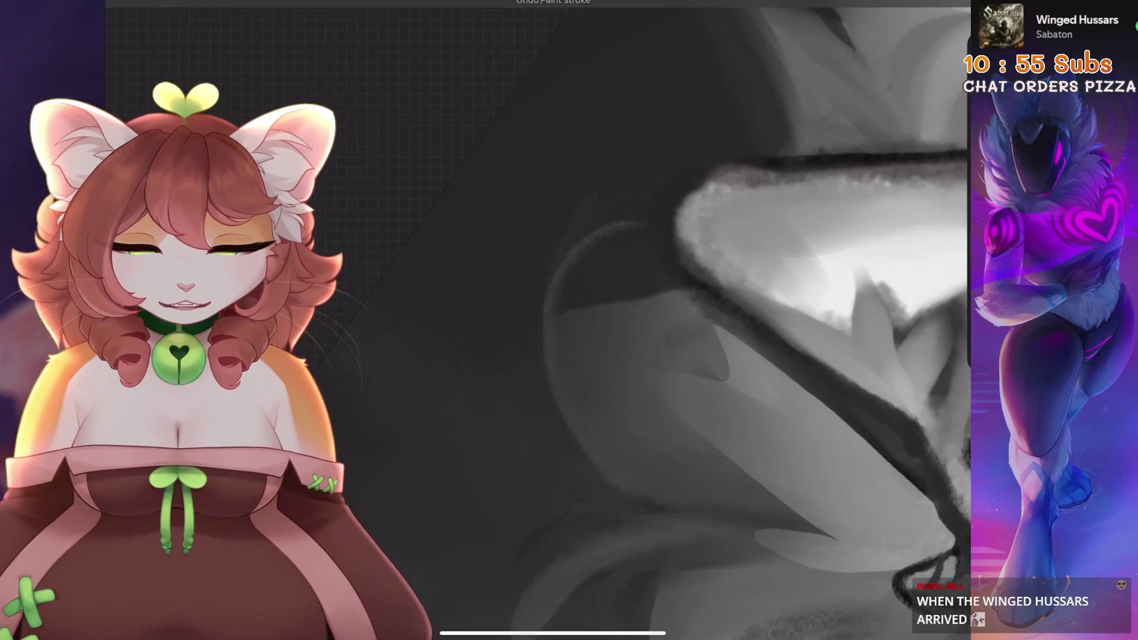
# - Switch to the HB Pencil brush and undo the latest stroke
pyautogui.click(803, 6)
pyautogui.click(853, 388)
pyautogui.click(543, 282)
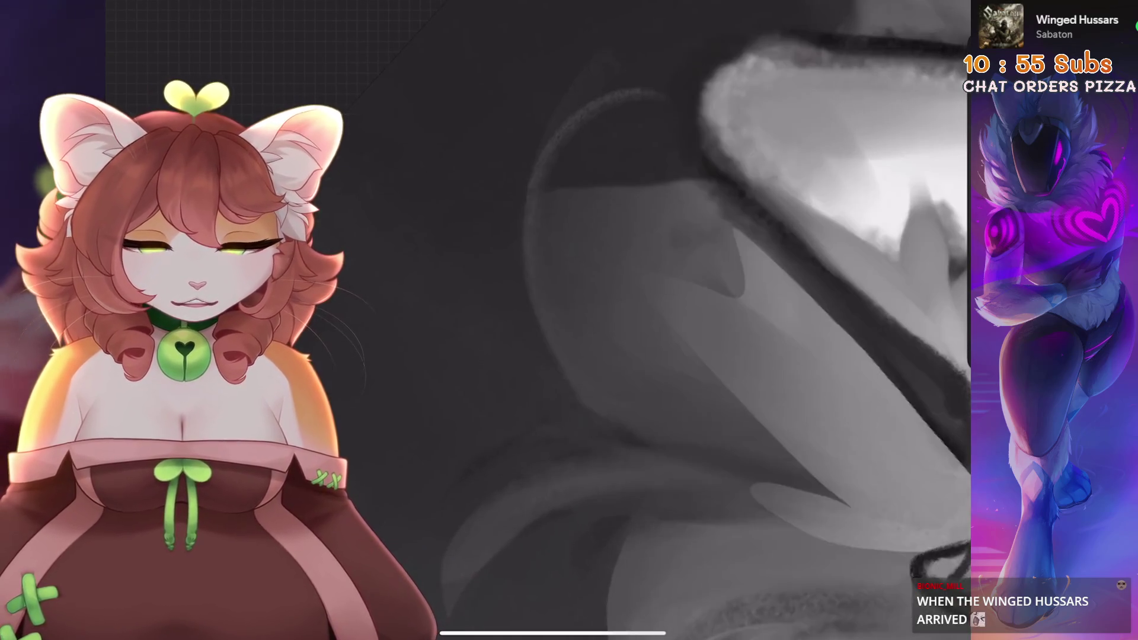
pyautogui.hotkey('ctrl', 'z')
pyautogui.scroll(3, 653, 356)
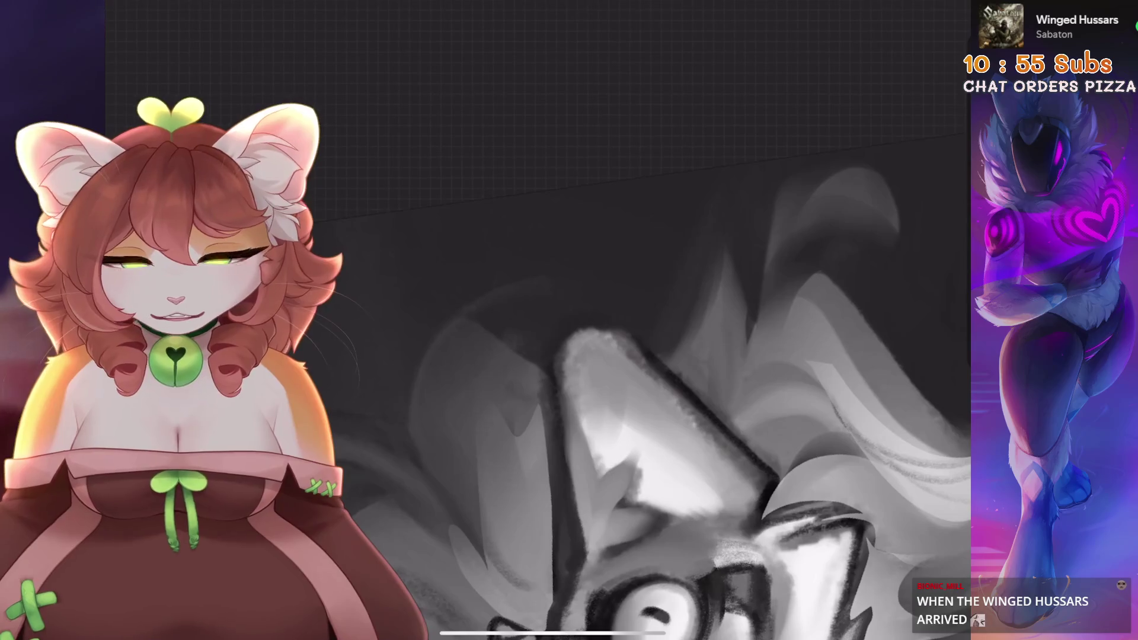
pyautogui.scroll(-3, 652, 355)
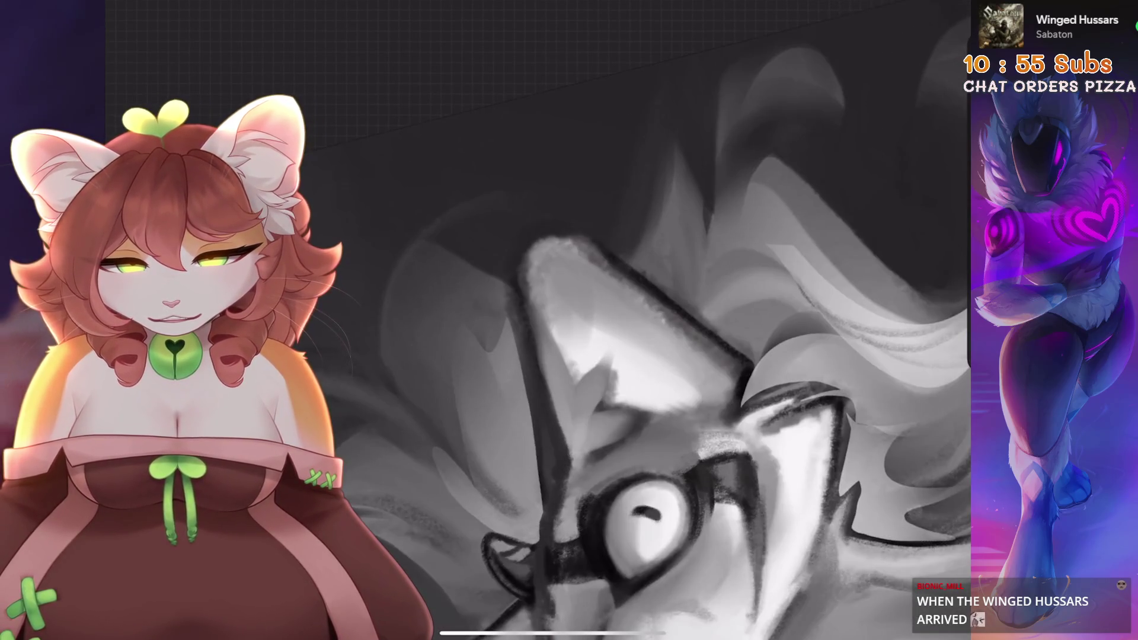
pyautogui.scroll(-5, 533, 356)
# - Remove the dark stroke along the petal shape and another stroke, then pick another pencil brush
pyautogui.scroll(5, 606, 318)
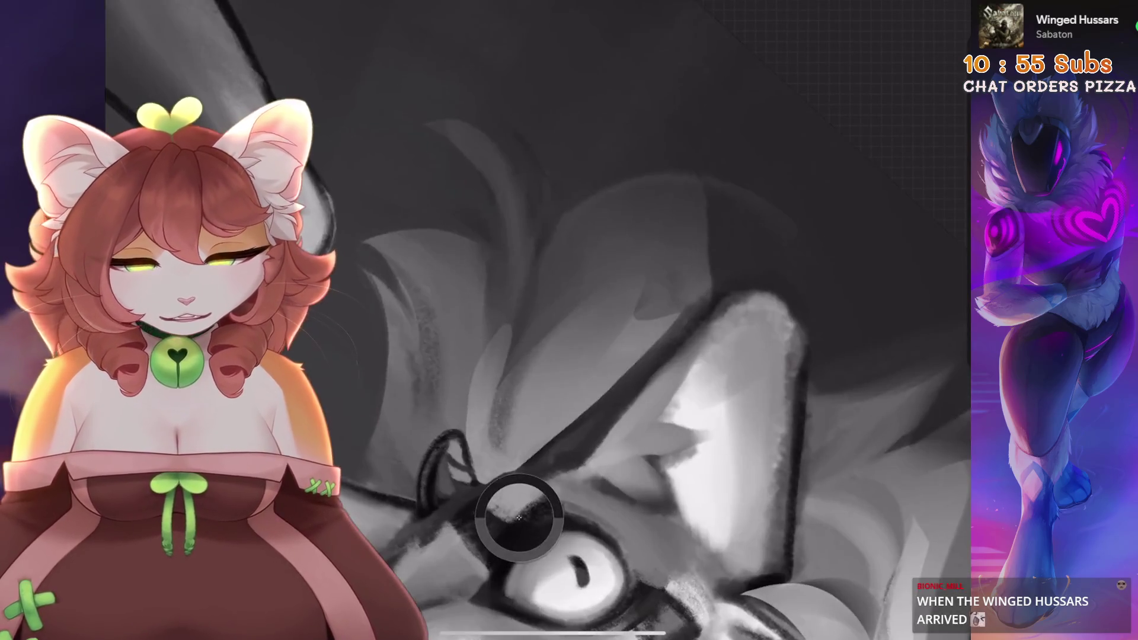
pyautogui.hotkey('ctrl', 'z')
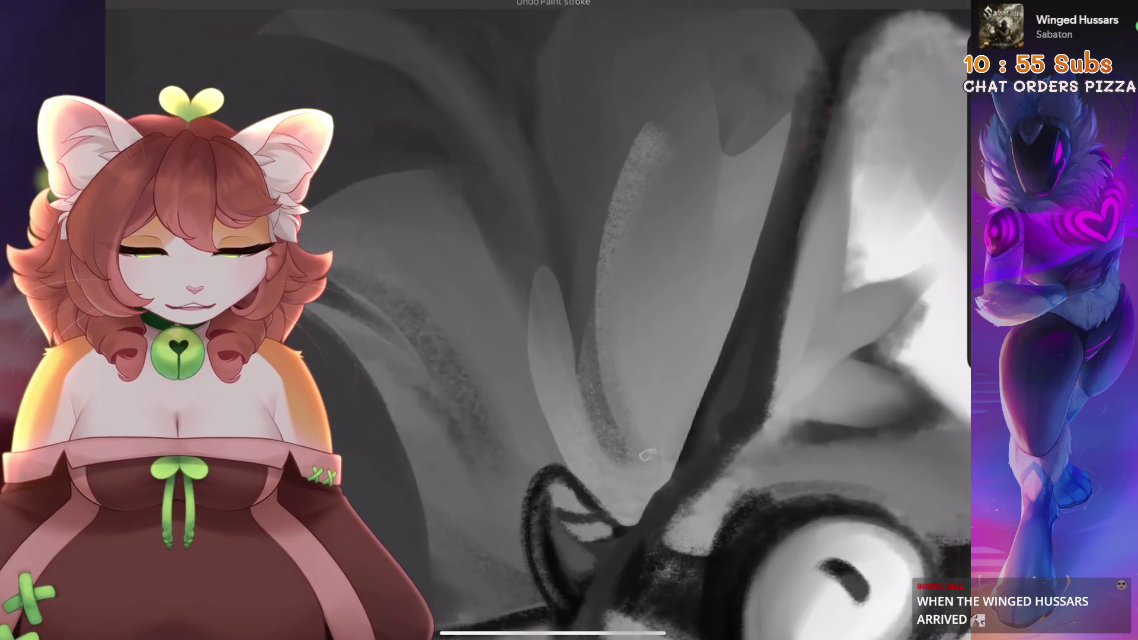
pyautogui.scroll(-5, 539, 320)
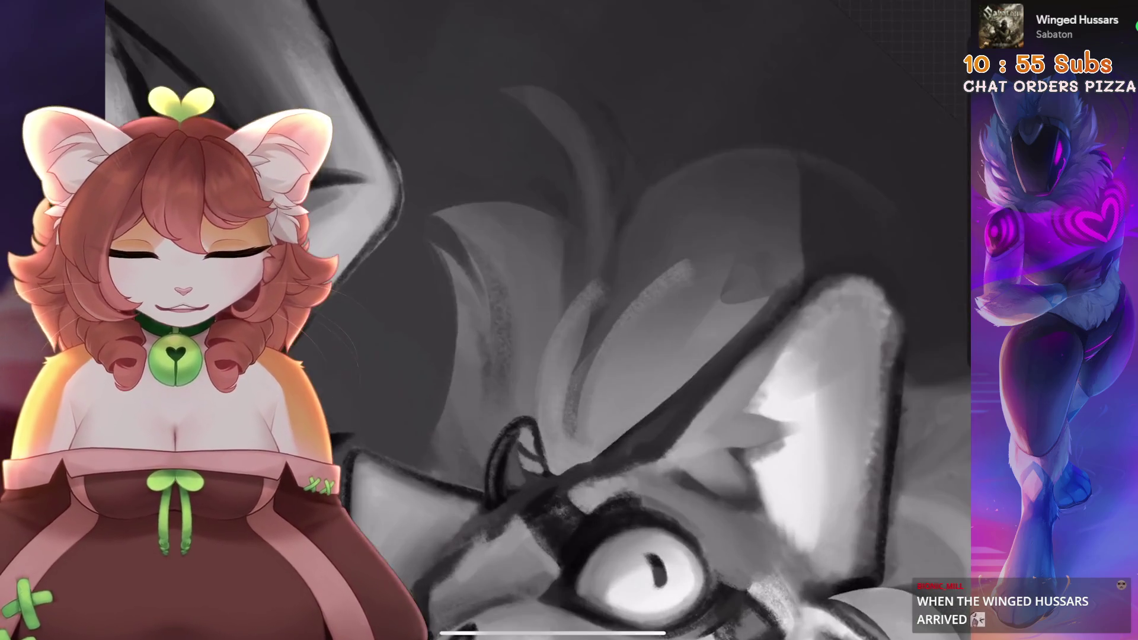
pyautogui.hotkey('ctrl', 'z')
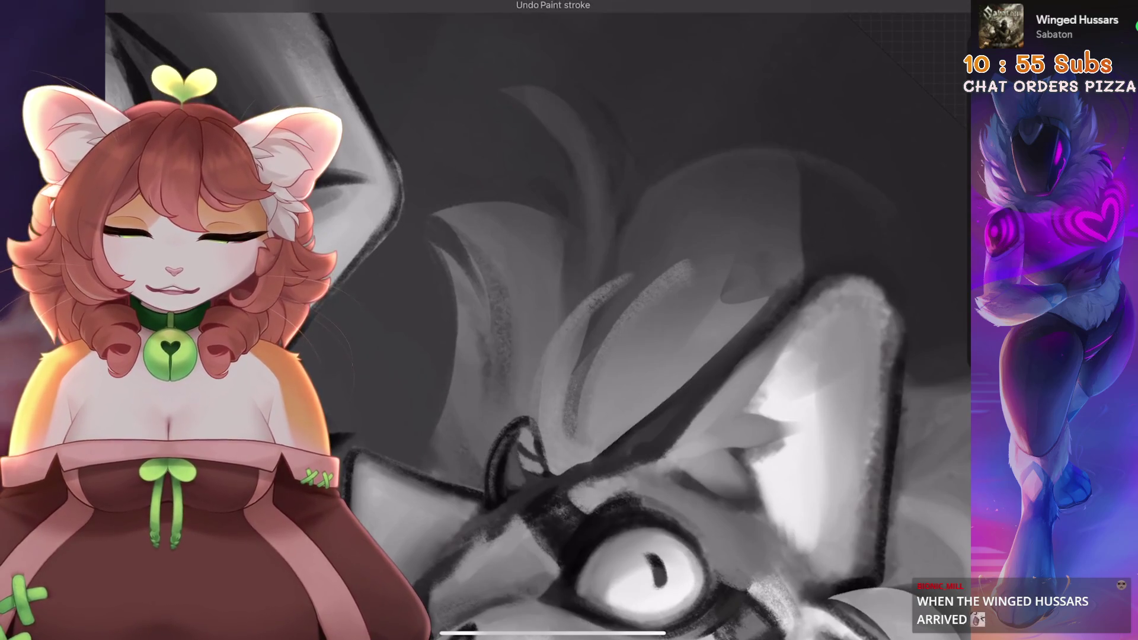
pyautogui.scroll(-5, 538, 320)
pyautogui.click(788, 437)
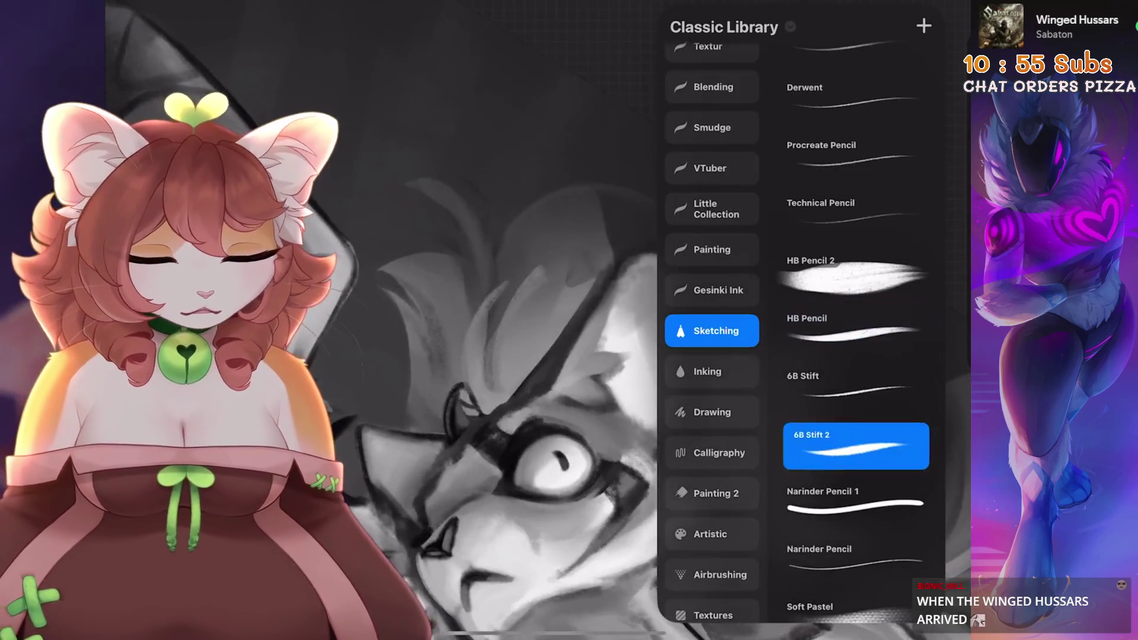
# - Undo the latest stroke and sample a grey tone from around the eye
pyautogui.hotkey('ctrl', 'z')
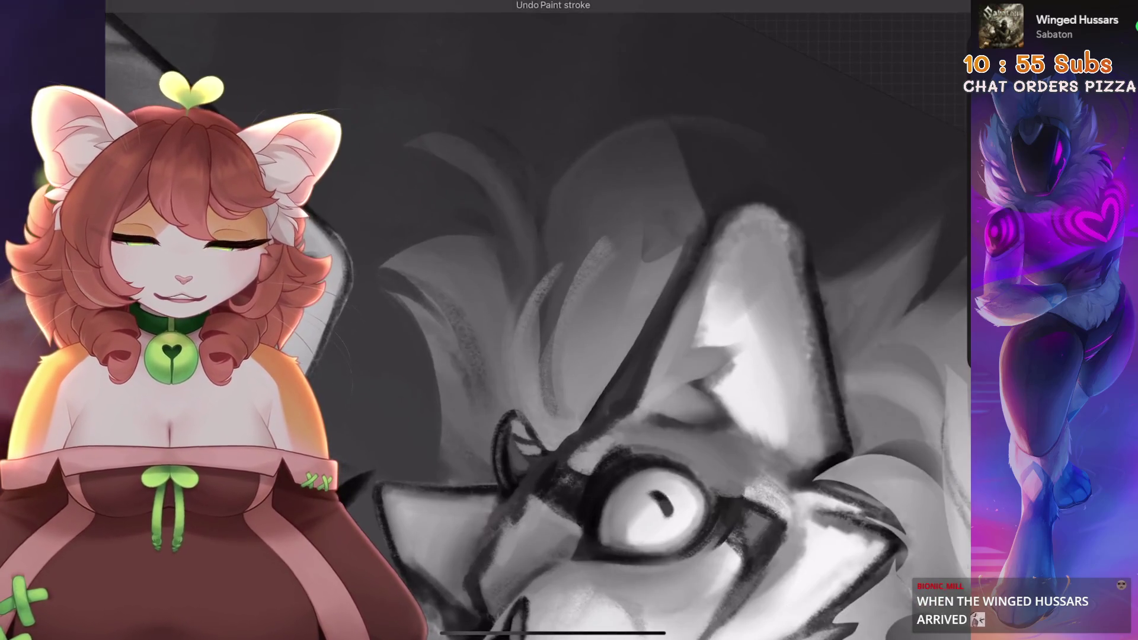
pyautogui.scroll(3, 539, 320)
pyautogui.scroll(-4, 539, 320)
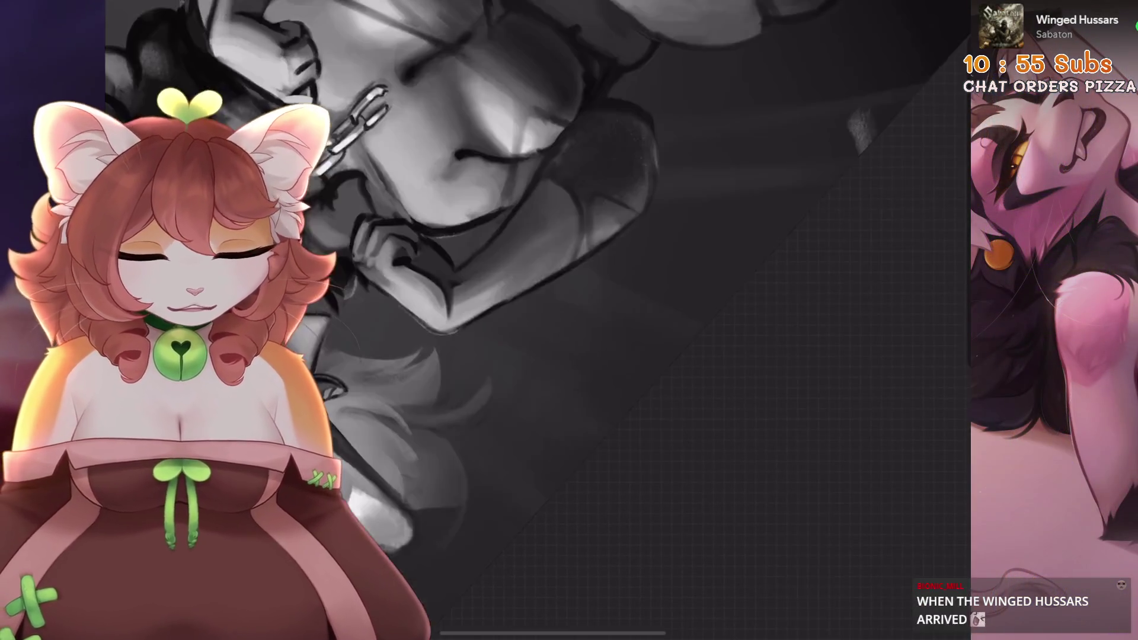
pyautogui.scroll(4, 539, 320)
pyautogui.scroll(3, 538, 320)
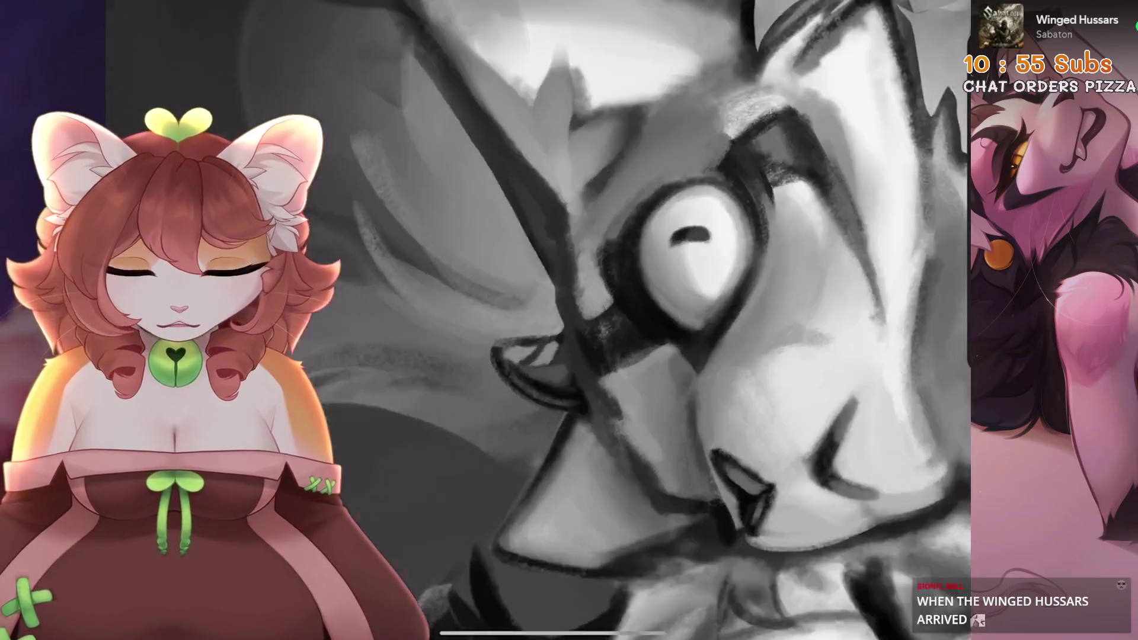
pyautogui.scroll(2, 524, 267)
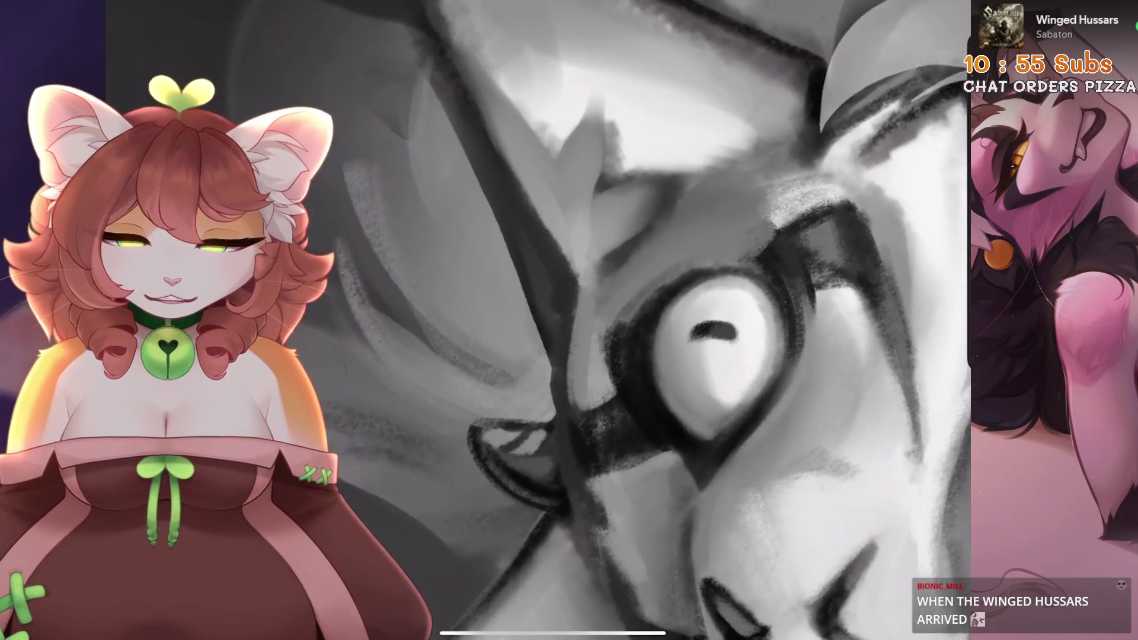
pyautogui.scroll(-2, 580, 416)
pyautogui.click(579, 416)
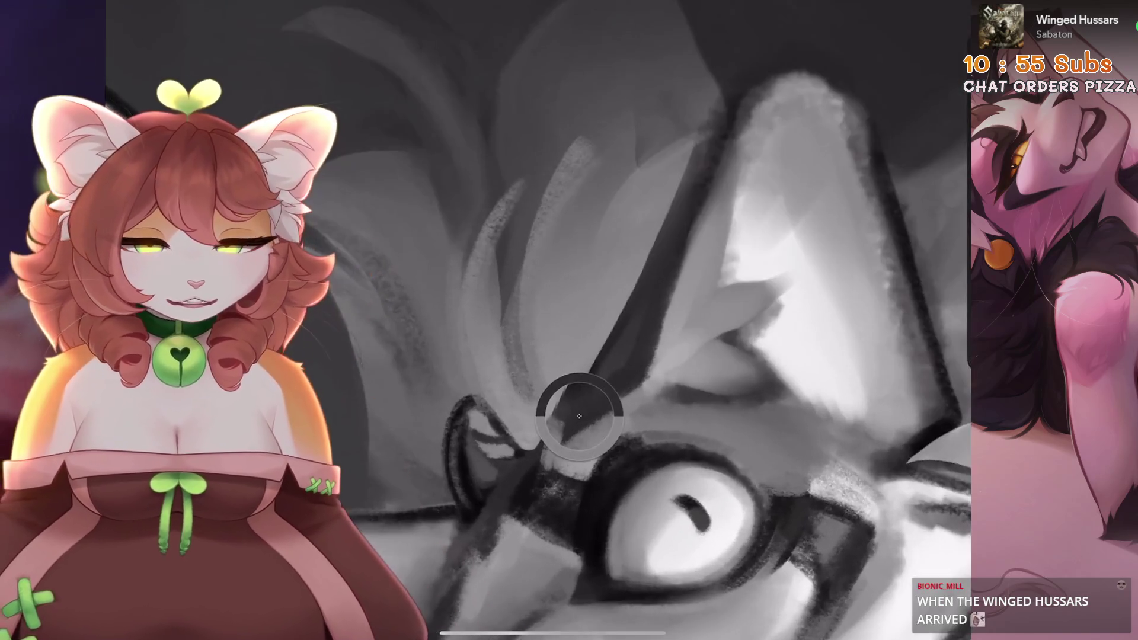
pyautogui.moveTo(579, 416)
pyautogui.mouseDown()
pyautogui.moveTo(638, 353)
pyautogui.moveTo(667, 299)
pyautogui.mouseUp()
pyautogui.scroll(-2, 538, 321)
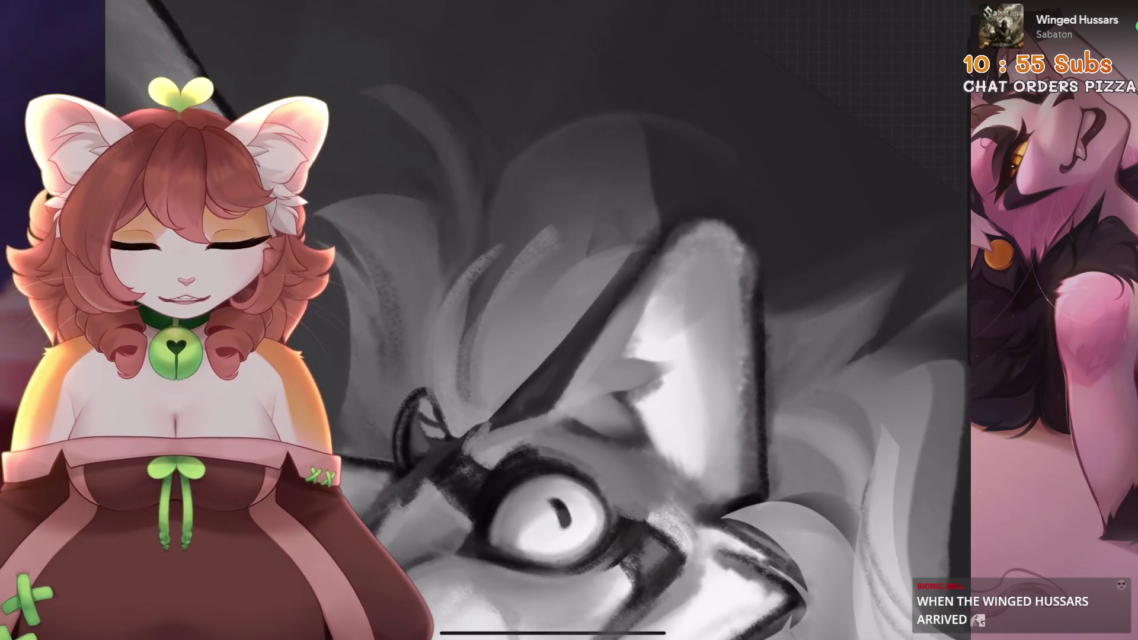
pyautogui.scroll(2, 534, 320)
# - Sample face-shading greys, undo stray strokes, and paint a lighter grey over the dark area
pyautogui.click(523, 415)
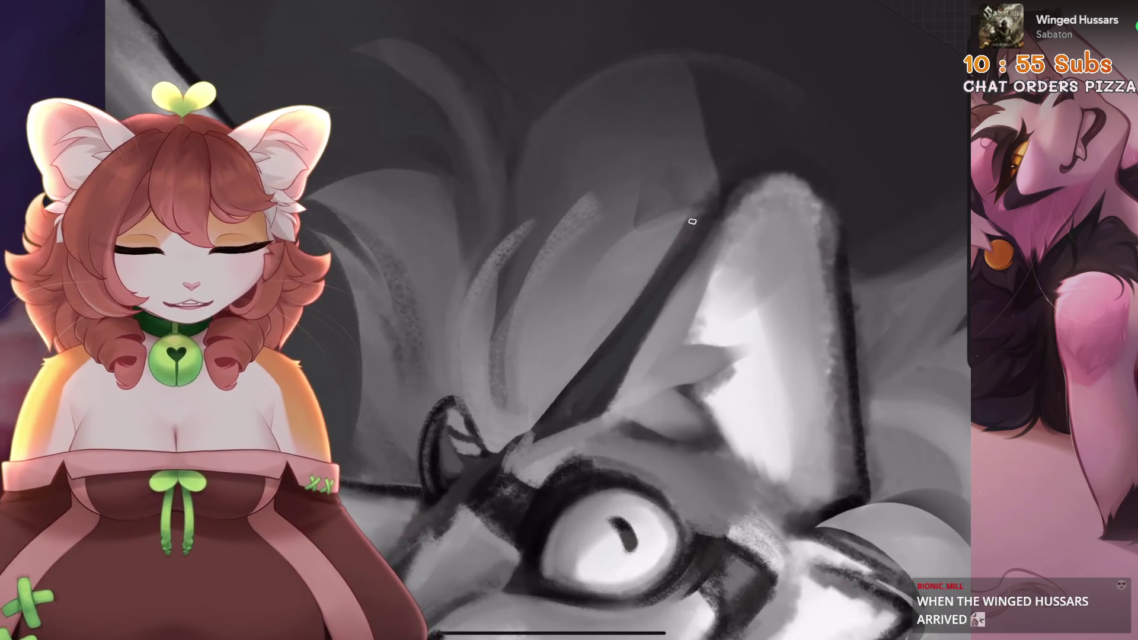
pyautogui.scroll(-5, 538, 320)
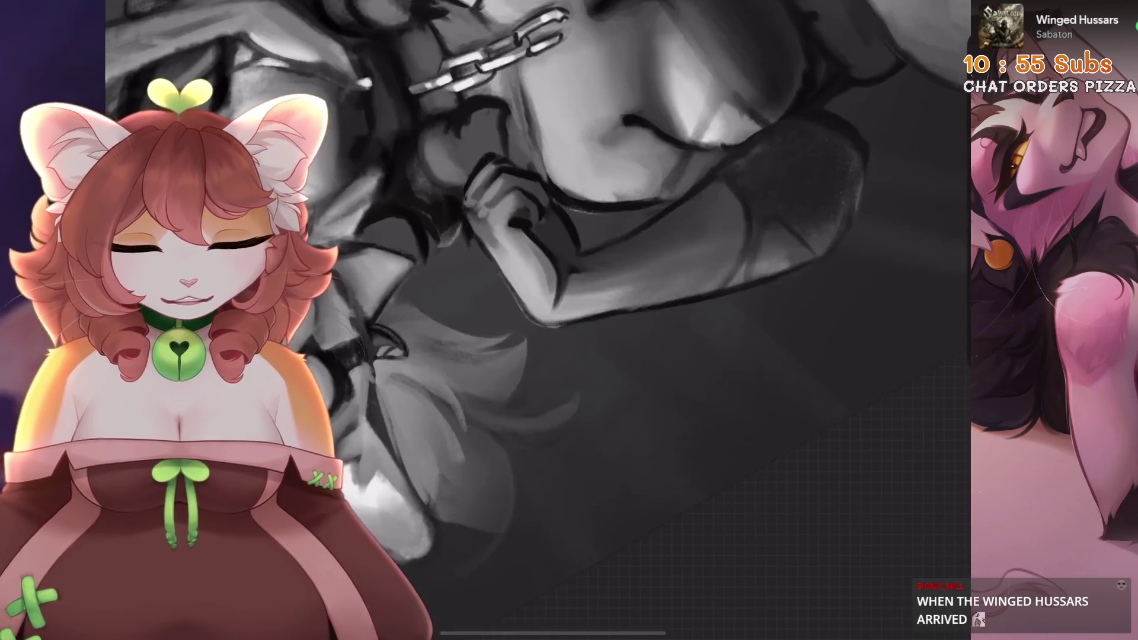
pyautogui.hotkey('ctrl', 'z')
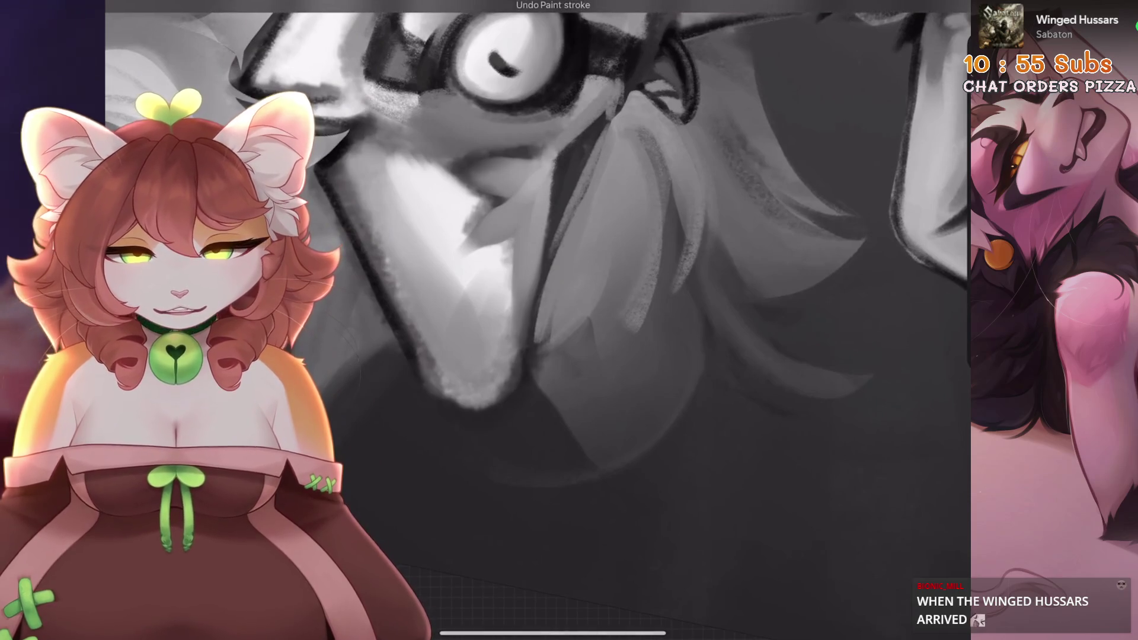
pyautogui.scroll(2, 538, 320)
pyautogui.click(557, 265)
pyautogui.scroll(2, 538, 320)
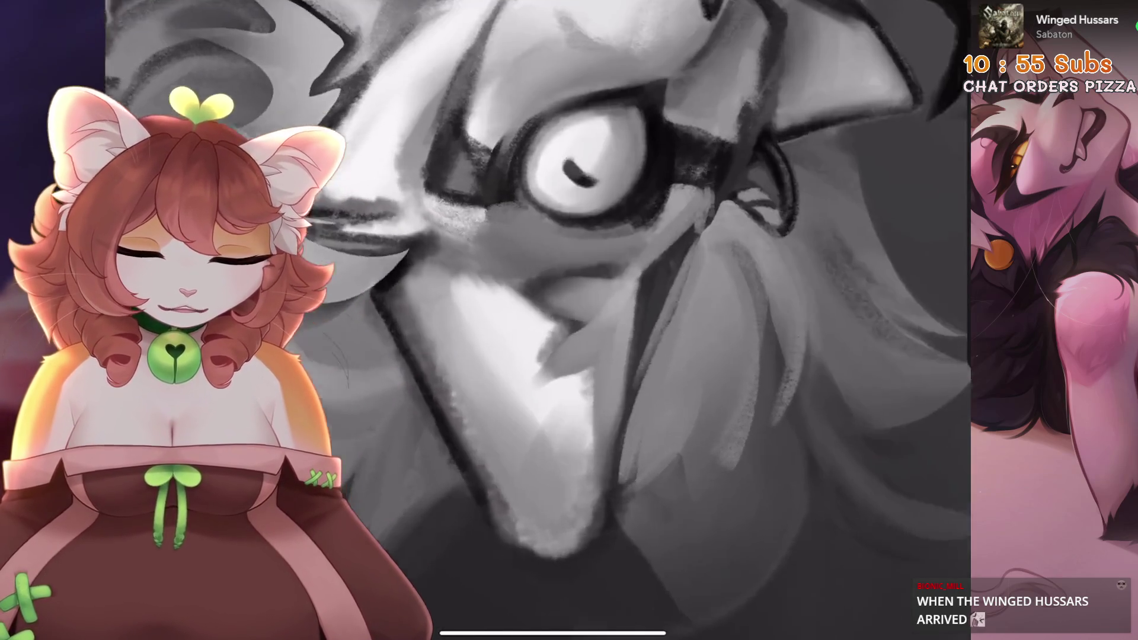
pyautogui.click(676, 273)
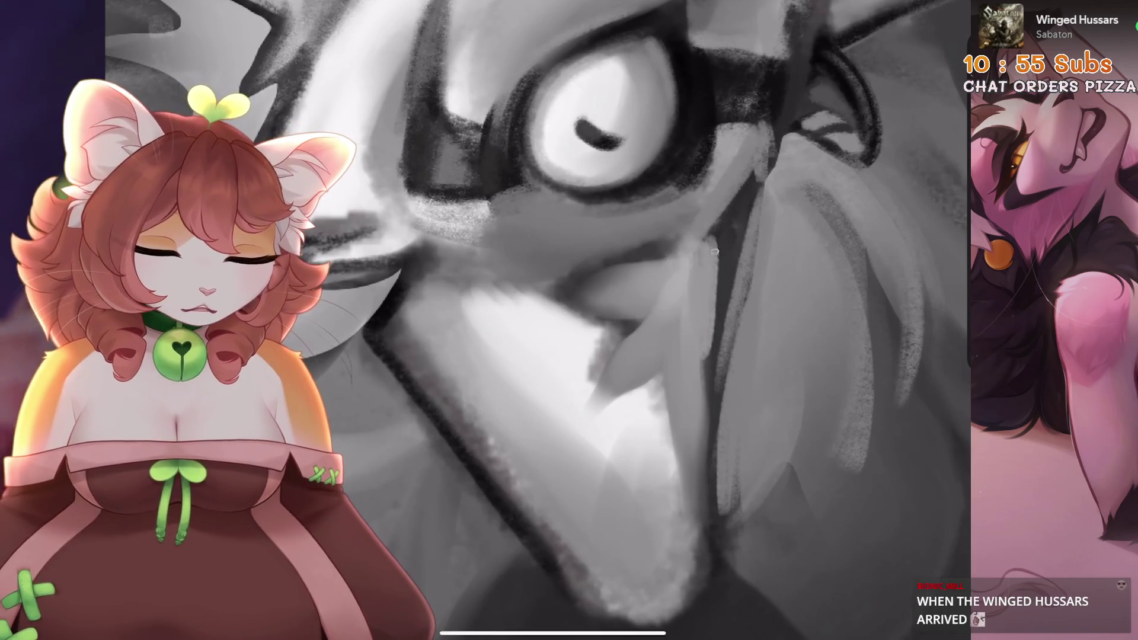
pyautogui.hotkey('ctrl', 'z')
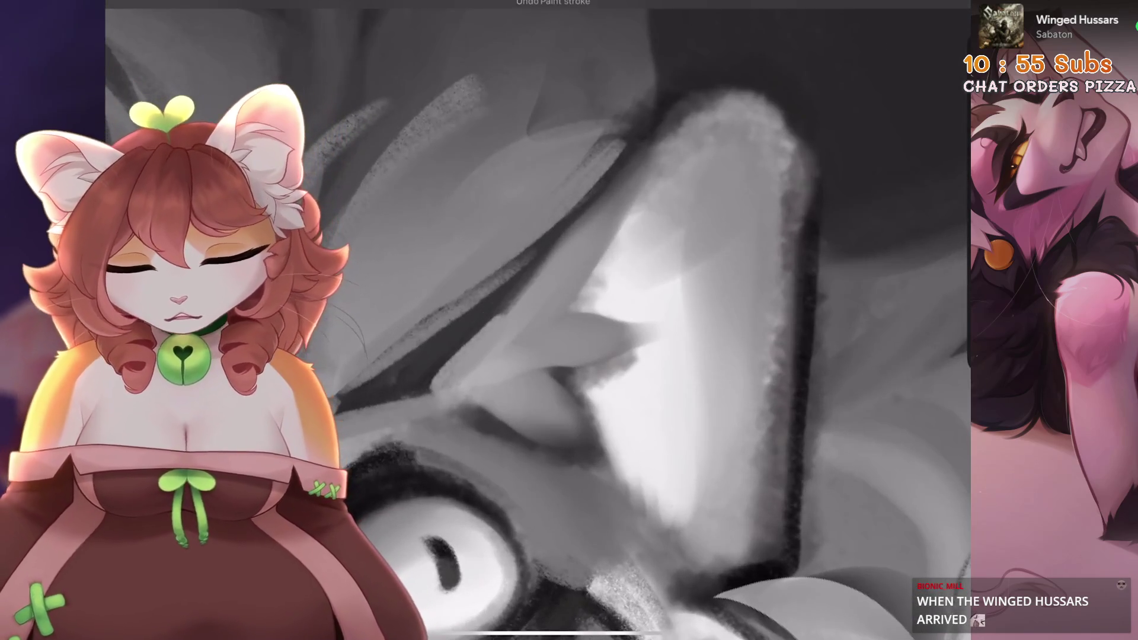
pyautogui.moveTo(551, 249); pyautogui.dragTo(444, 383)
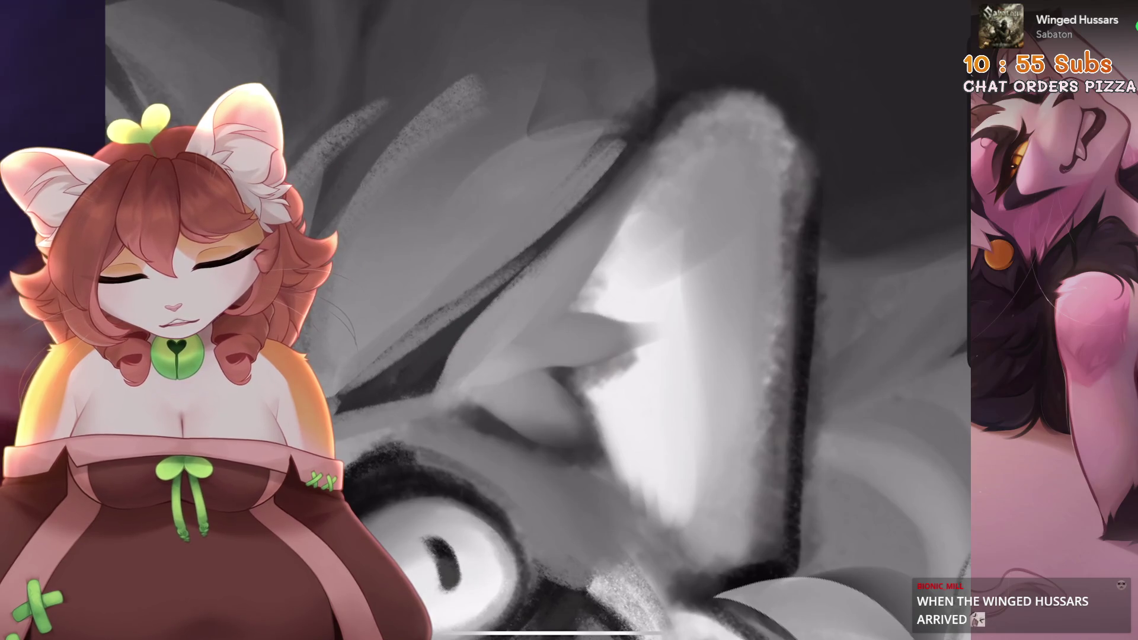
pyautogui.scroll(-3, 538, 320)
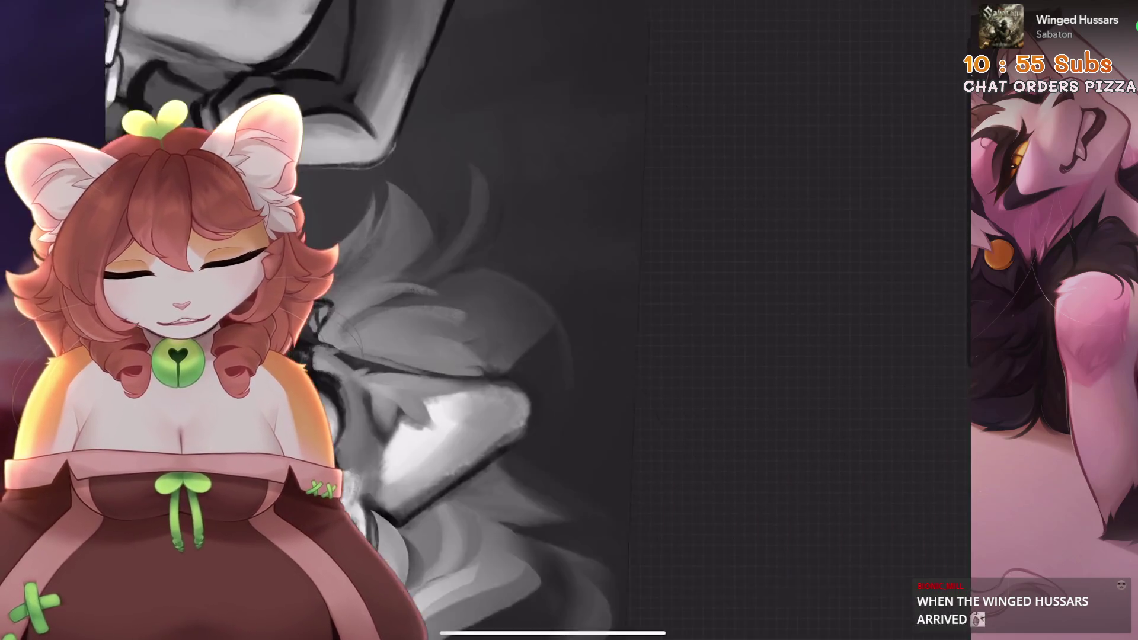
pyautogui.scroll(3, 538, 320)
pyautogui.hotkey('ctrl', 'z')
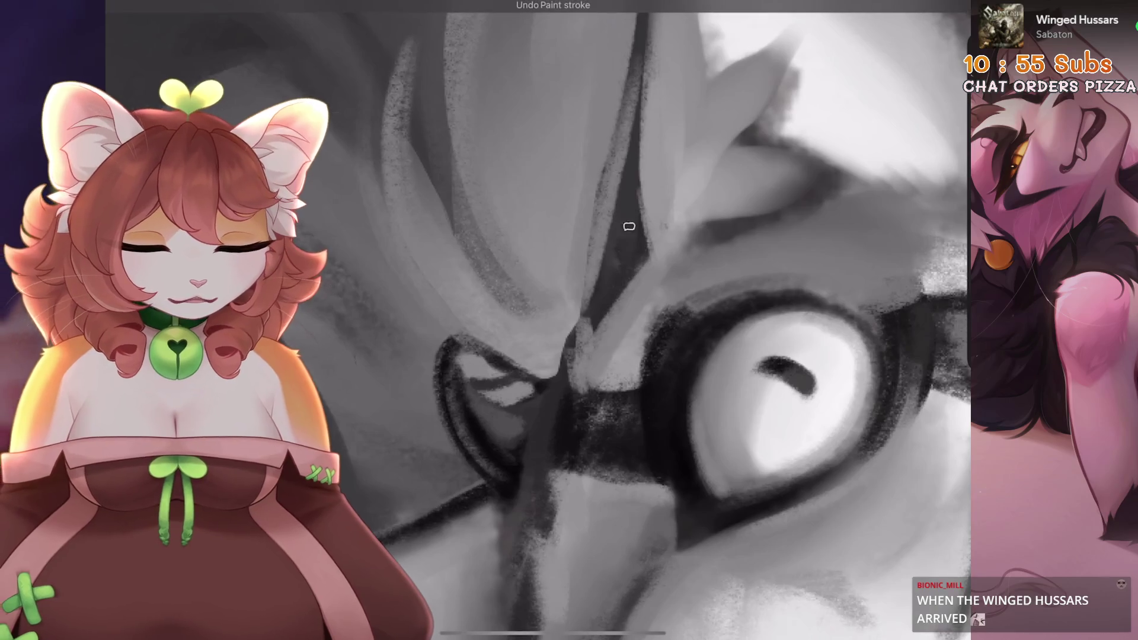
pyautogui.scroll(-3, 538, 320)
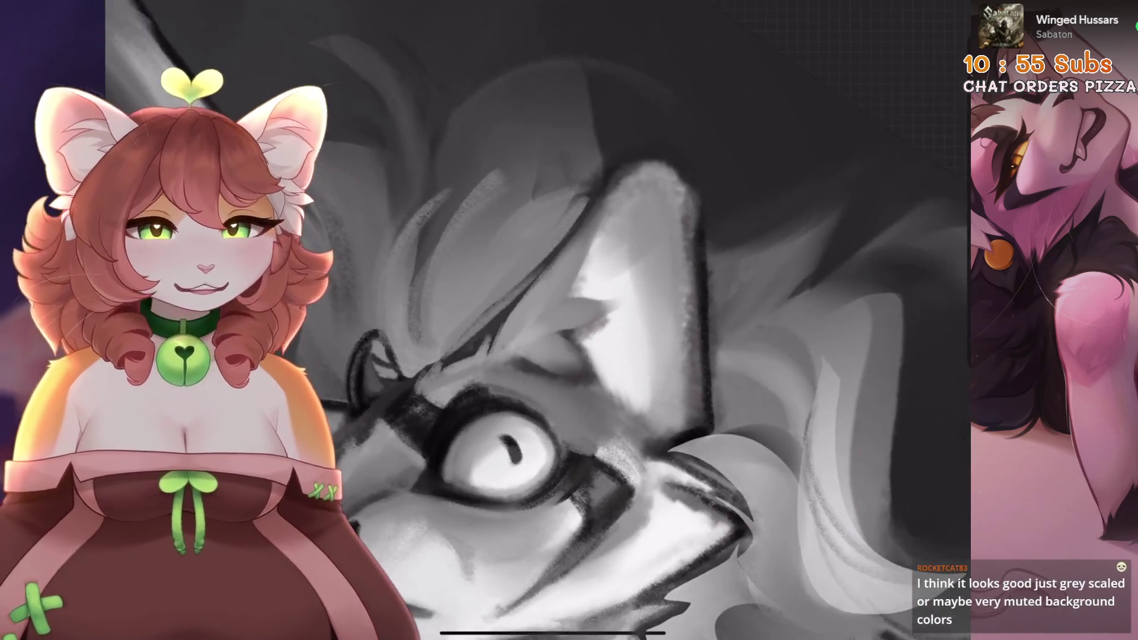
pyautogui.scroll(-2, 539, 320)
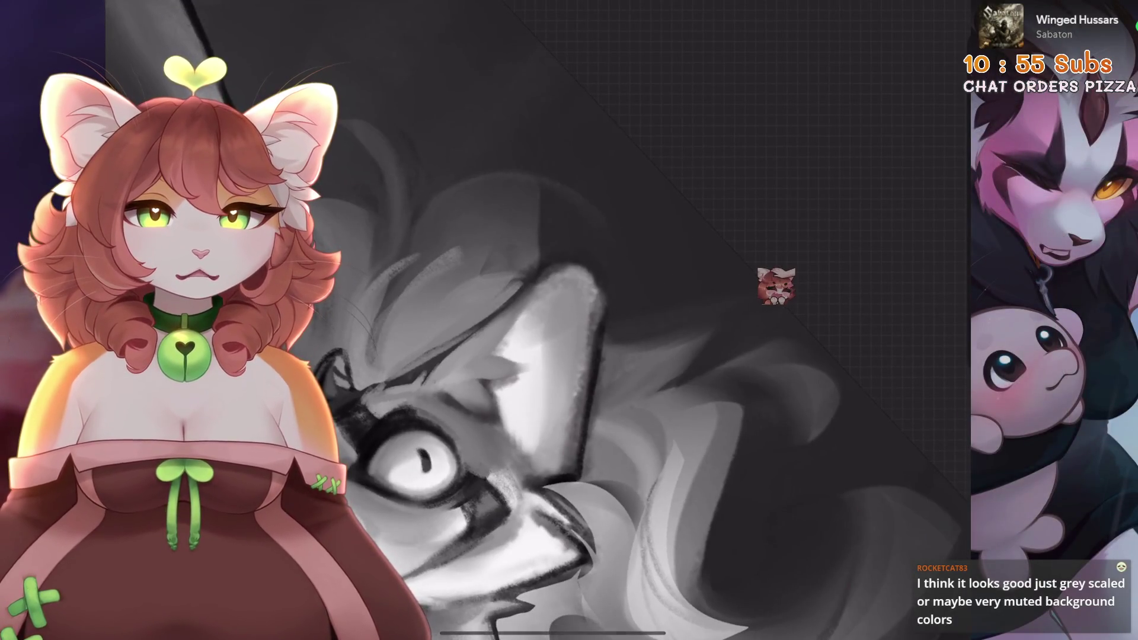
pyautogui.scroll(5, 777, 273)
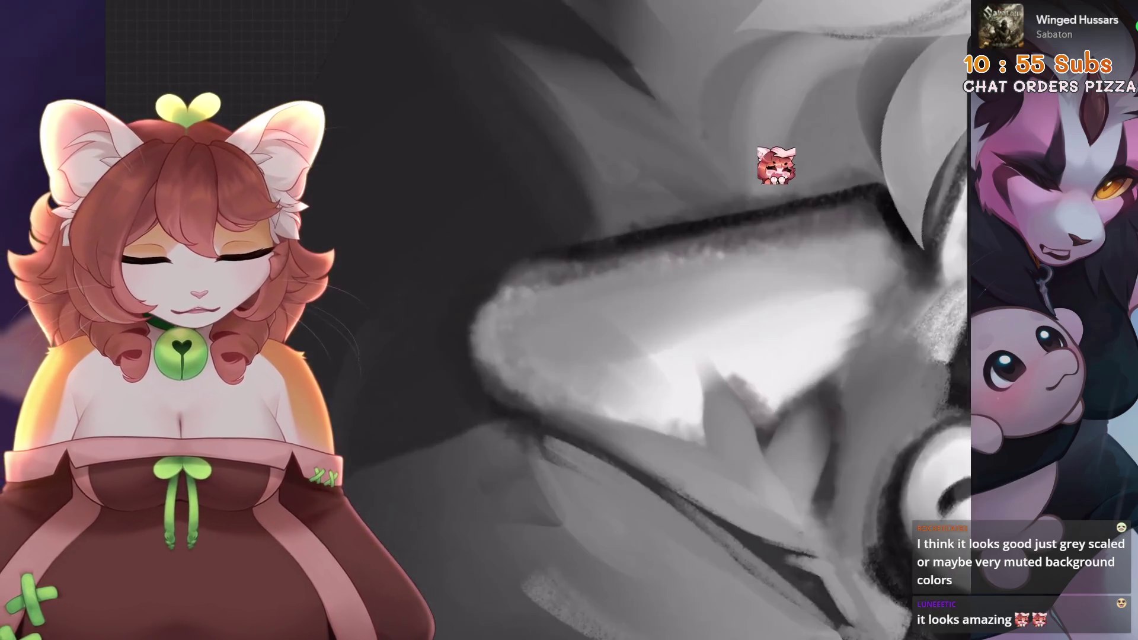
pyautogui.moveTo(777, 166); pyautogui.dragTo(775, 115)
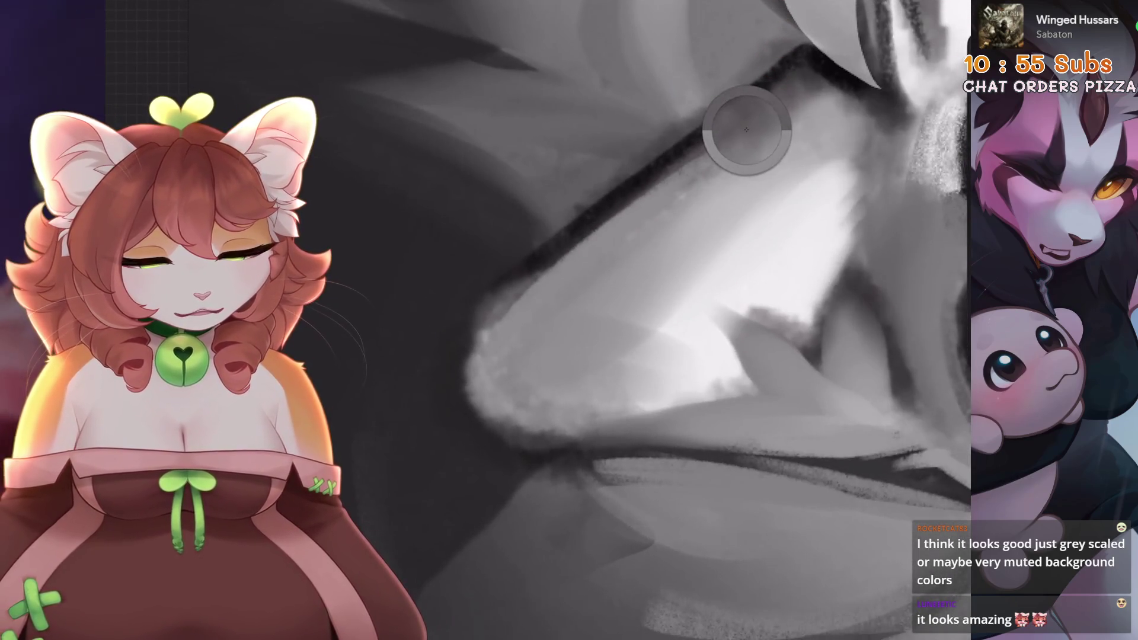
pyautogui.hotkey('ctrl', 'z')
pyautogui.scroll(-3, 755, 109)
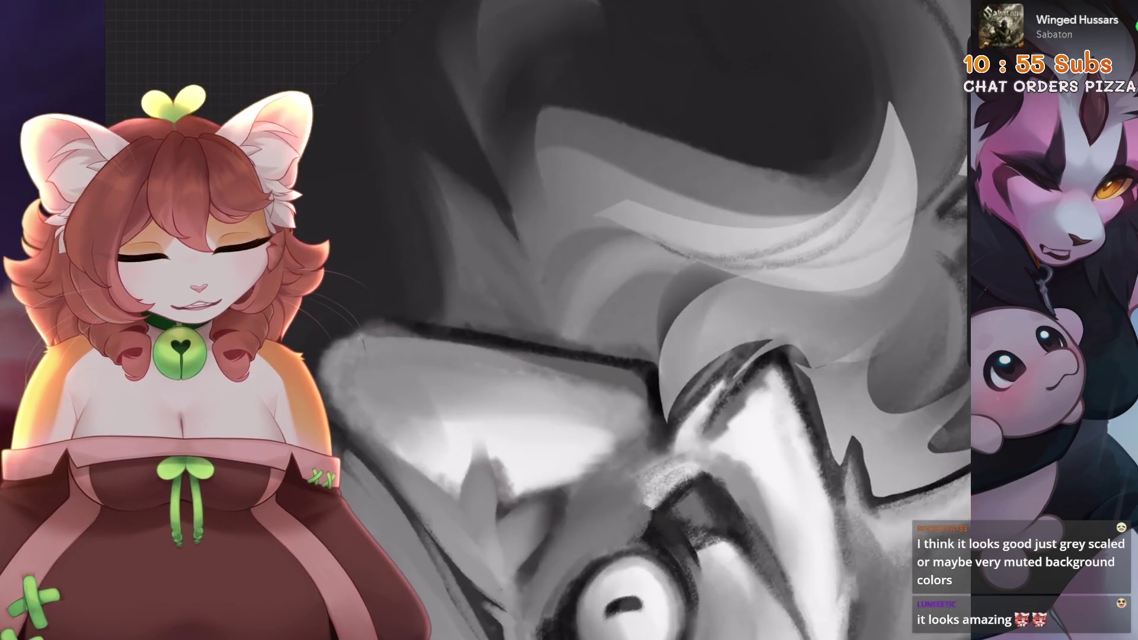
pyautogui.scroll(3, 654, 428)
pyautogui.press('[')
pyautogui.scroll(-1, 523, 314)
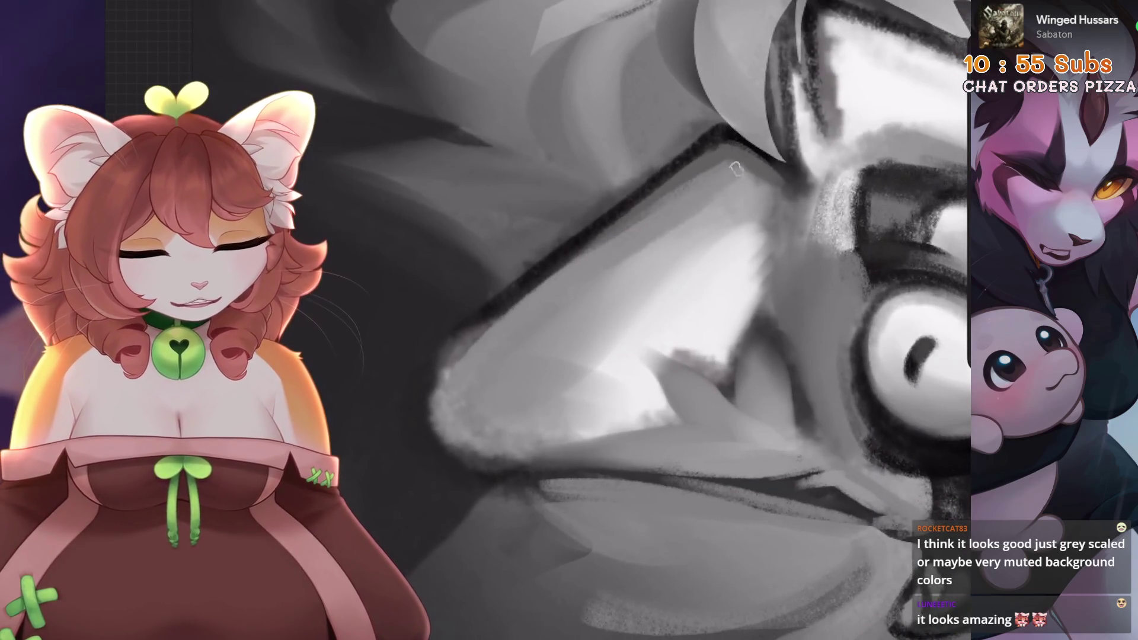
pyautogui.scroll(-1, 736, 169)
pyautogui.scroll(2, 554, 401)
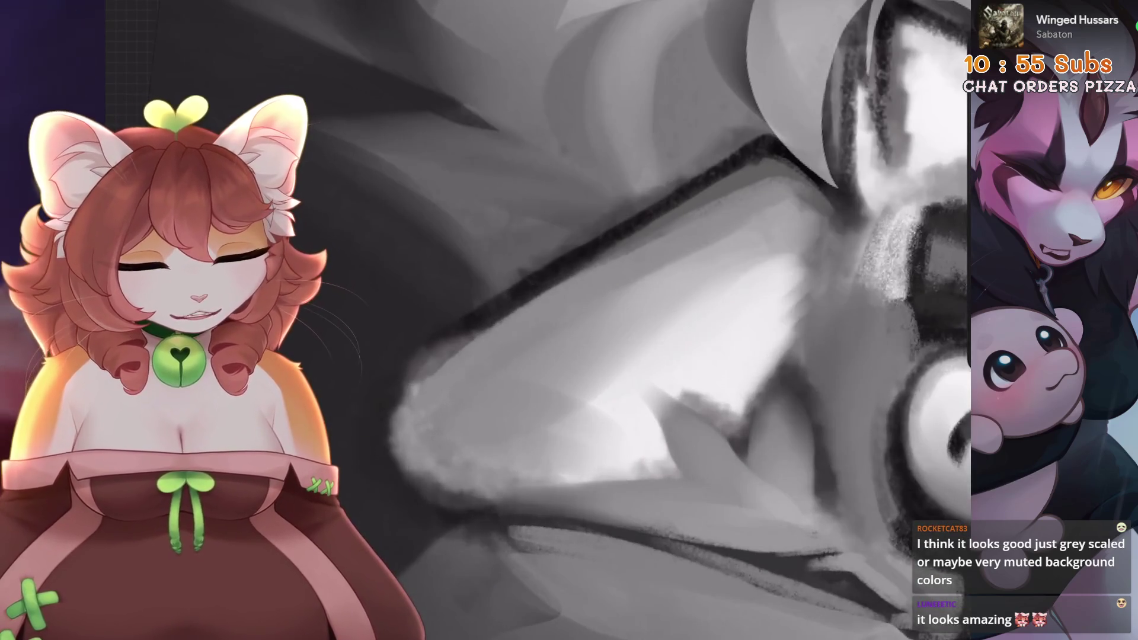
pyautogui.scroll(-1, 522, 239)
pyautogui.scroll(2, 502, 466)
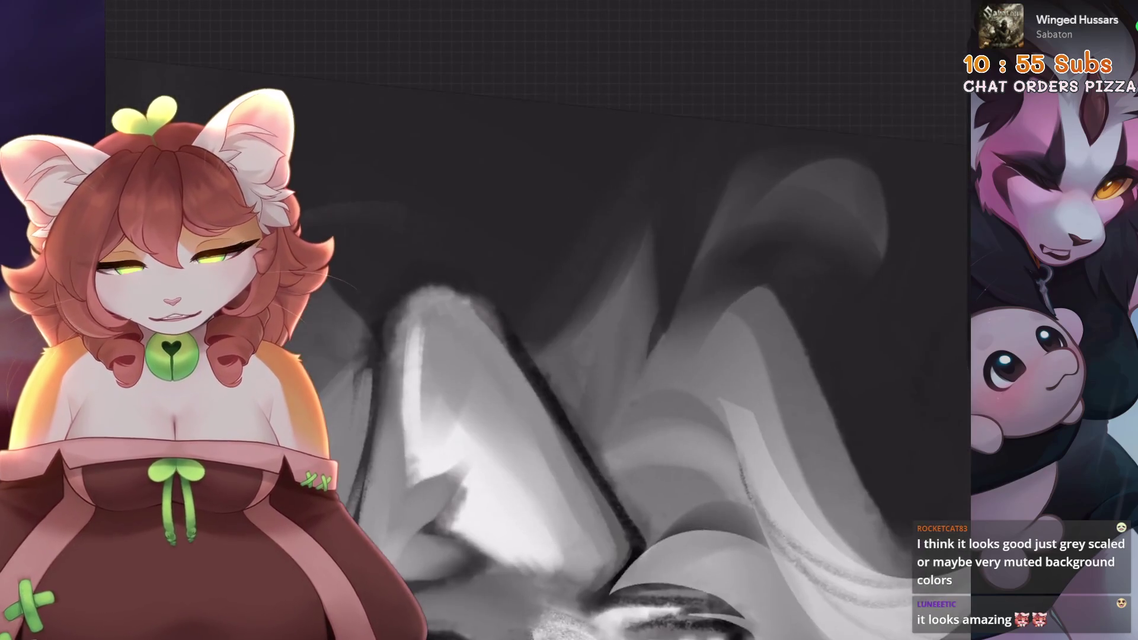
pyautogui.hotkey('ctrl', 'z')
pyautogui.hotkey('ctrl', 'z')
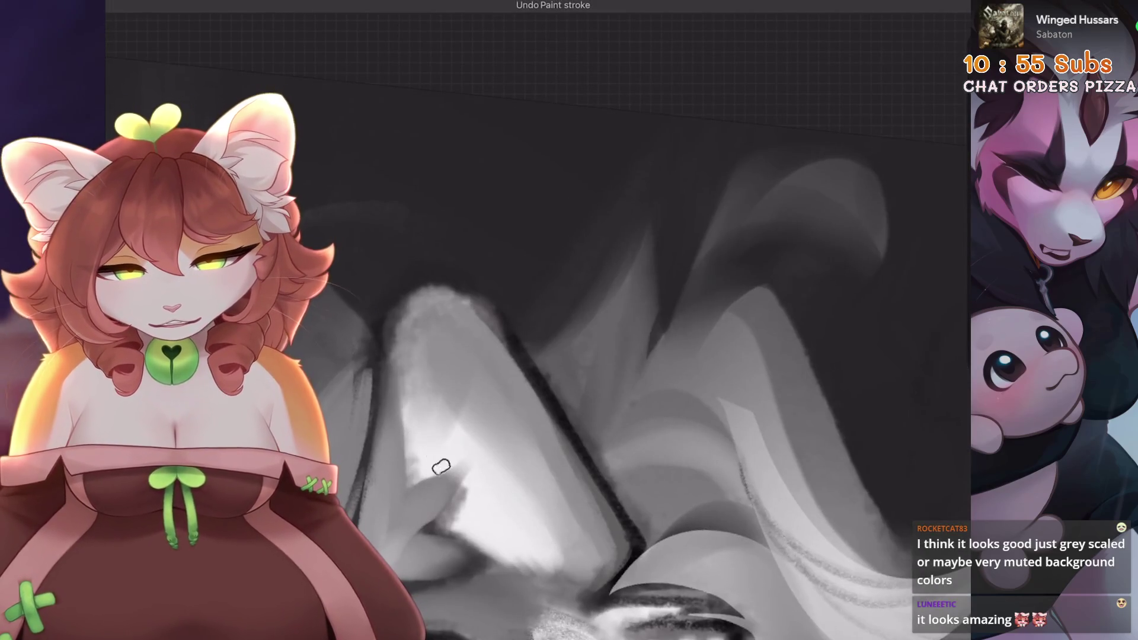
pyautogui.scroll(3, 485, 473)
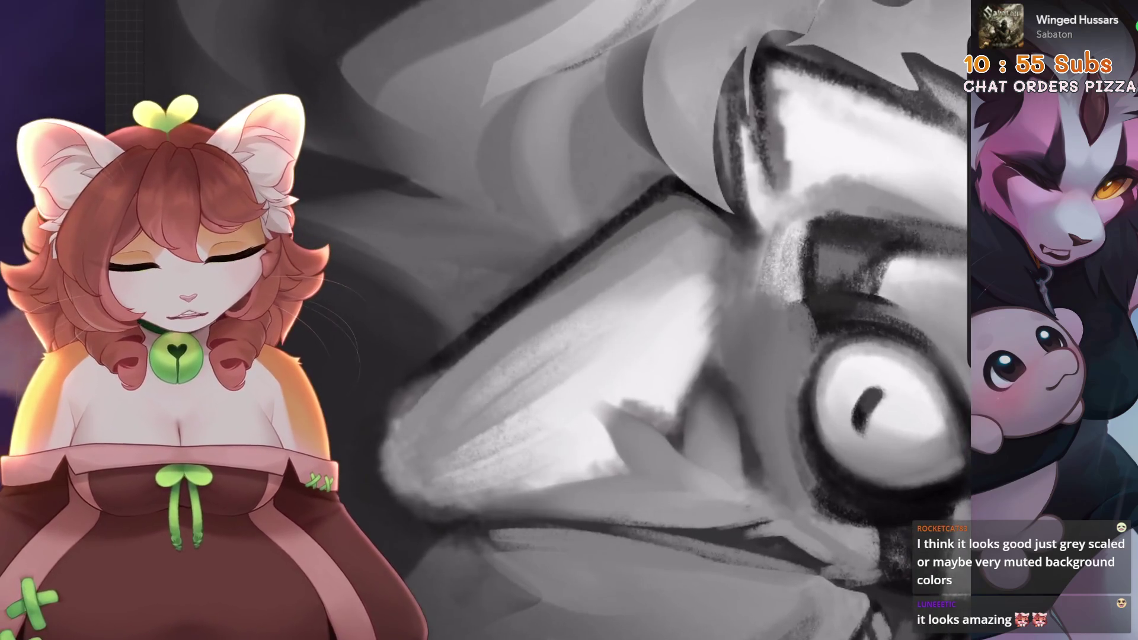
pyautogui.scroll(2, 653, 299)
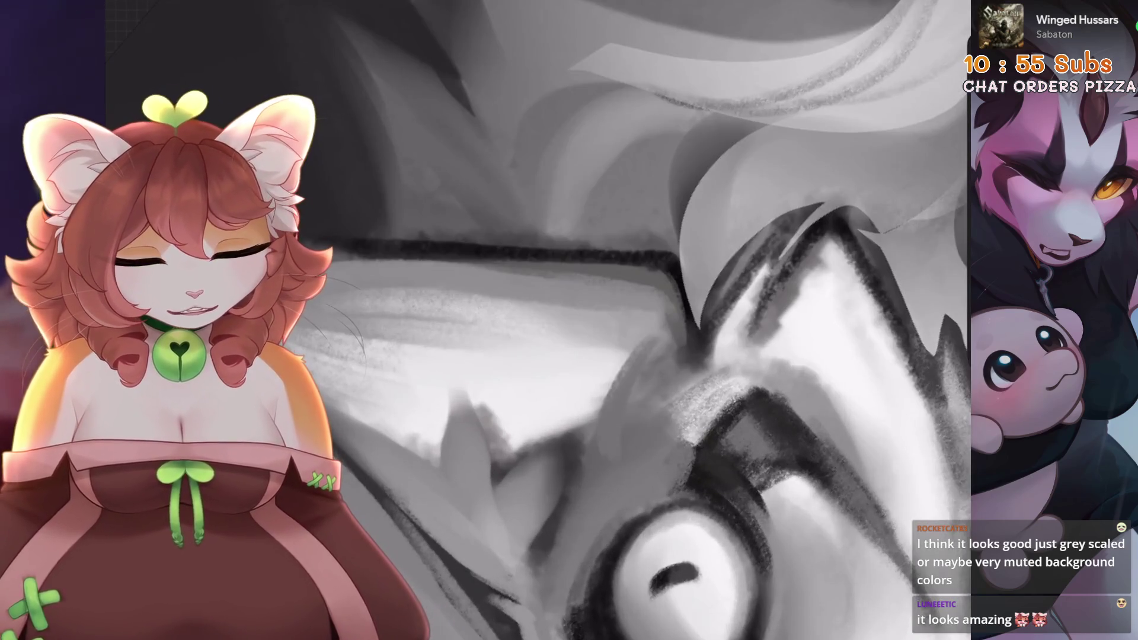
pyautogui.hotkey('ctrl', 'z')
pyautogui.scroll(-3, 589, 481)
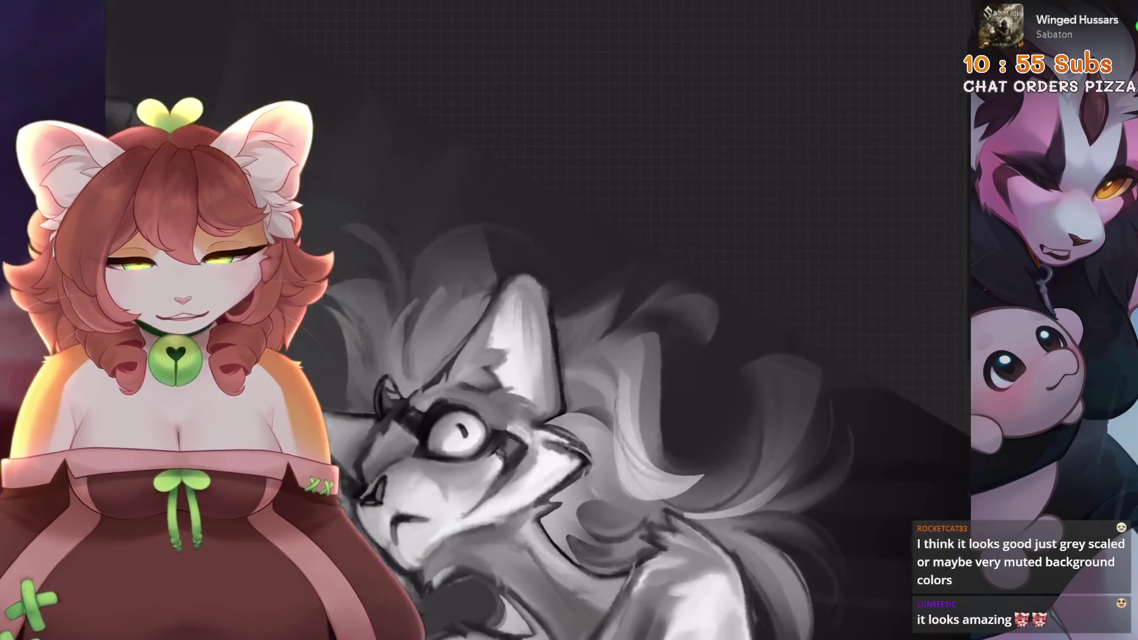
pyautogui.scroll(3, 589, 481)
pyautogui.scroll(2, 589, 482)
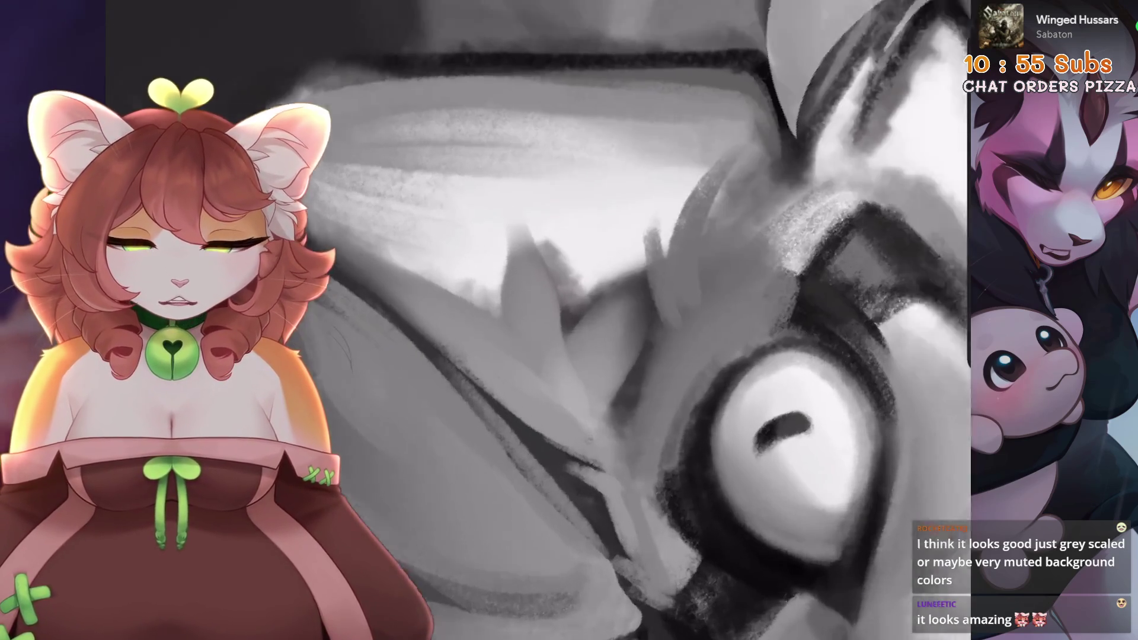
pyautogui.scroll(-2, 861, 381)
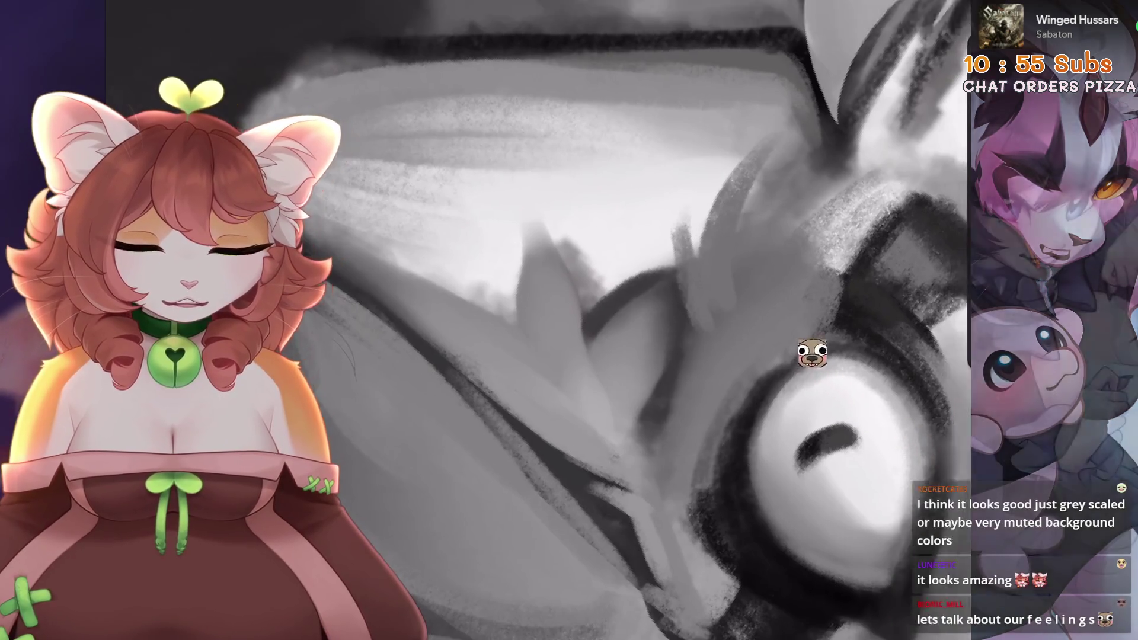
pyautogui.scroll(-5, 536, 295)
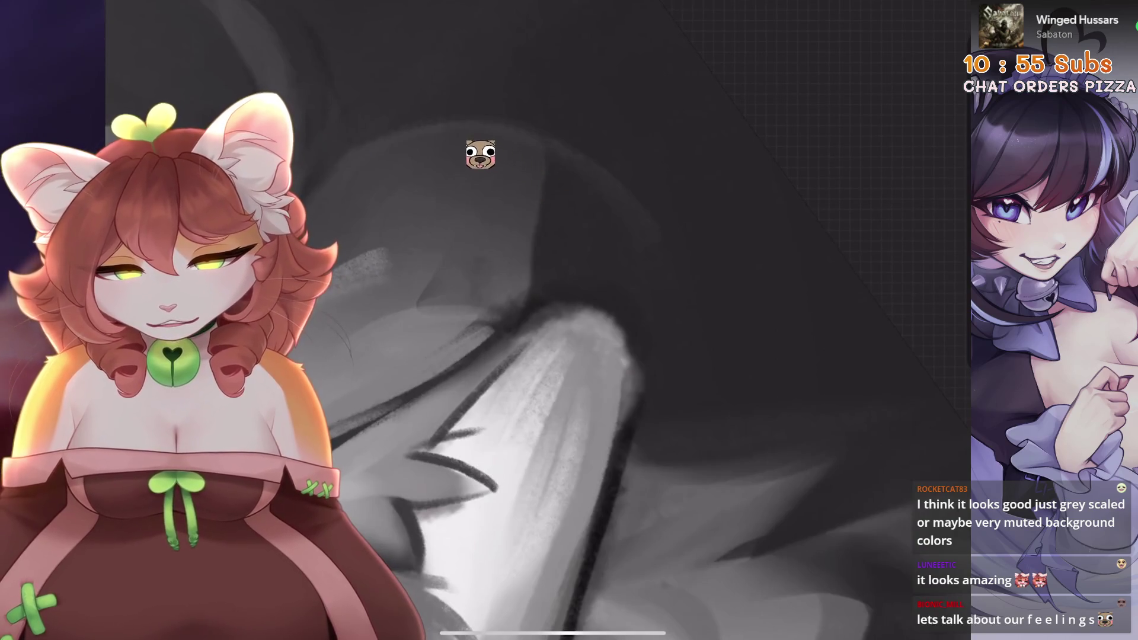
pyautogui.hotkey('ctrl', 'z')
pyautogui.scroll(-3, 415, 115)
pyautogui.scroll(3, 542, 344)
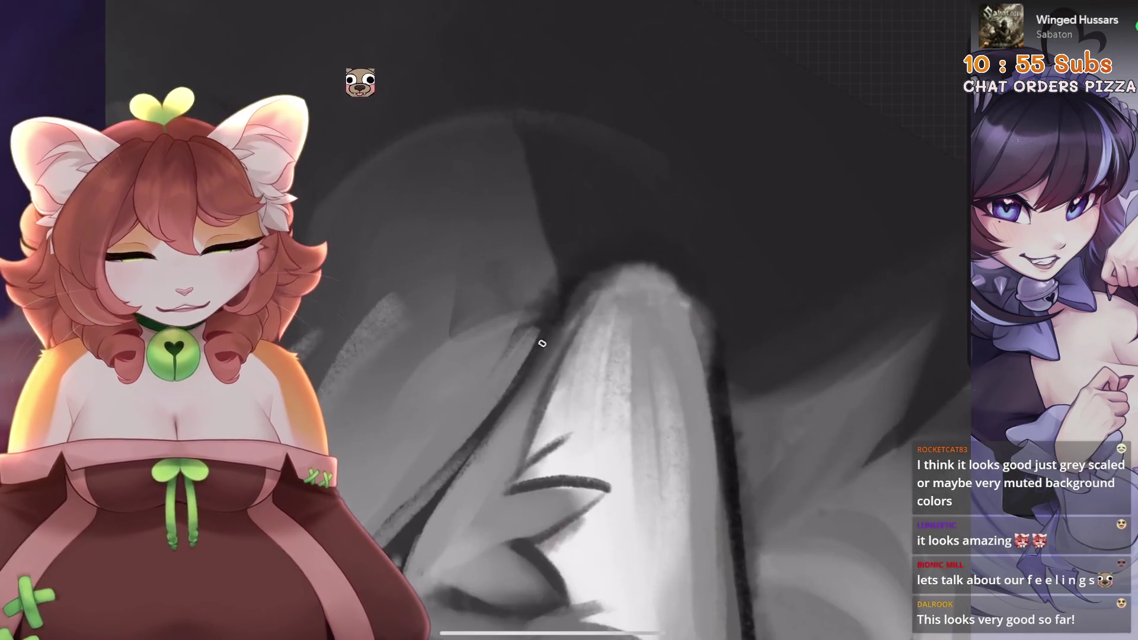
pyautogui.scroll(-2, 593, 356)
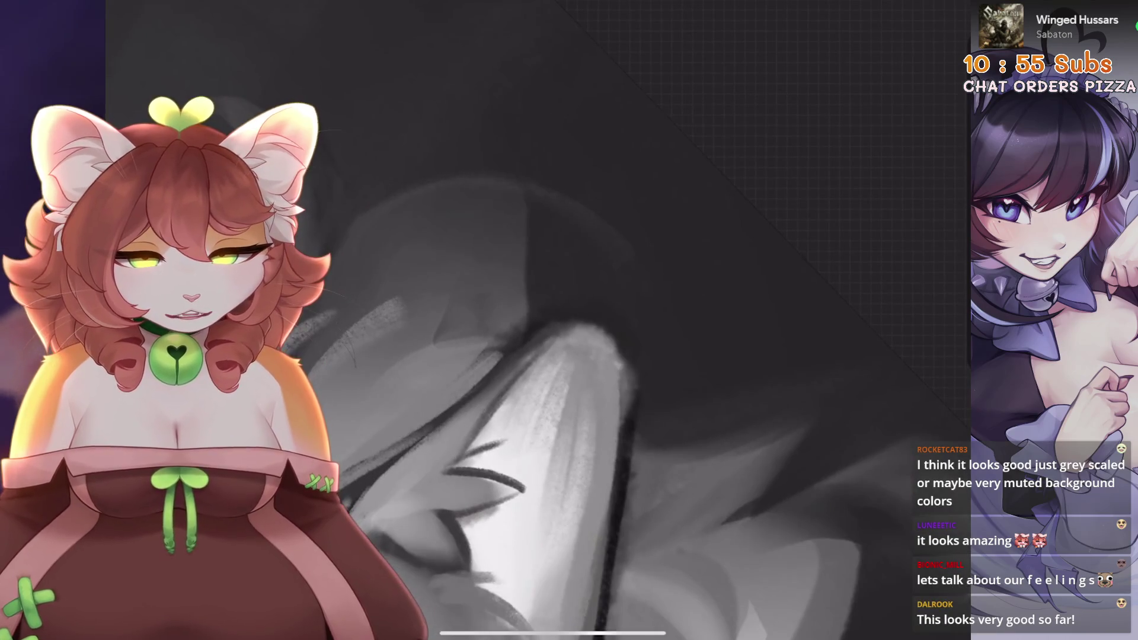
pyautogui.moveTo(527, 278); pyautogui.dragTo(486, 374)
pyautogui.hotkey('ctrl', 'z')
pyautogui.moveTo(525, 228); pyautogui.dragTo(495, 347)
pyautogui.moveTo(527, 291); pyautogui.dragTo(505, 343)
pyautogui.moveTo(521, 213); pyautogui.dragTo(498, 325)
pyautogui.scroll(2, 497, 325)
pyautogui.moveTo(569, 249); pyautogui.dragTo(551, 415)
pyautogui.hotkey('ctrl', 'z')
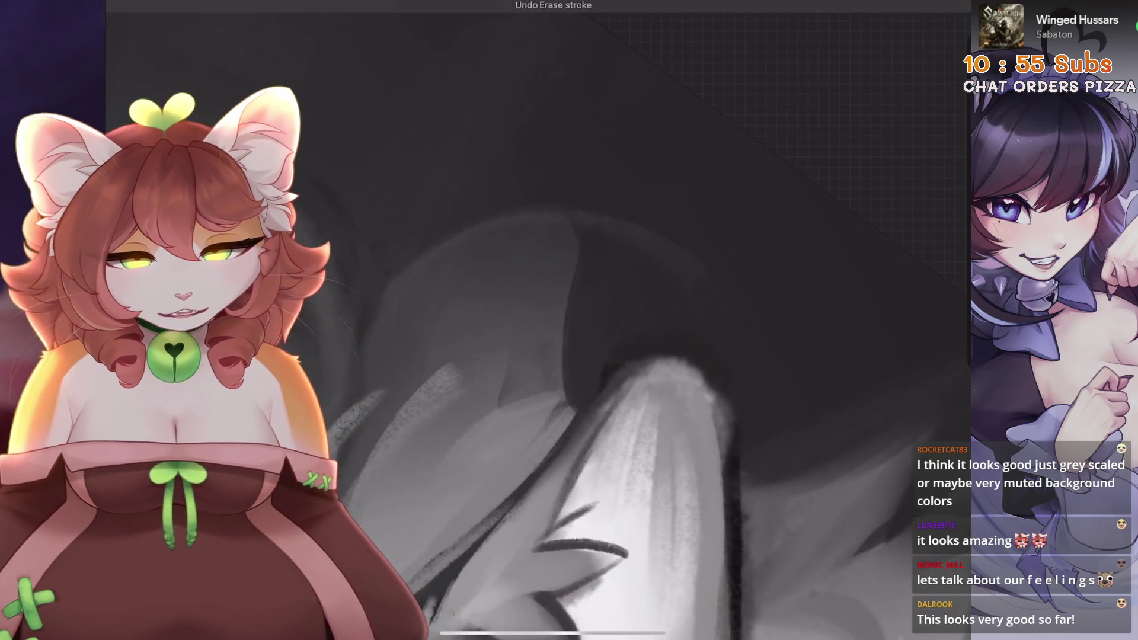
pyautogui.moveTo(560, 282); pyautogui.dragTo(560, 367)
pyautogui.scroll(-3, 533, 356)
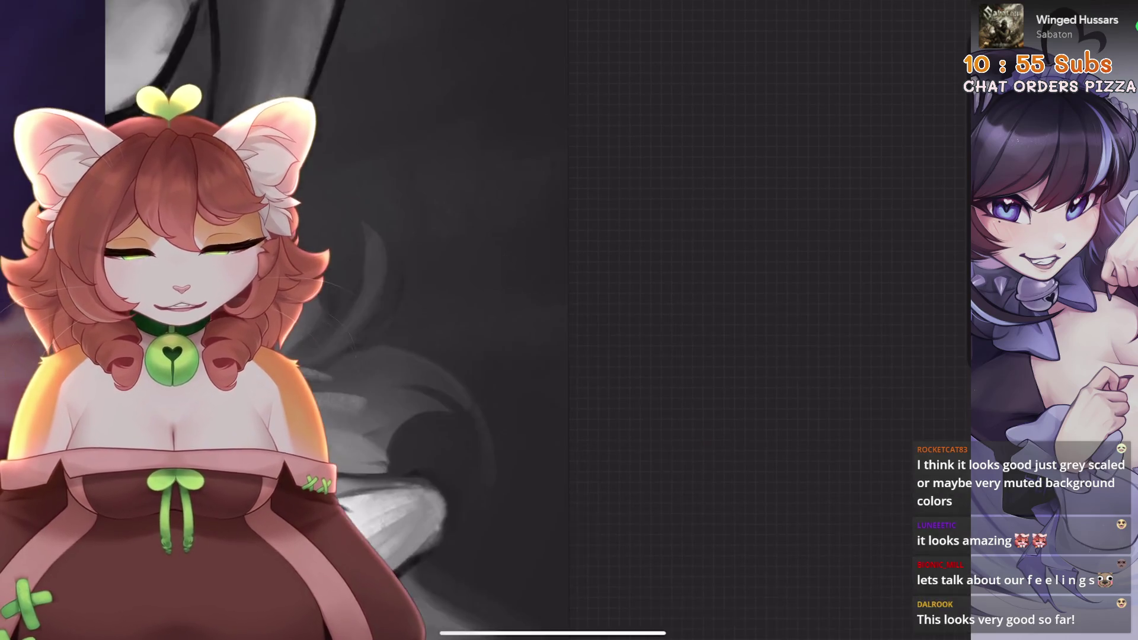
pyautogui.scroll(5, 652, 320)
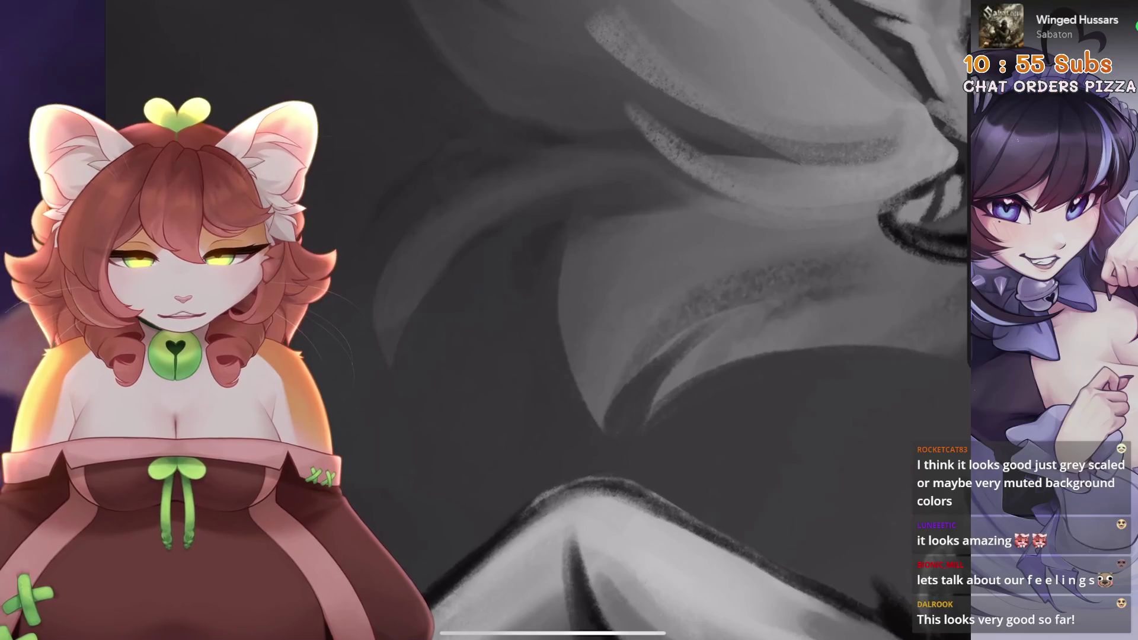
pyautogui.scroll(-3, 652, 320)
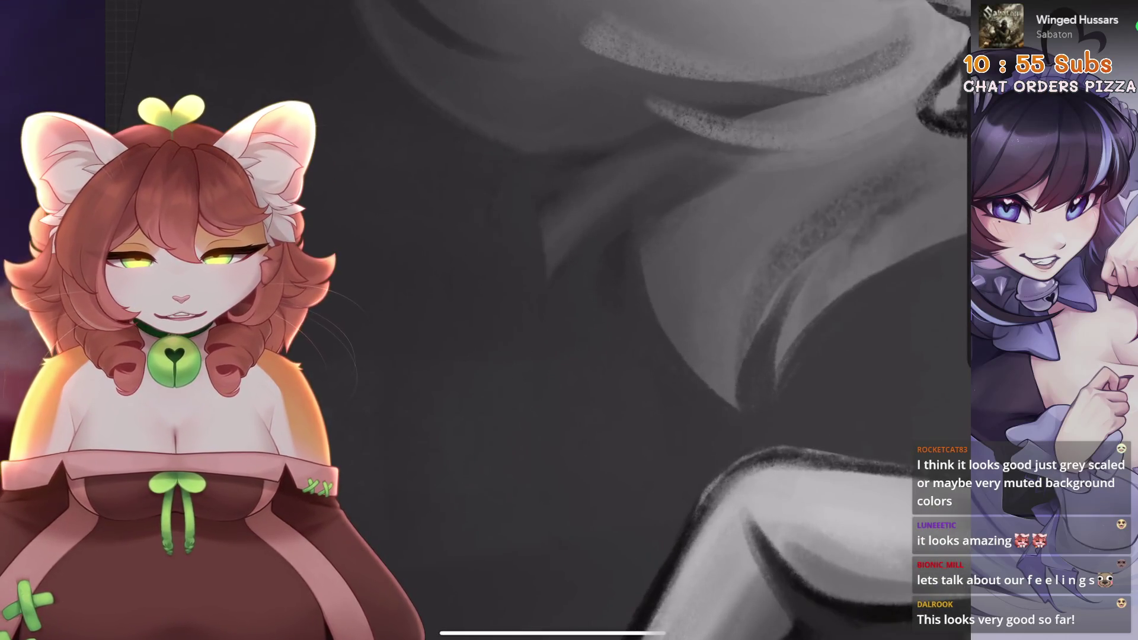
pyautogui.scroll(-5, 332, 350)
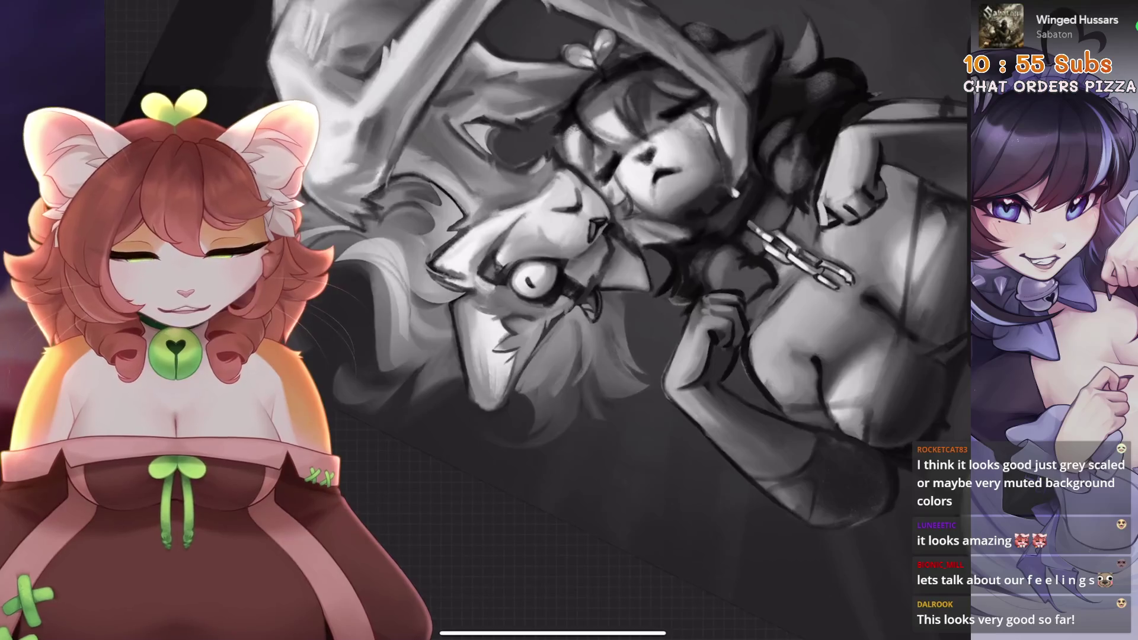
pyautogui.scroll(4, 563, 427)
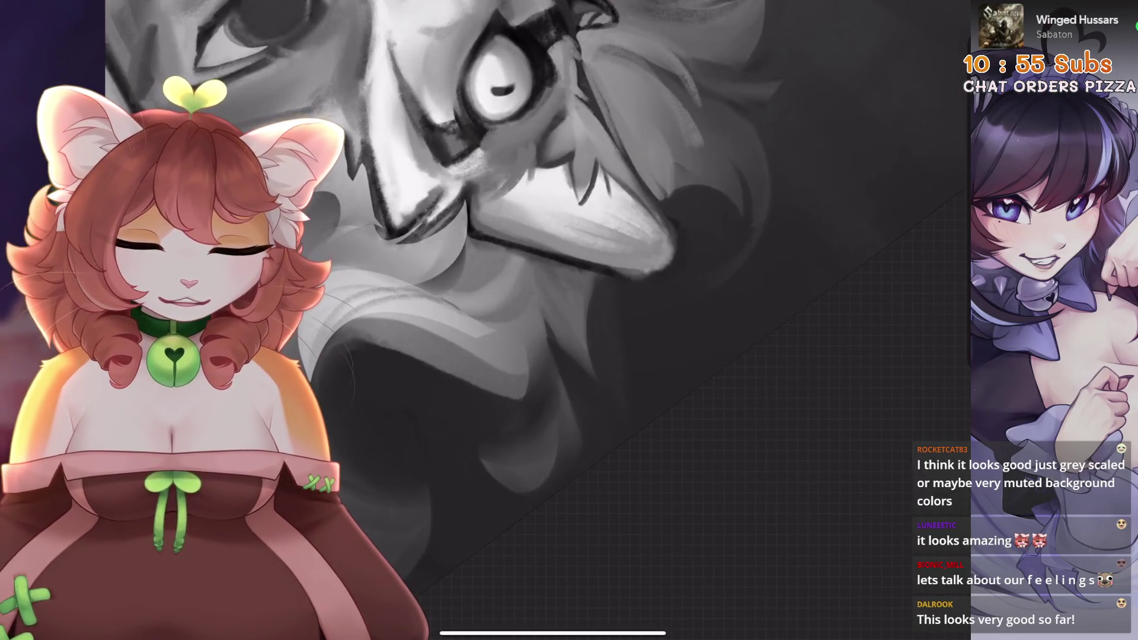
pyautogui.scroll(-5, 694, 378)
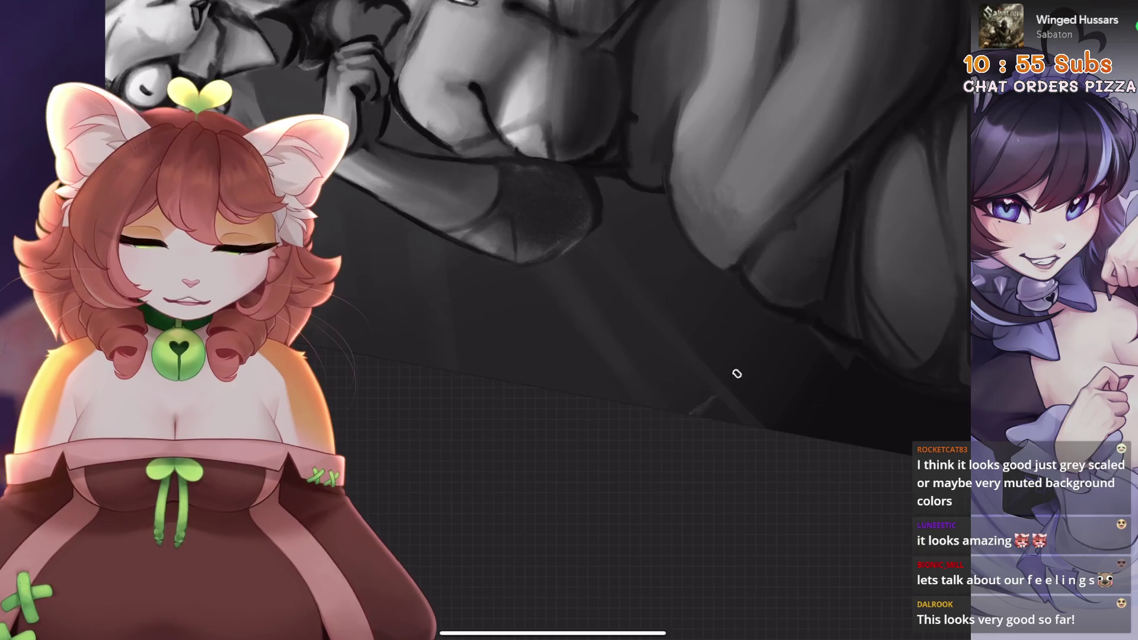
pyautogui.scroll(-5, 538, 320)
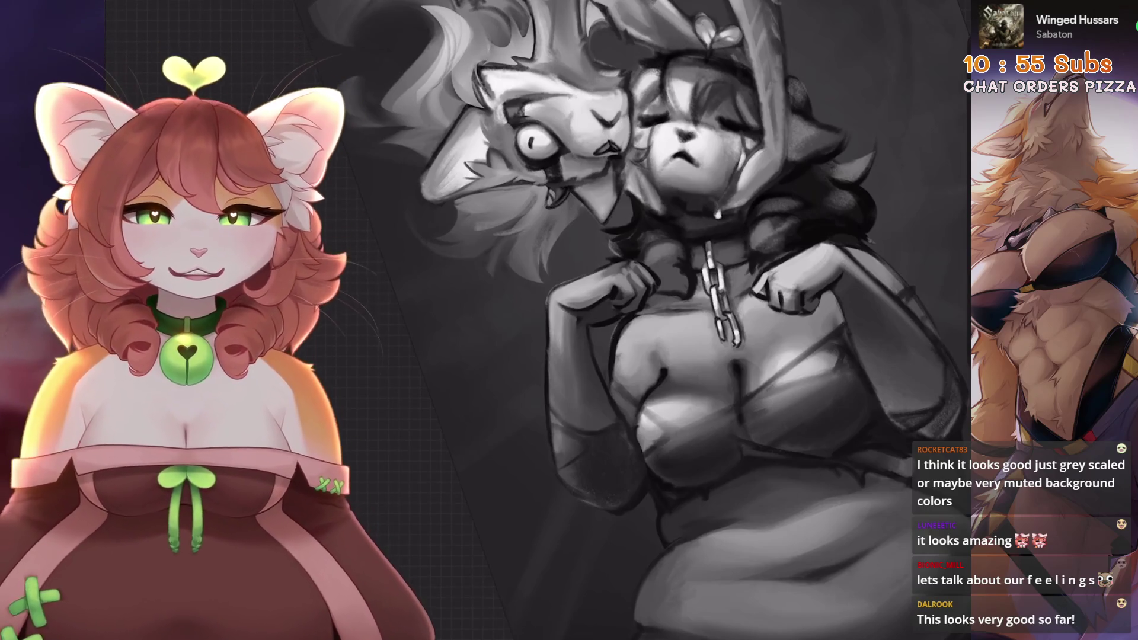
pyautogui.scroll(10, 687, 414)
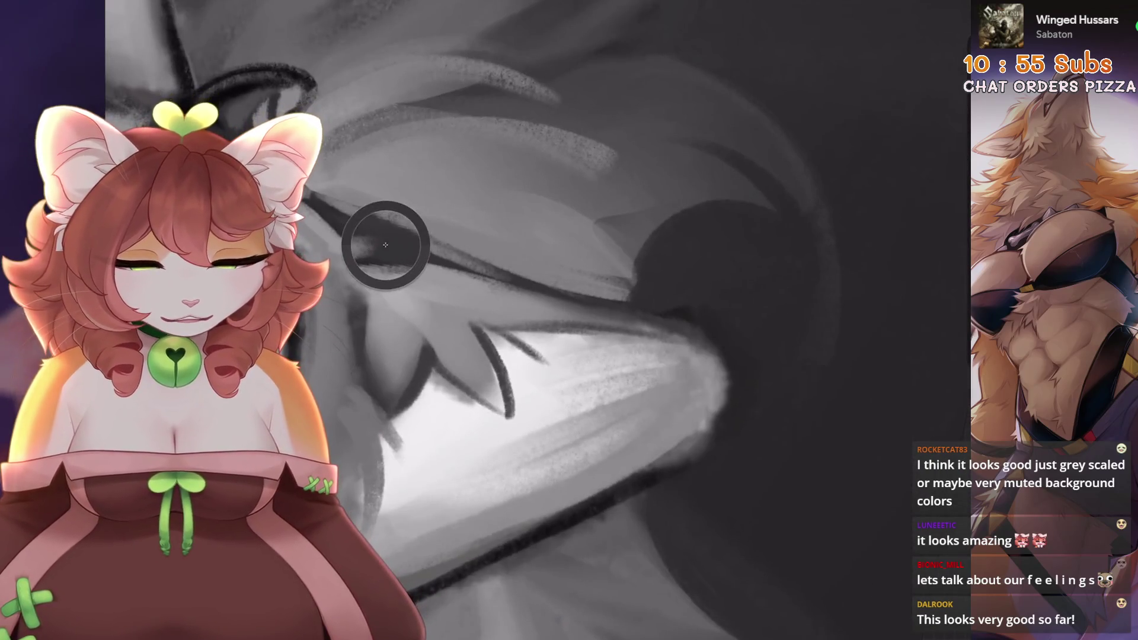
pyautogui.scroll(3, 355, 140)
pyautogui.scroll(-3, 692, 402)
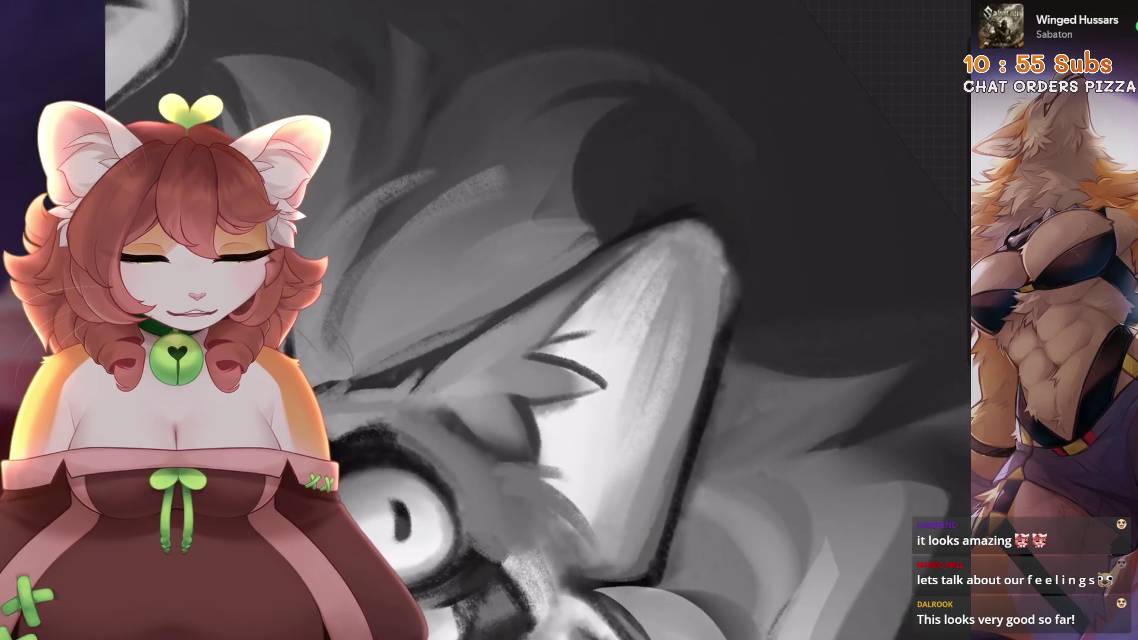
pyautogui.scroll(-3, 571, 320)
pyautogui.moveTo(571, 320); pyautogui.dragTo(539, 265)
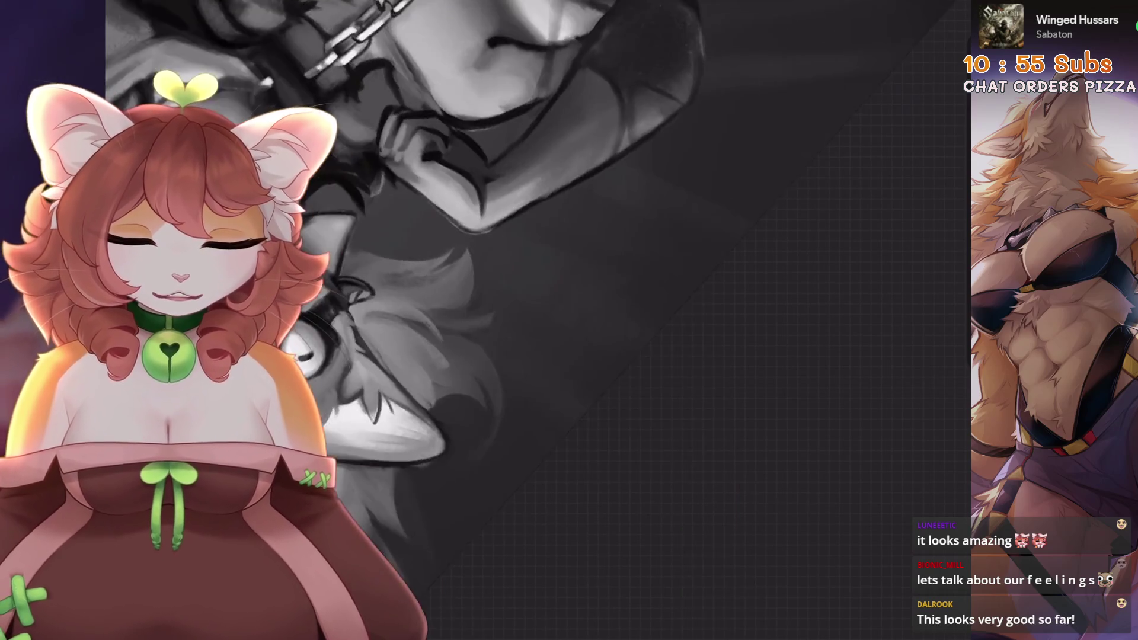
pyautogui.scroll(-5, 526, 346)
pyautogui.scroll(10, 526, 346)
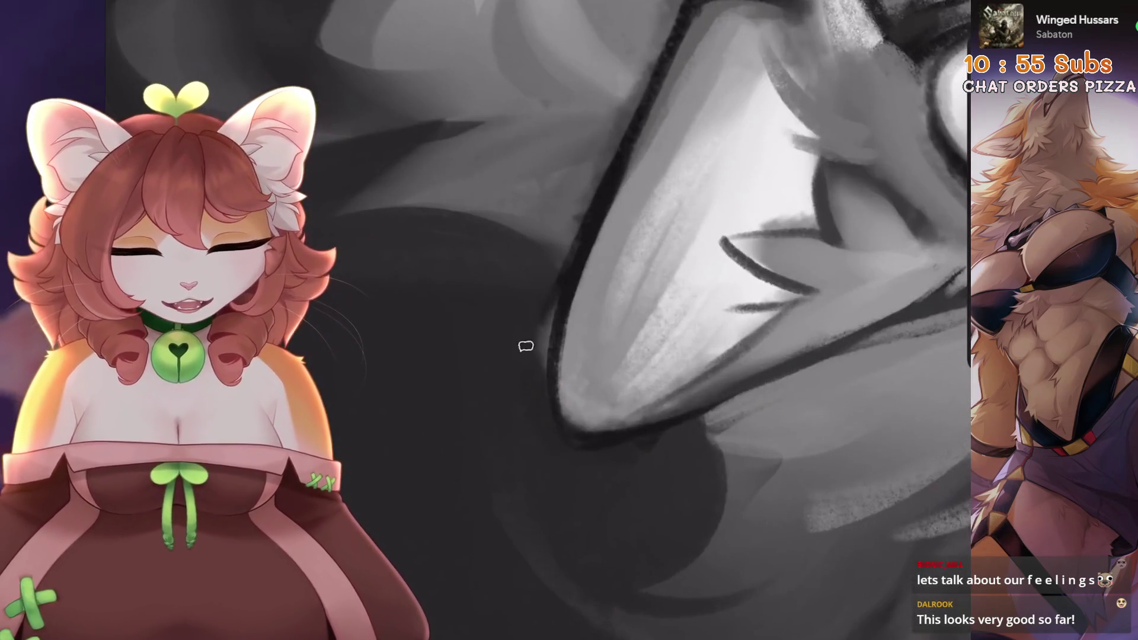
pyautogui.moveTo(562, 271); pyautogui.dragTo(619, 184)
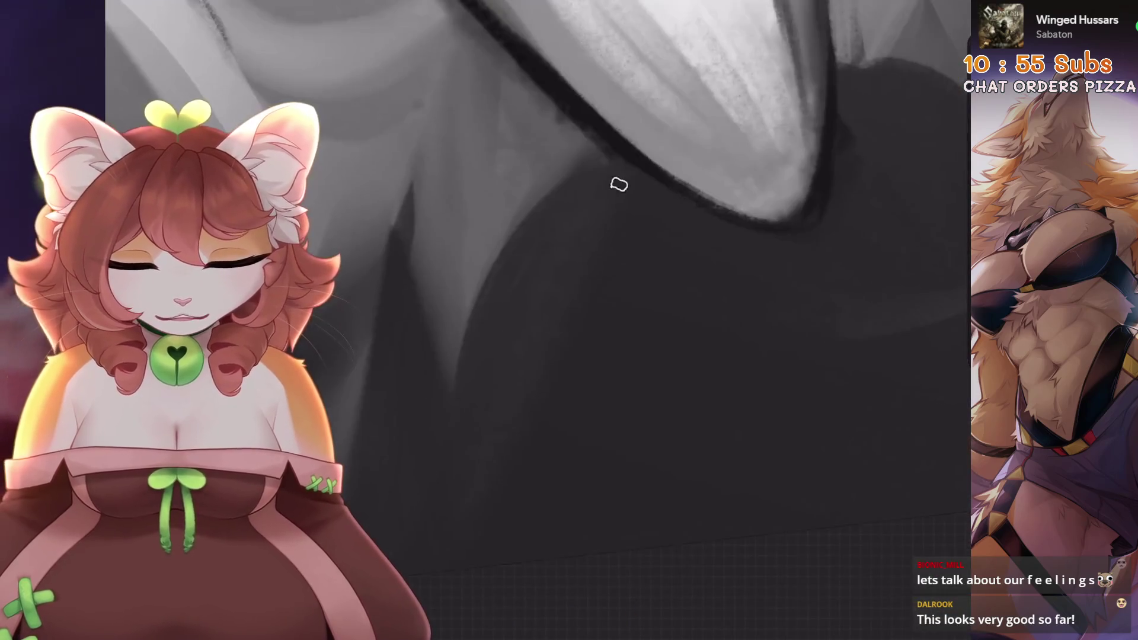
pyautogui.moveTo(450, 348); pyautogui.dragTo(486, 296)
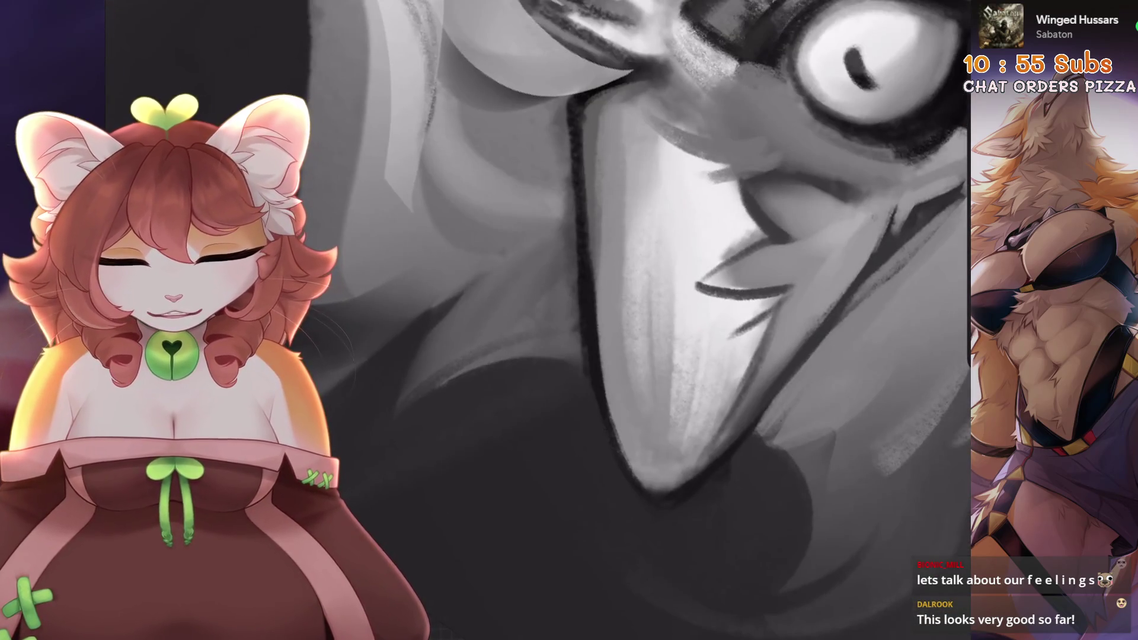
pyautogui.scroll(3, 538, 321)
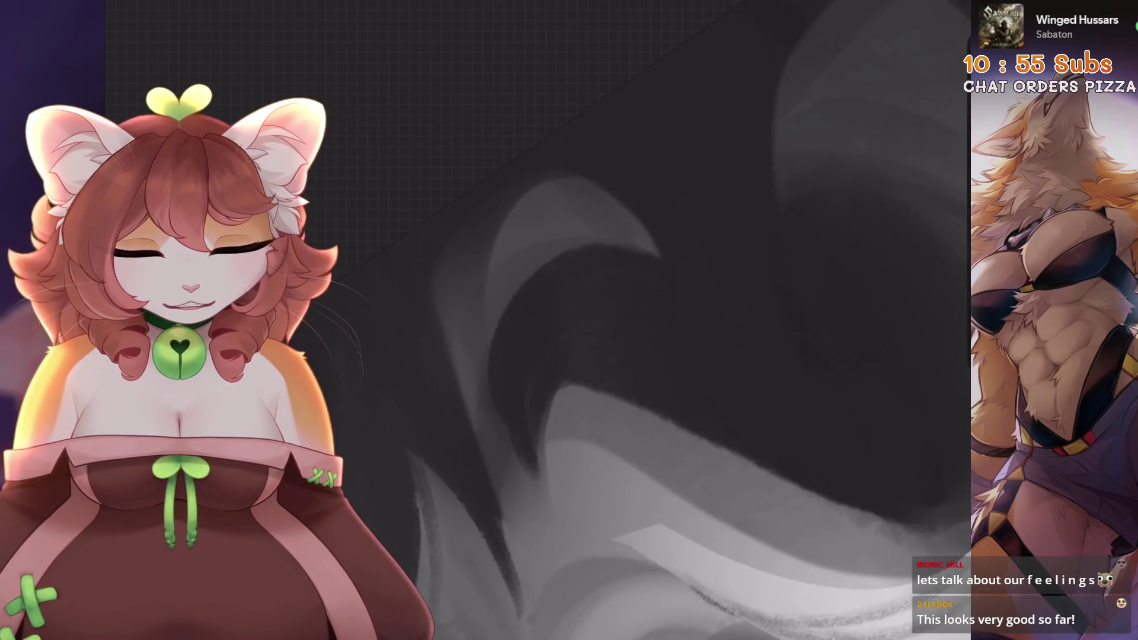
# - Undo the last three erase strokes on the face
pyautogui.hotkey('ctrl', 'z')
pyautogui.scroll(2, 439, 431)
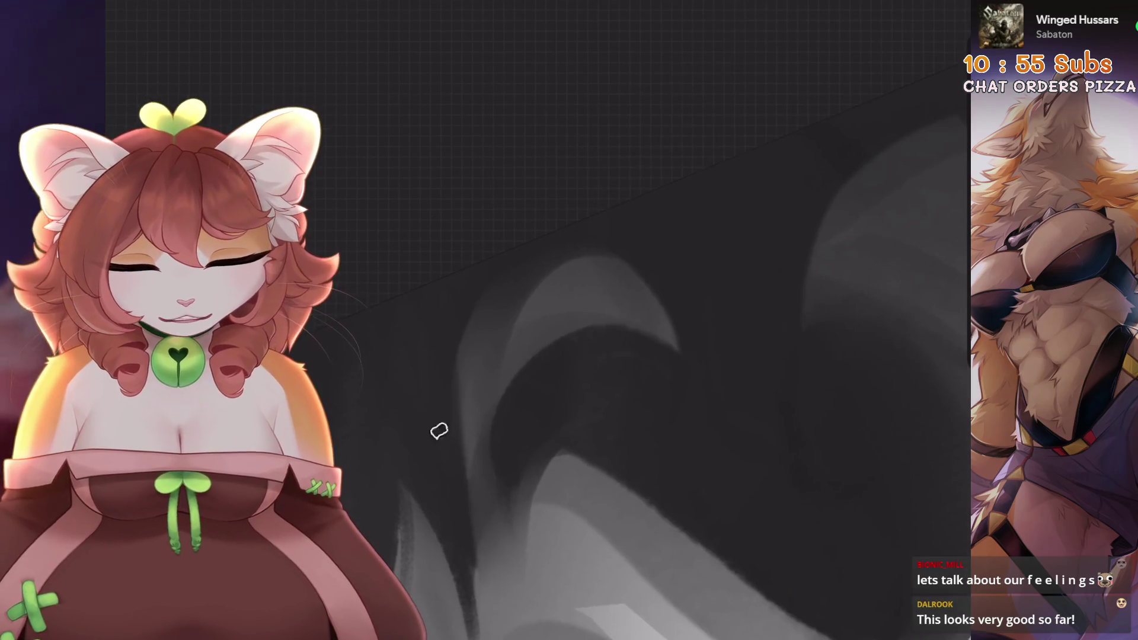
pyautogui.hotkey('ctrl', 'z')
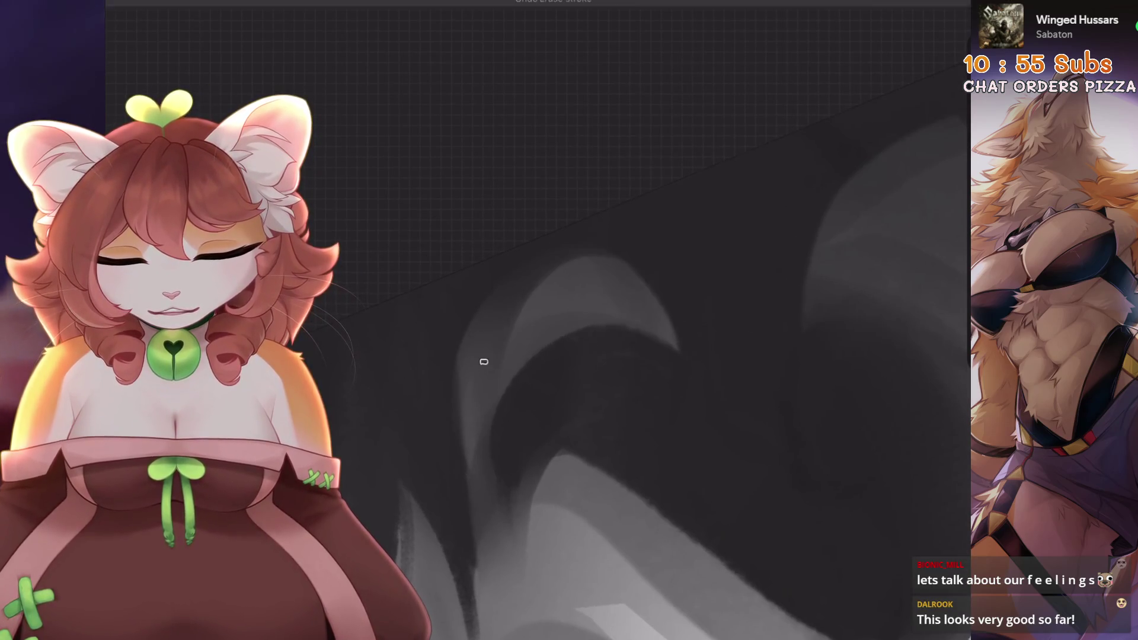
pyautogui.hotkey('ctrl', 'z')
pyautogui.scroll(-2, 468, 289)
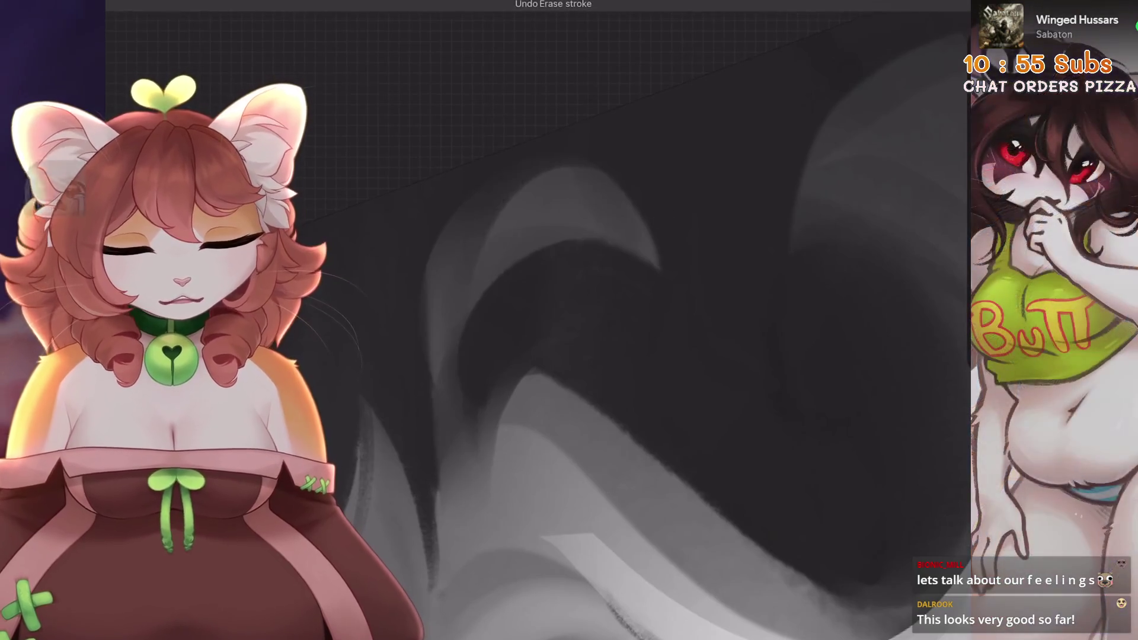
pyautogui.hscroll(-3, 563, 355)
# - Sample a grey tone from the painting and undo the latest paint strokes on the face
pyautogui.moveTo(470, 533)
pyautogui.mouseDown()
pyautogui.moveTo(565, 469)
pyautogui.moveTo(563, 302)
pyautogui.mouseUp()
pyautogui.hotkey('ctrl', 'z')
pyautogui.hscroll(2, 533, 356)
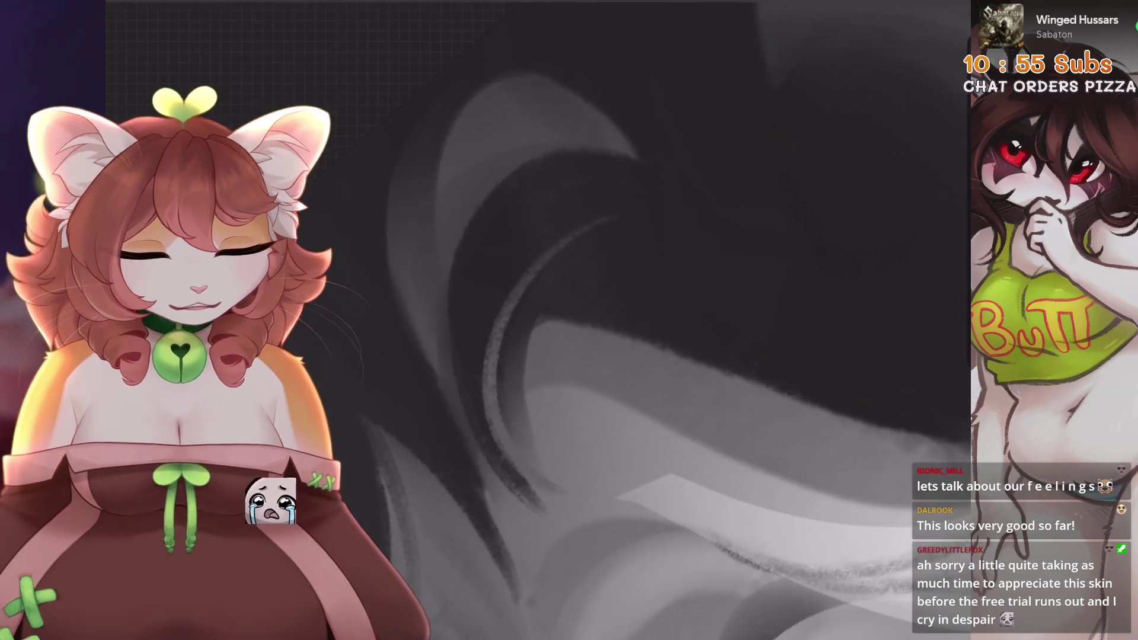
pyautogui.scroll(-3, 627, 218)
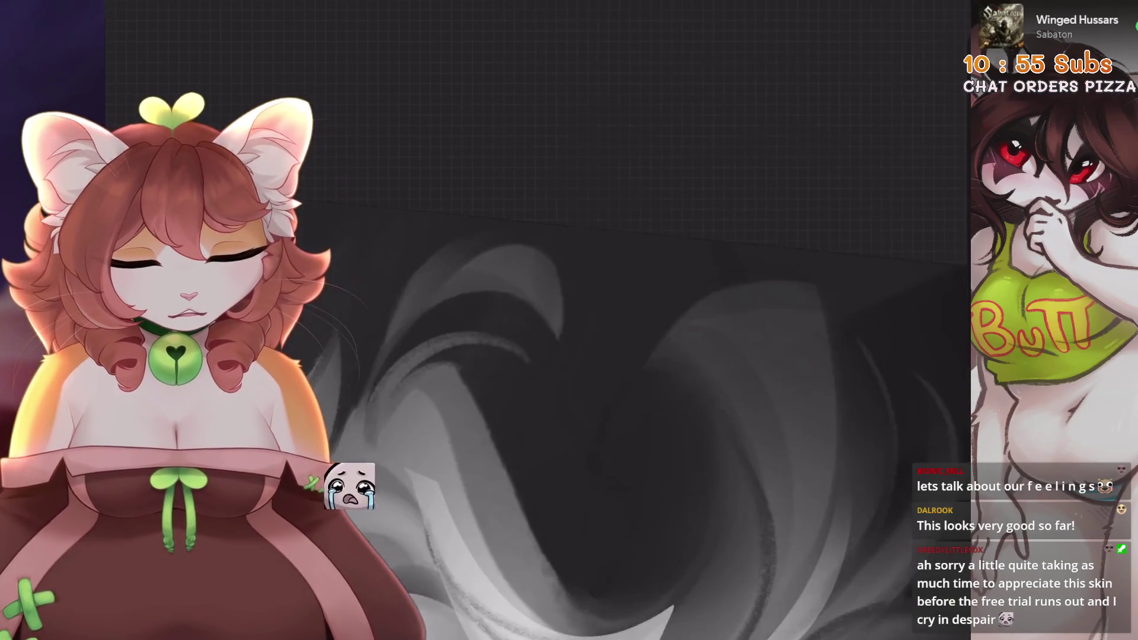
pyautogui.scroll(5, 593, 356)
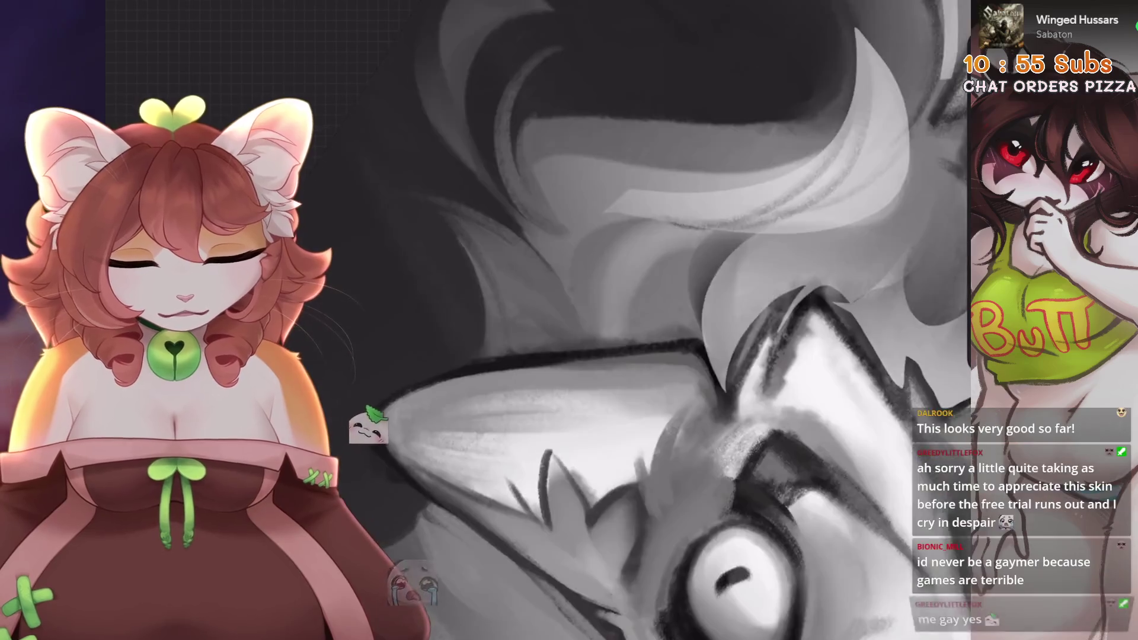
pyautogui.hotkey('ctrl', 'z')
pyautogui.scroll(3, 593, 296)
pyautogui.scroll(3, 593, 296)
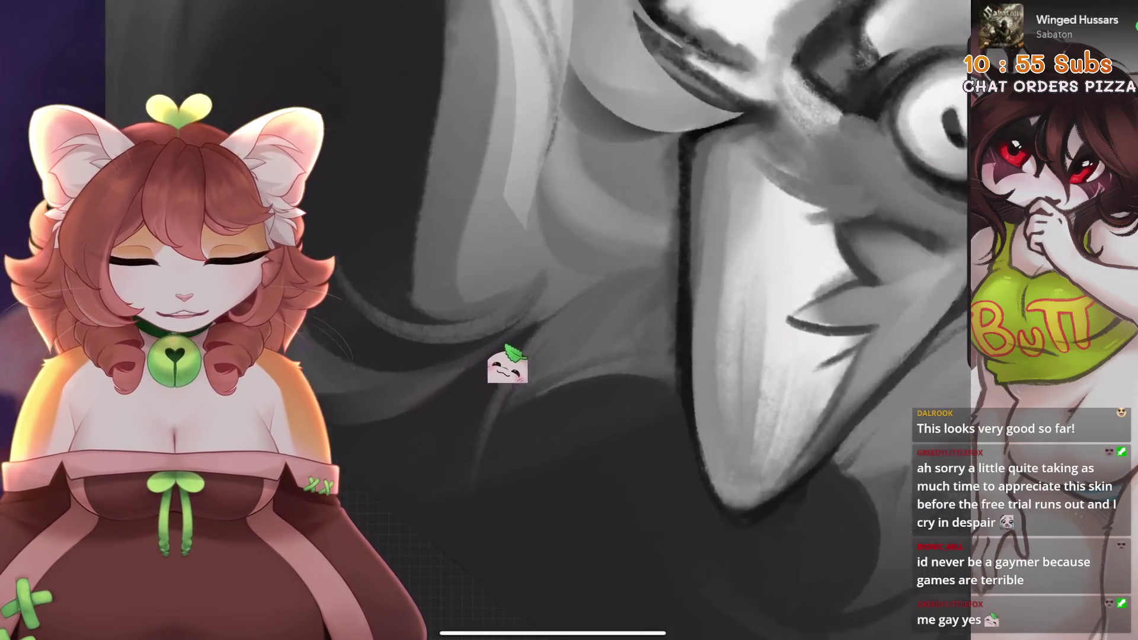
pyautogui.hotkey('ctrl', 'z')
pyautogui.scroll(2, 652, 326)
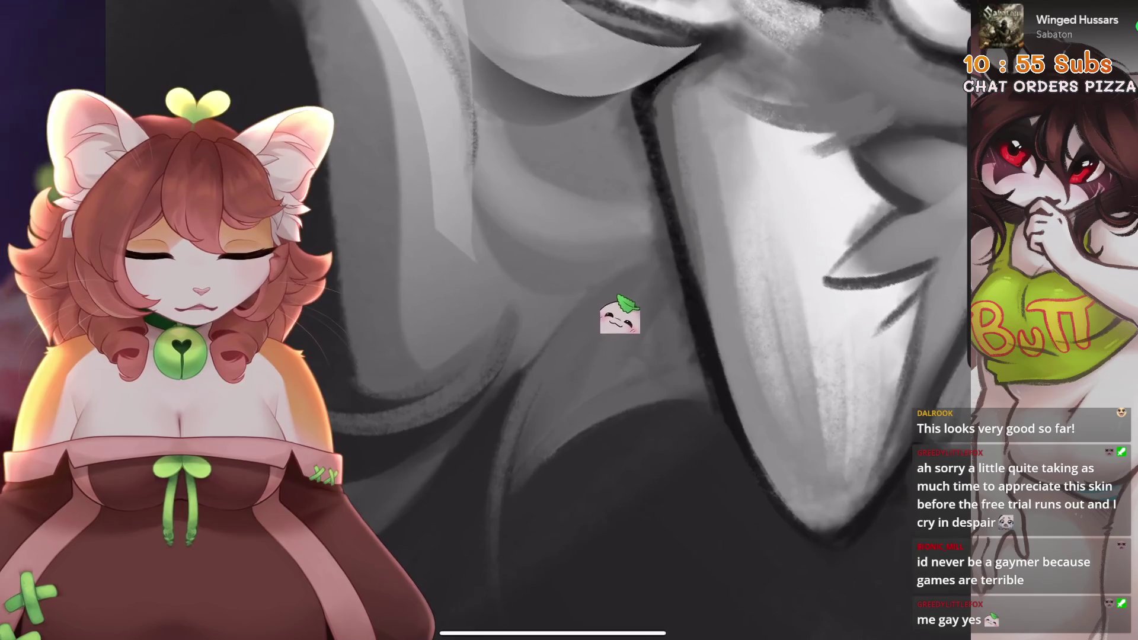
pyautogui.scroll(-3, 682, 338)
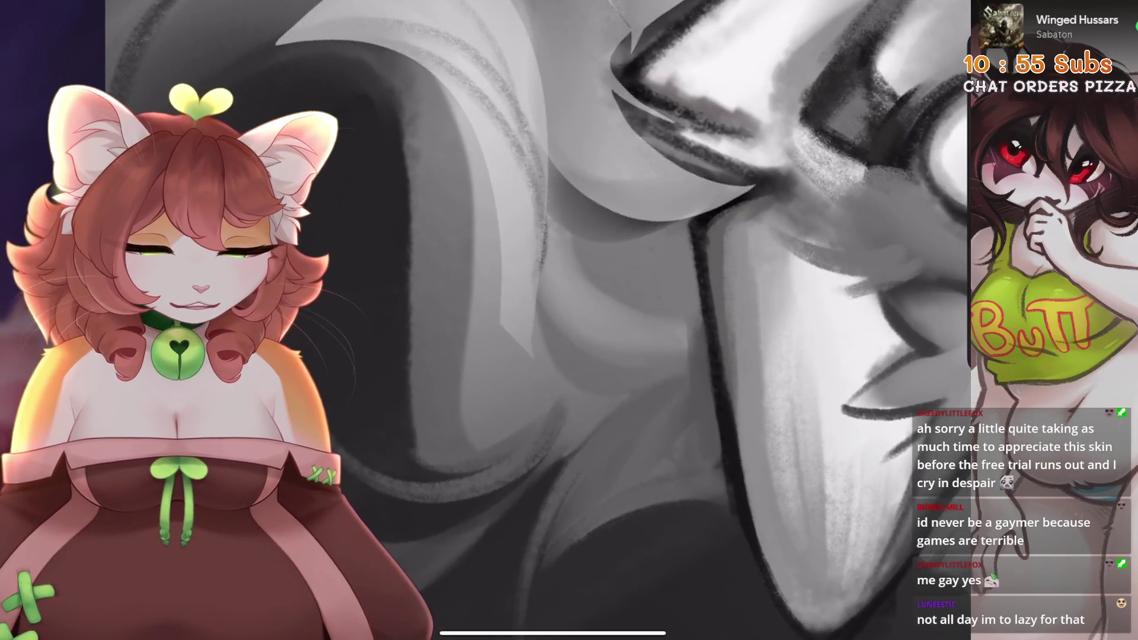
pyautogui.scroll(2, 652, 326)
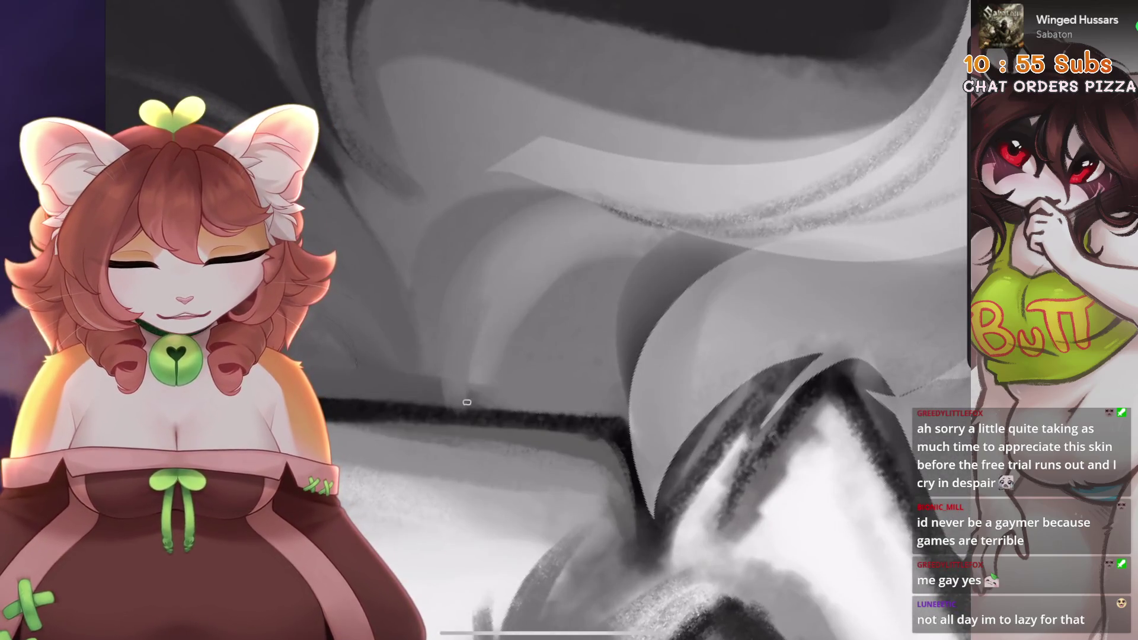
pyautogui.scroll(-2, 632, 289)
# - Undo the series of paint strokes near the centre of the face
pyautogui.hotkey('ctrl', 'z')
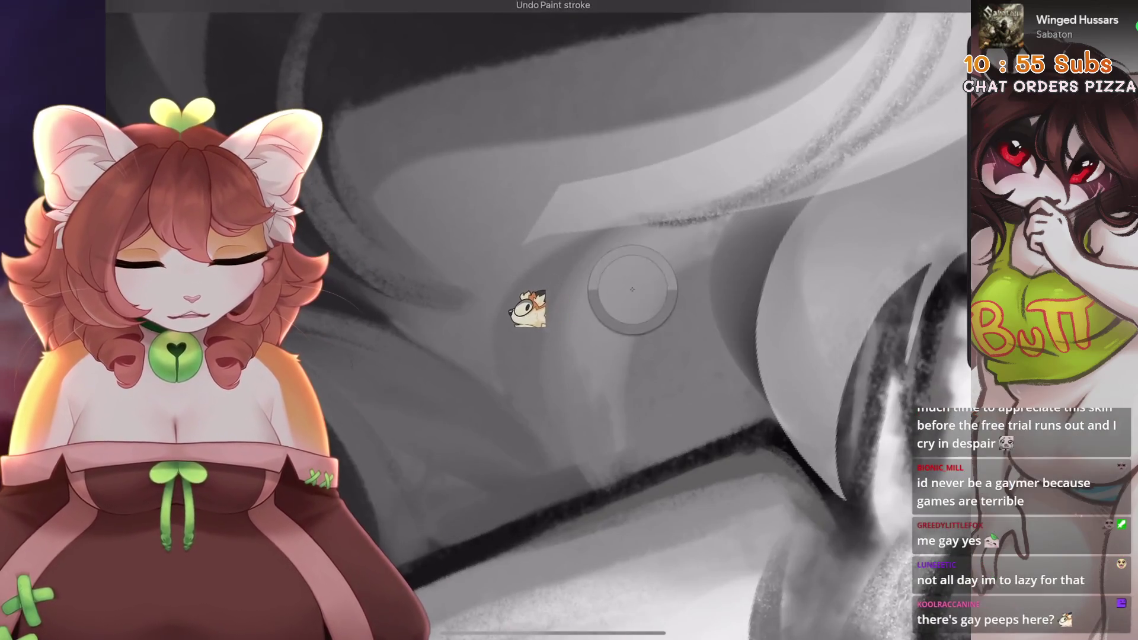
pyautogui.hotkey('ctrl', 'z')
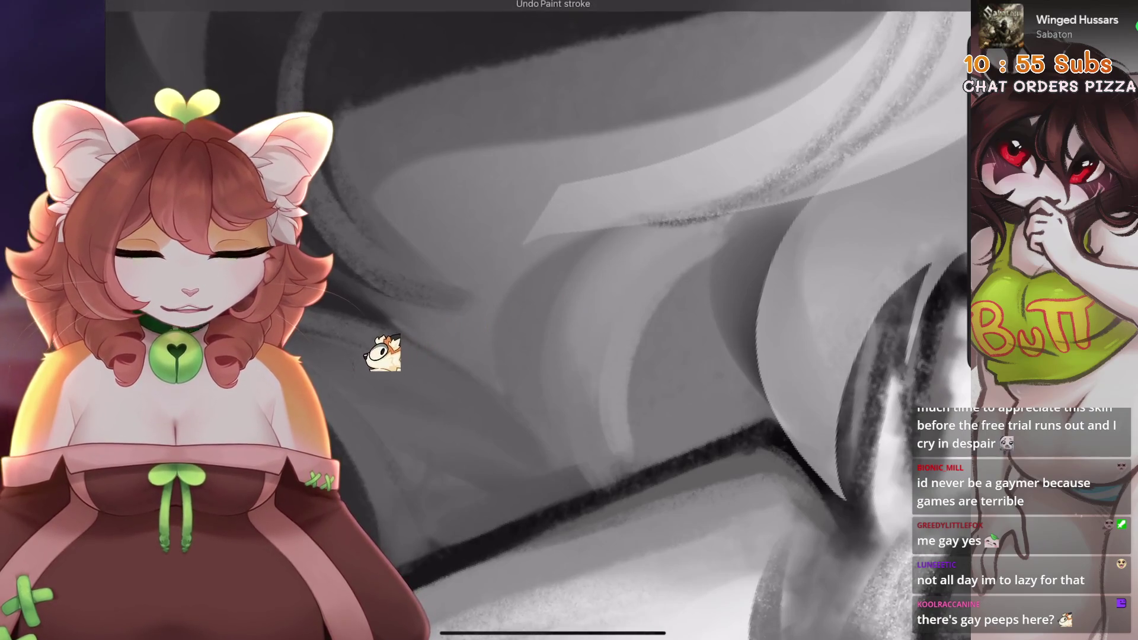
pyautogui.hotkey('ctrl', 'z')
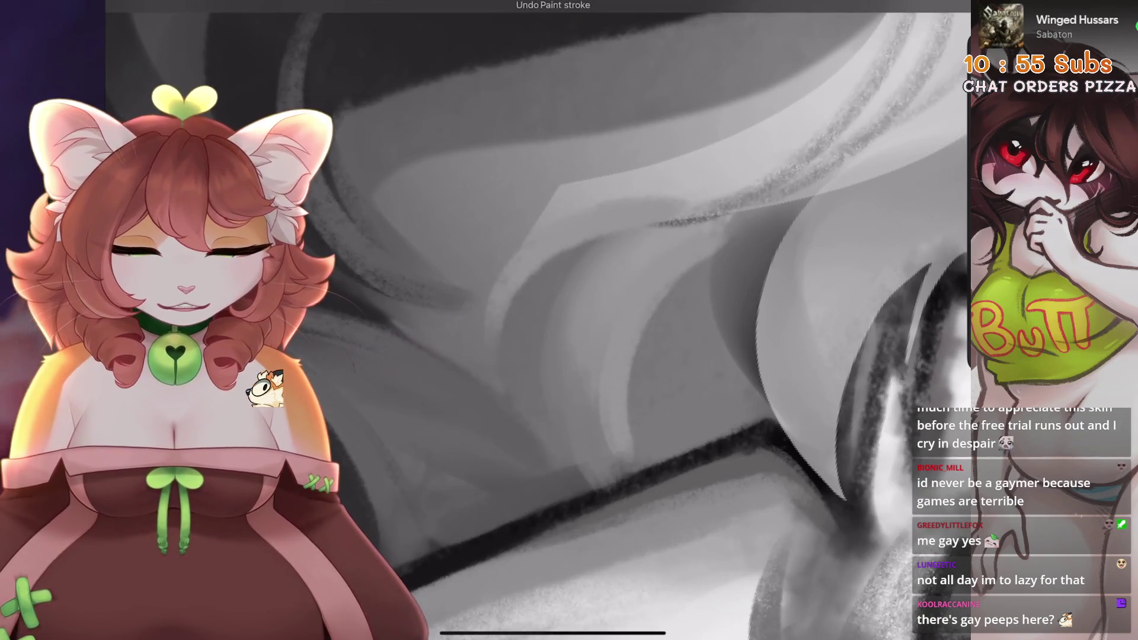
pyautogui.scroll(-2, 350, 296)
pyautogui.hotkey('ctrl', 'z')
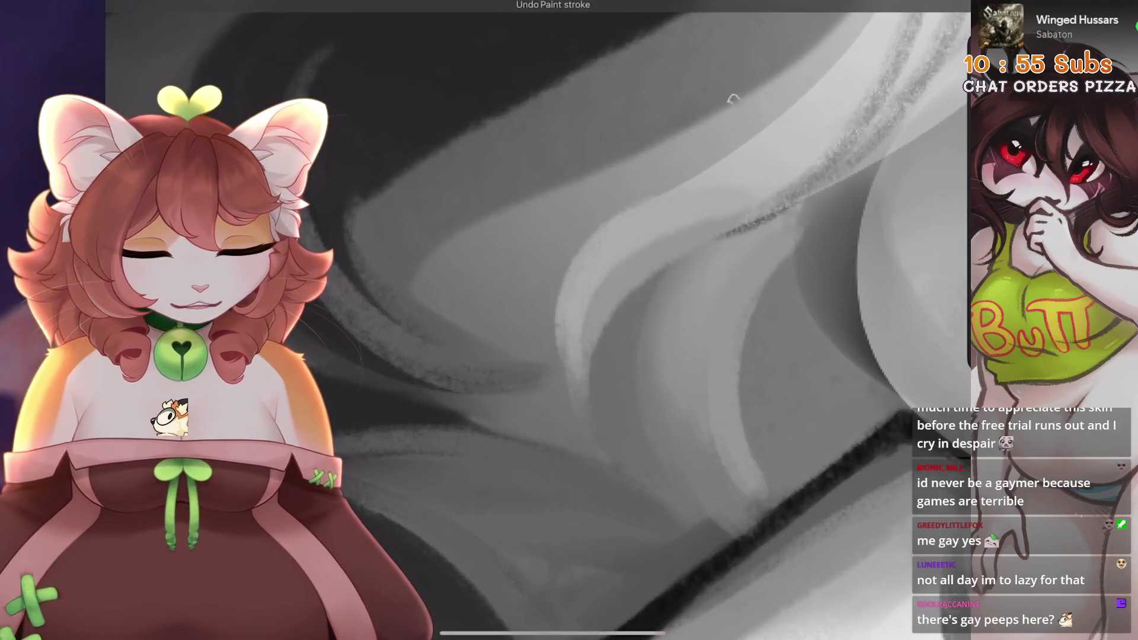
pyautogui.hotkey('ctrl', 'z')
pyautogui.scroll(3, 533, 320)
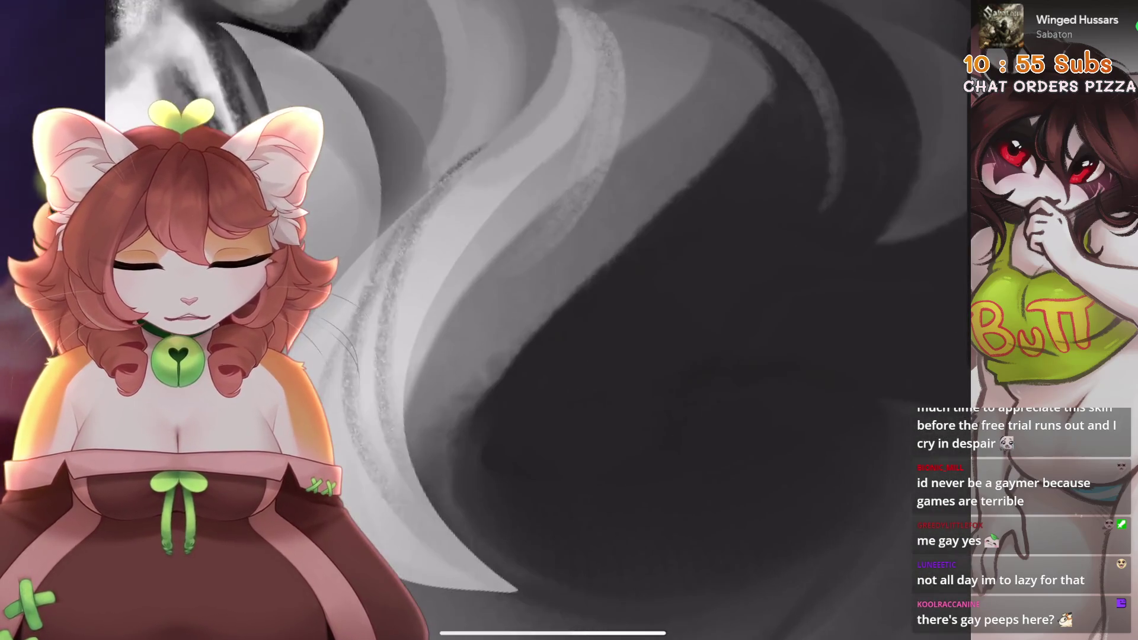
pyautogui.scroll(-2, 620, 191)
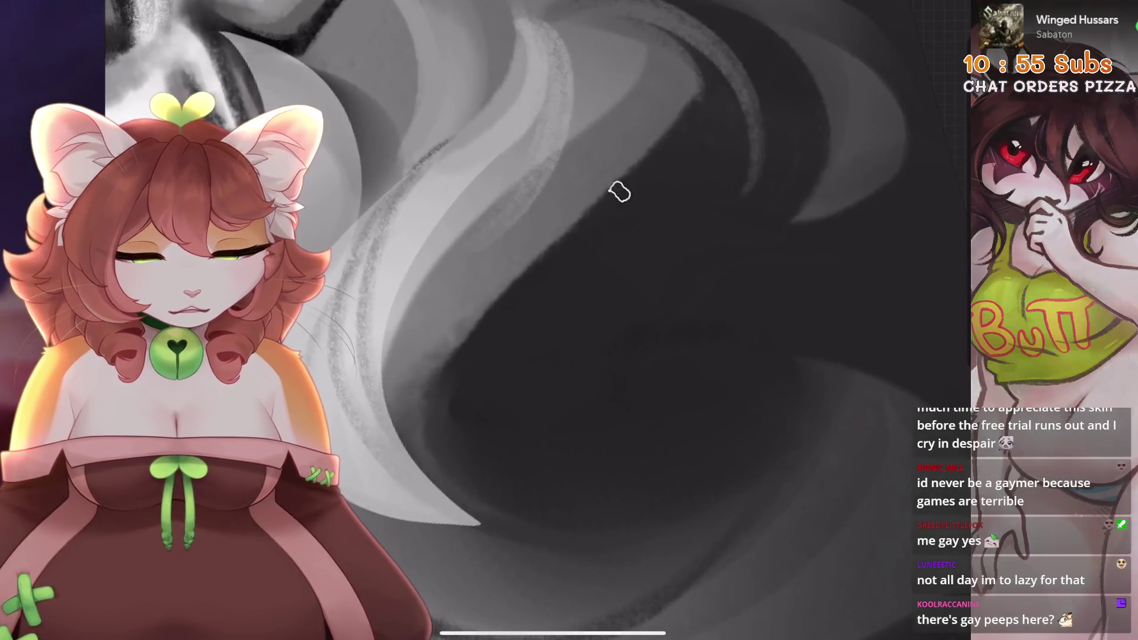
pyautogui.hotkey('ctrl', 'z')
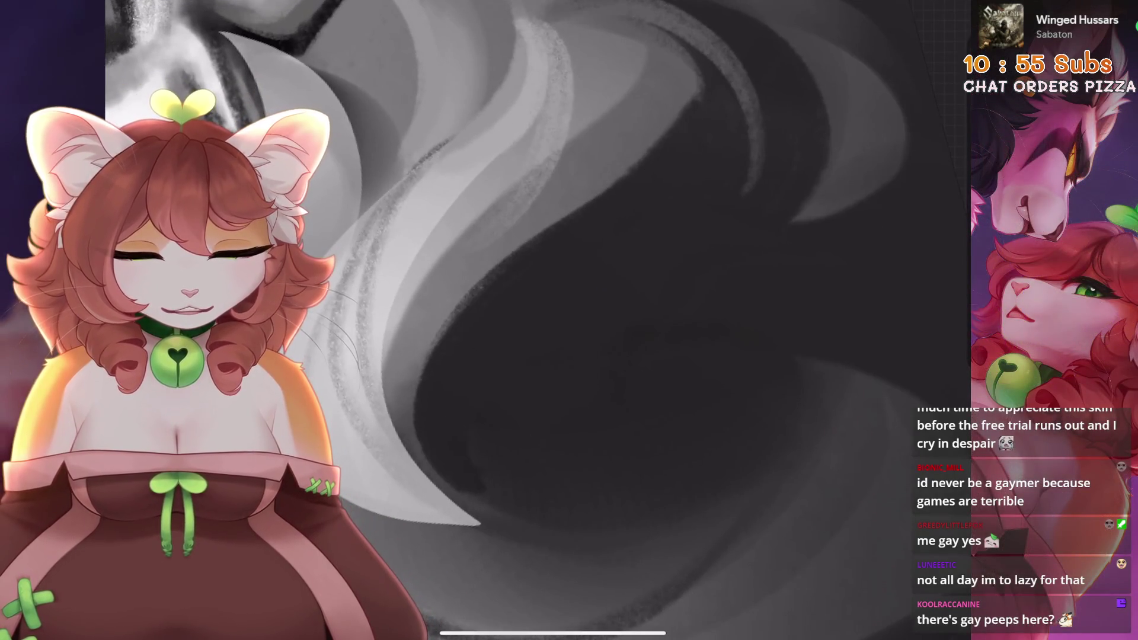
pyautogui.scroll(-3, 541, 310)
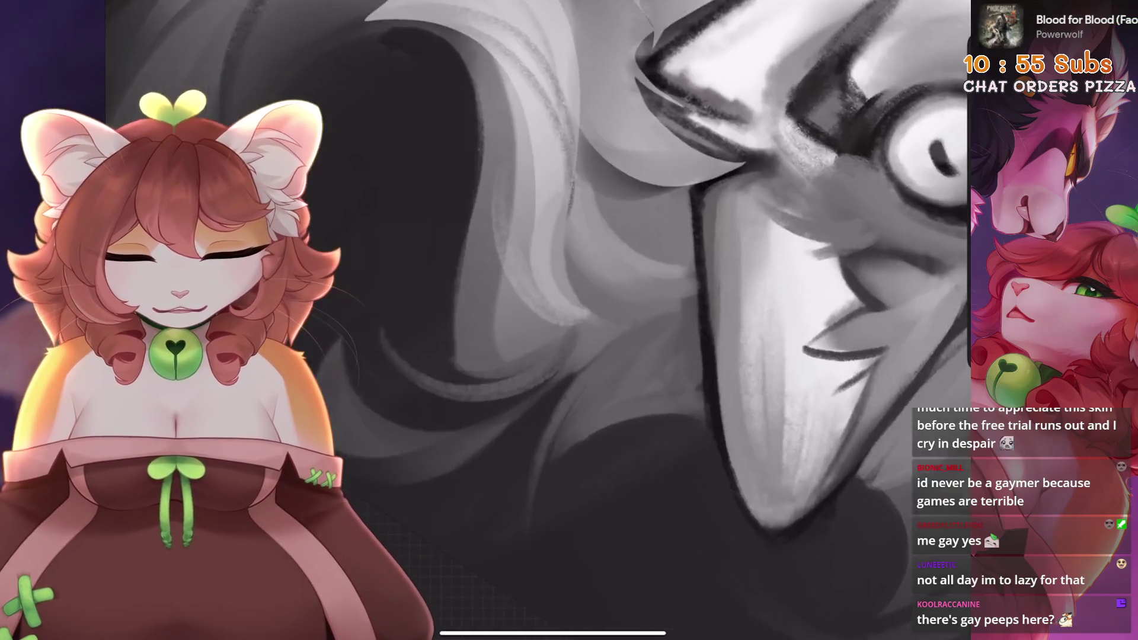
pyautogui.scroll(3, 542, 320)
pyautogui.hotkey('ctrl', 'z')
pyautogui.hotkey('ctrl', 'z')
pyautogui.scroll(-2, 635, 320)
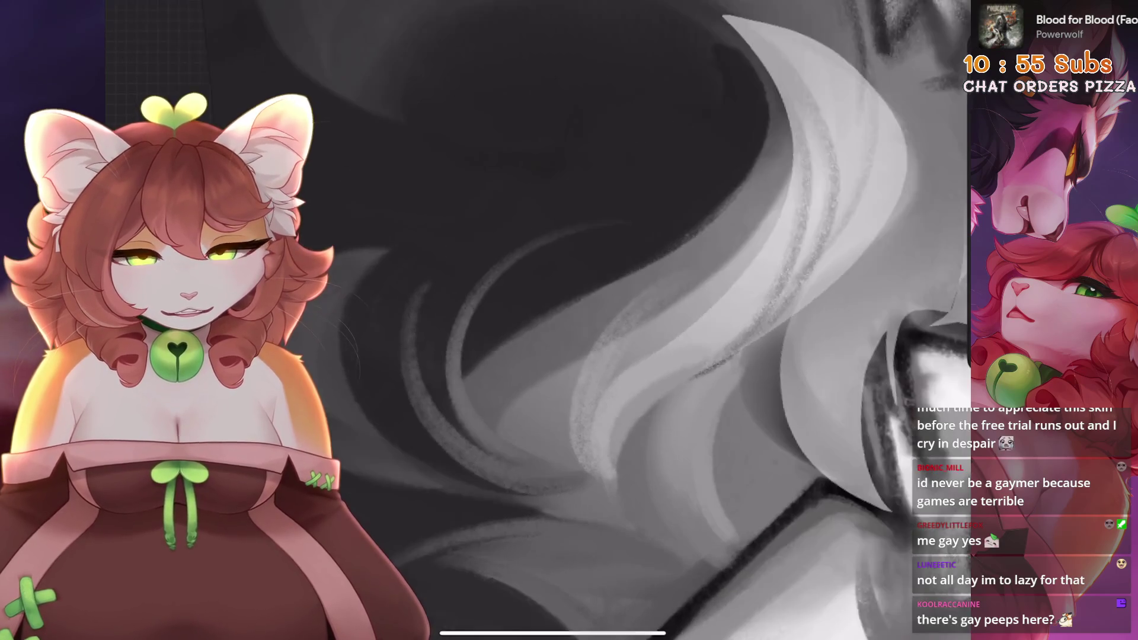
pyautogui.scroll(-3, 614, 320)
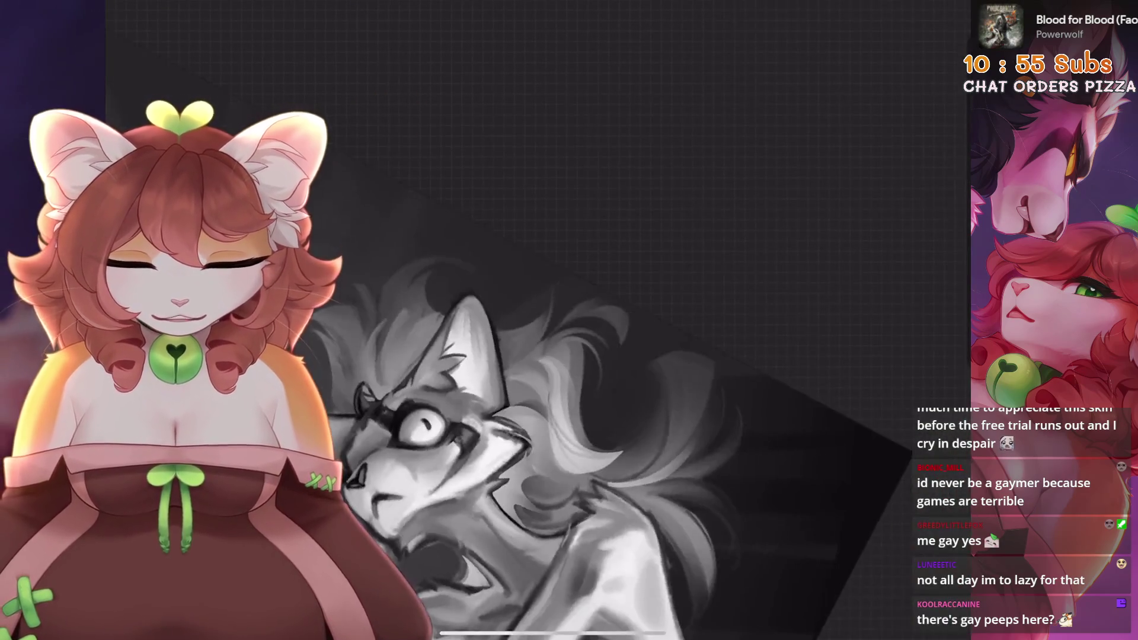
pyautogui.scroll(-2, 593, 320)
pyautogui.scroll(4, 593, 320)
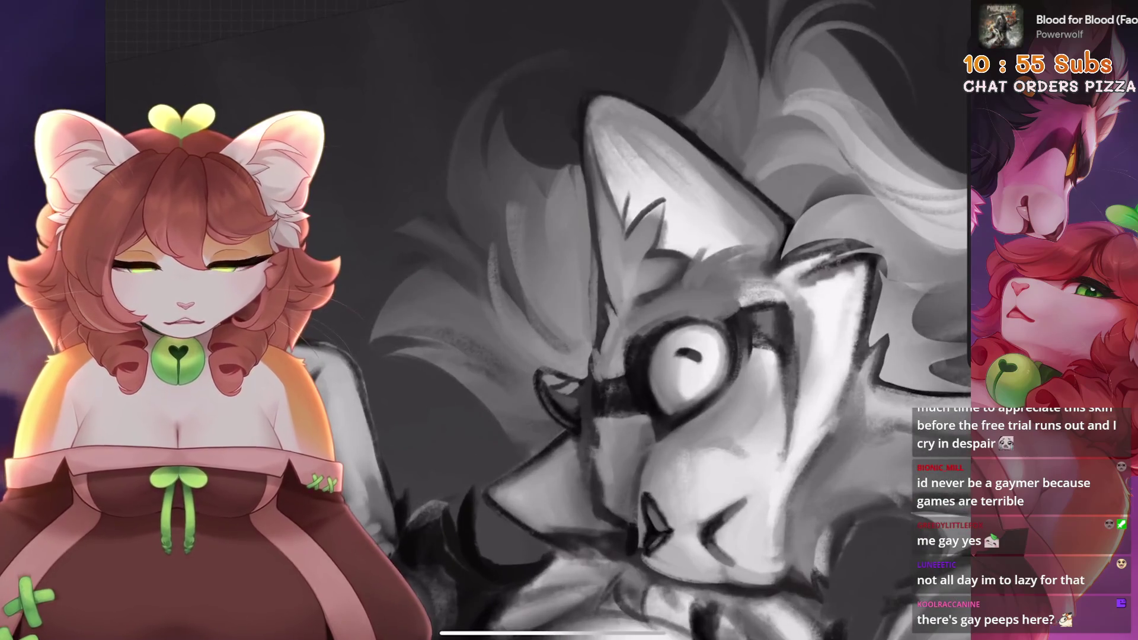
# - Sample a grey fur tone and try dark fur strokes beside and left of the ear, undoing misses
pyautogui.click(596, 442)
pyautogui.moveTo(596, 442); pyautogui.dragTo(581, 135)
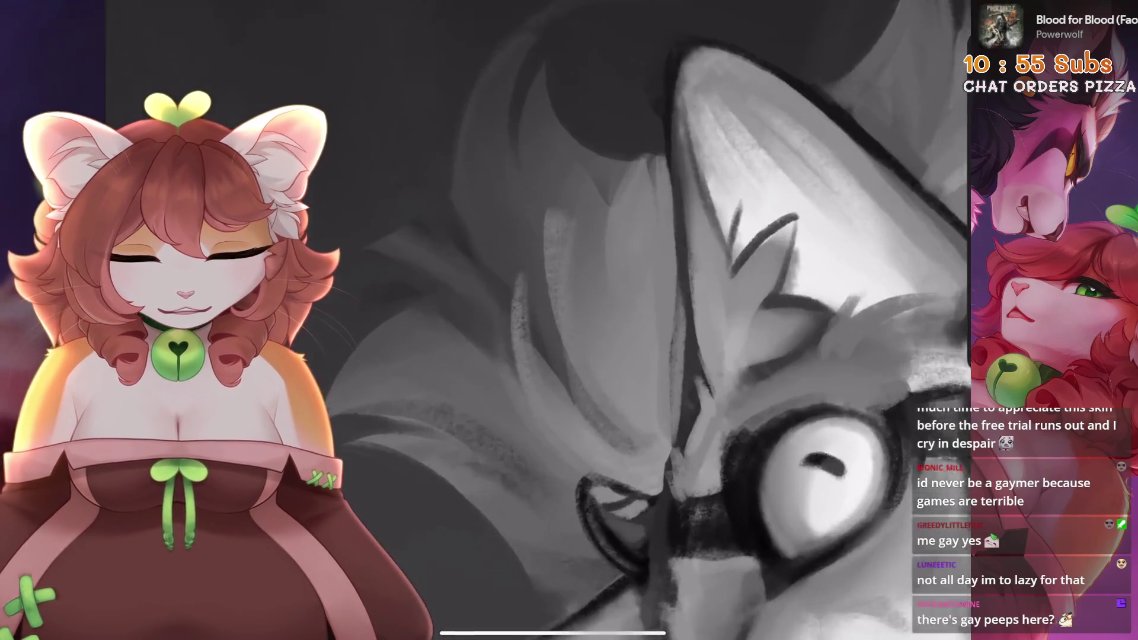
pyautogui.scroll(3, 593, 320)
pyautogui.hotkey('ctrl', 'z')
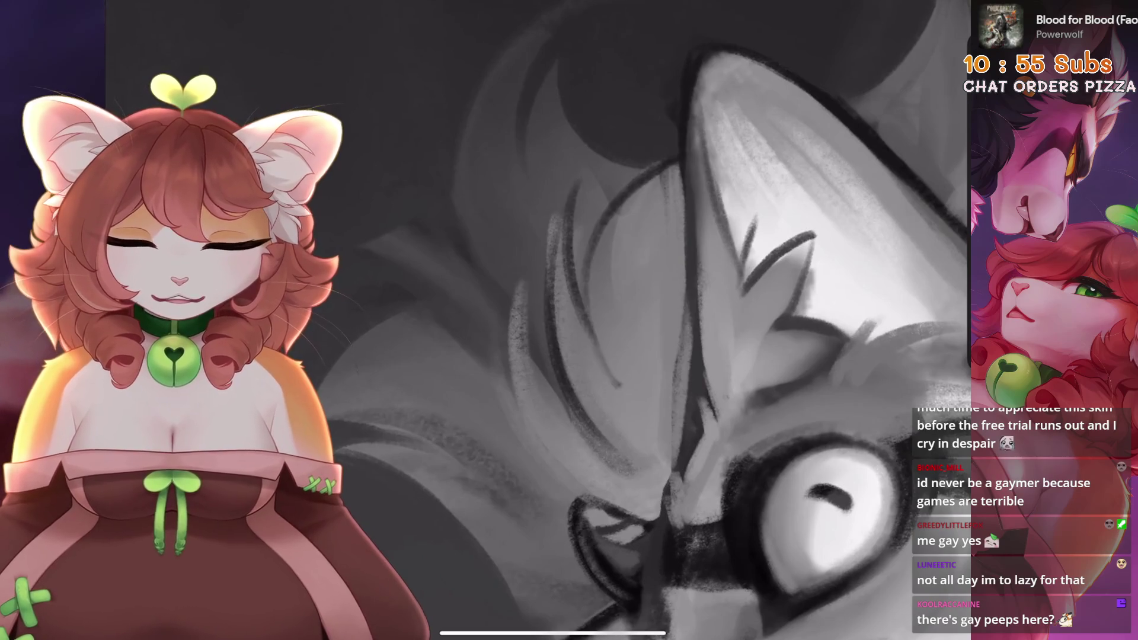
pyautogui.moveTo(678, 145)
pyautogui.mouseDown()
pyautogui.moveTo(593, 356)
pyautogui.moveTo(504, 495)
pyautogui.mouseUp()
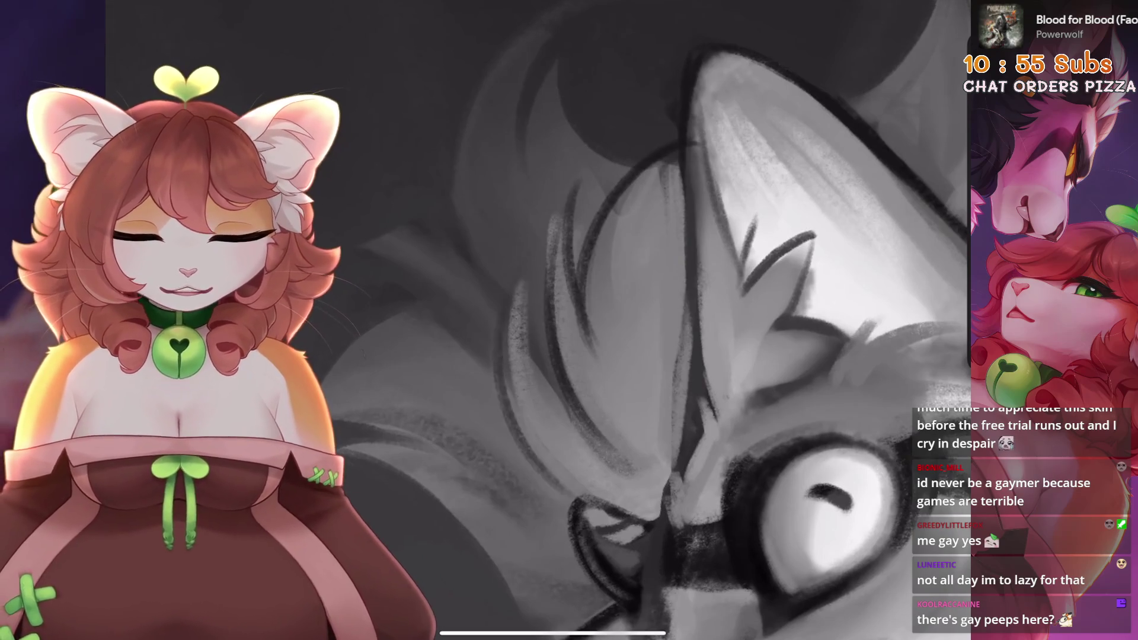
pyautogui.hotkey('ctrl', 'z')
pyautogui.moveTo(593, 293); pyautogui.dragTo(507, 498)
pyautogui.scroll(-5, 537, 320)
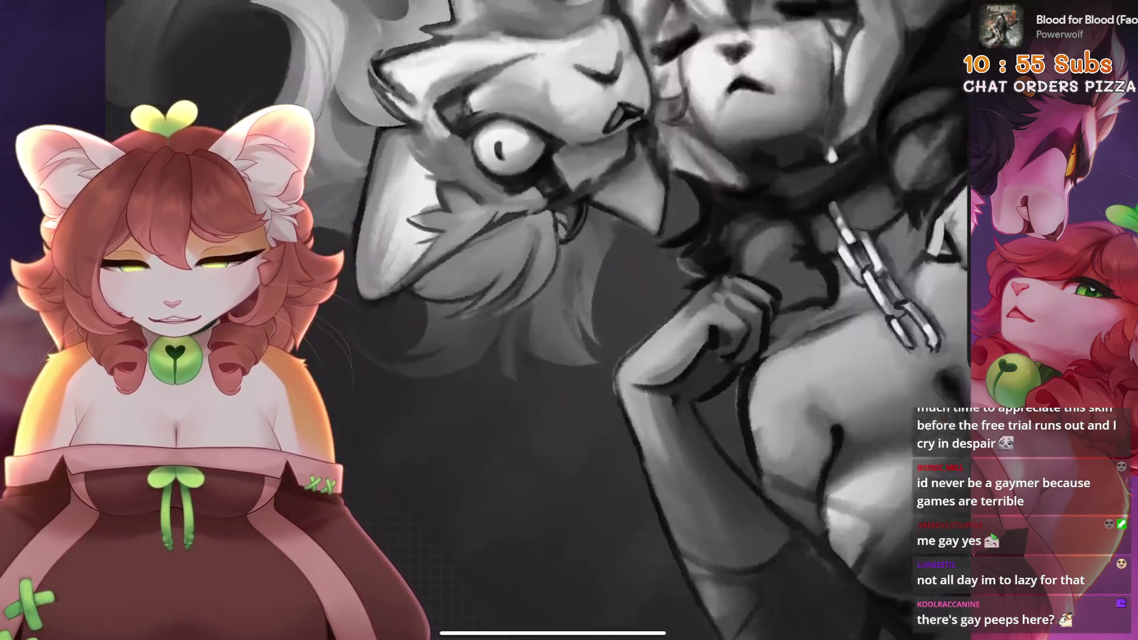
pyautogui.scroll(5, 537, 320)
pyautogui.hotkey('ctrl', 'z')
# - Paint dark fur strokes down the cheek, discarding the failed stroke near the ear
pyautogui.moveTo(592, 305); pyautogui.dragTo(537, 469)
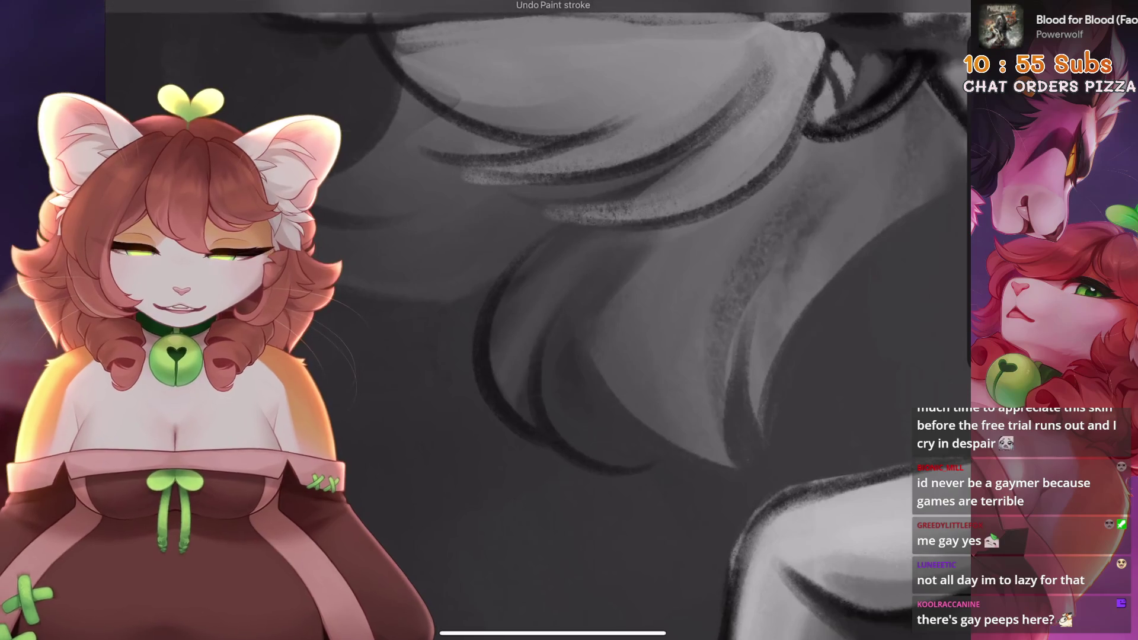
pyautogui.moveTo(599, 320); pyautogui.dragTo(716, 431)
pyautogui.scroll(-3, 537, 320)
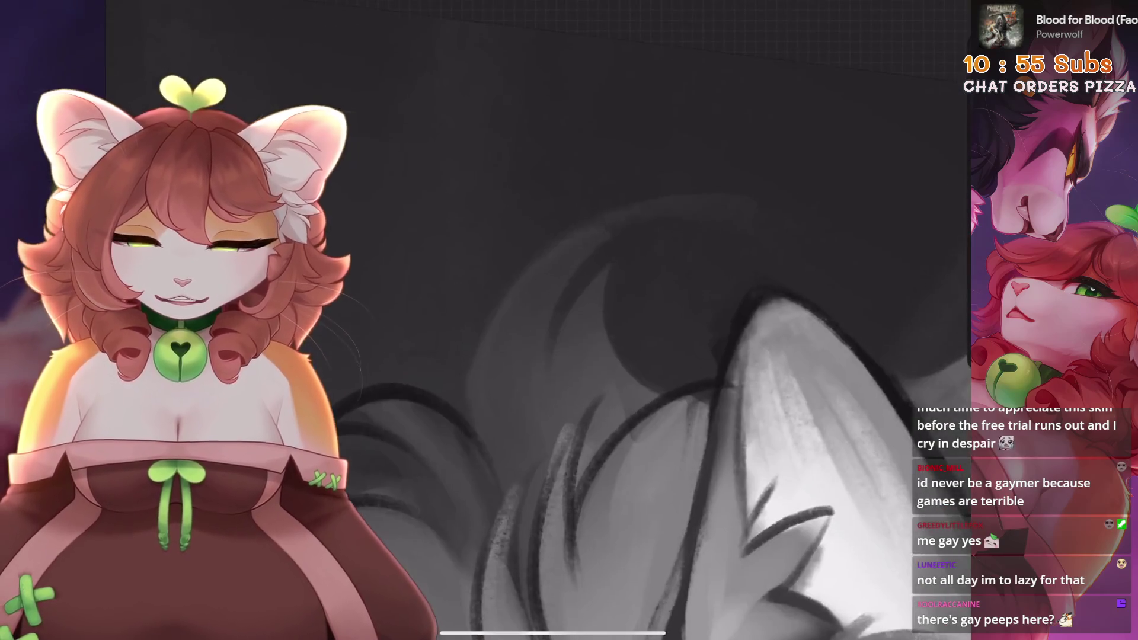
pyautogui.moveTo(646, 269); pyautogui.dragTo(604, 412)
pyautogui.hotkey('ctrl', 'z')
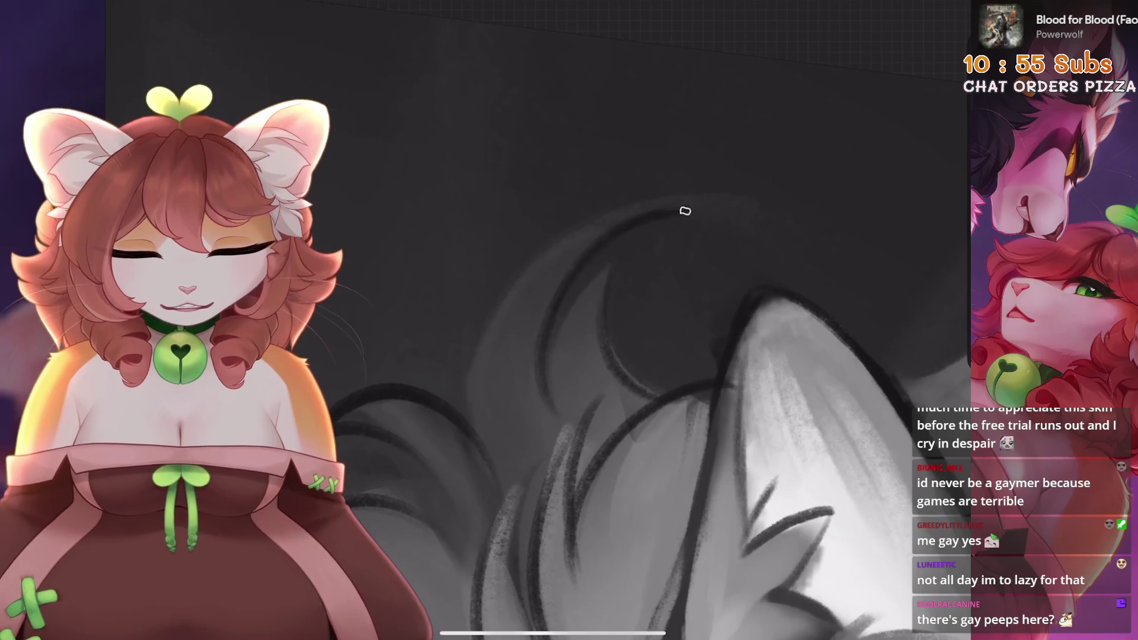
pyautogui.scroll(-5, 551, 320)
pyautogui.scroll(5, 536, 320)
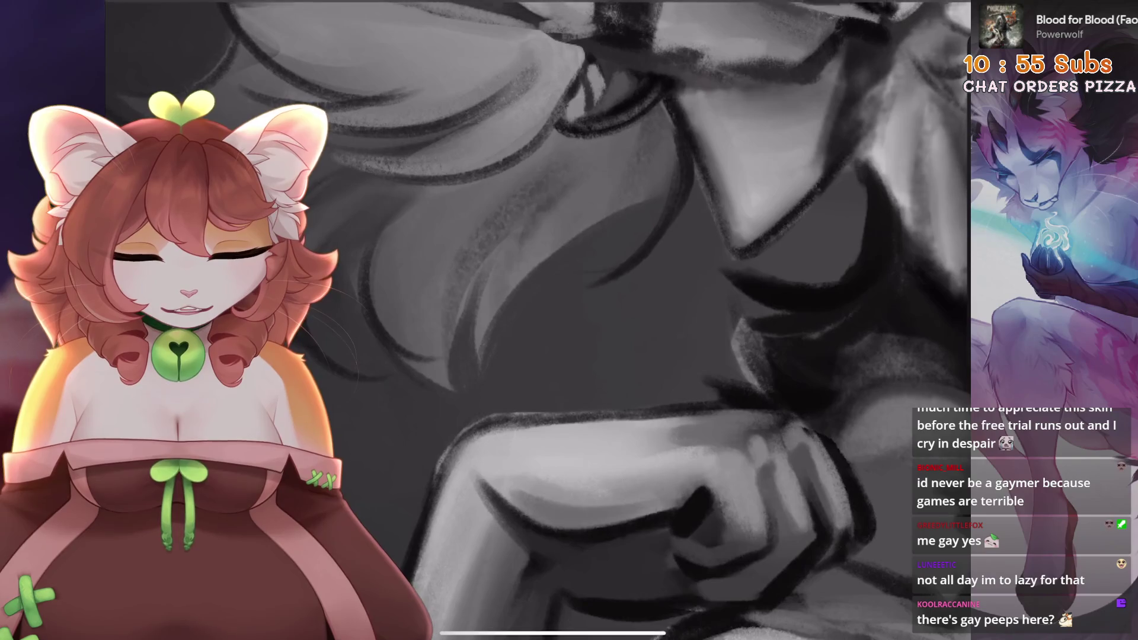
pyautogui.scroll(5, 537, 320)
pyautogui.scroll(5, 552, 320)
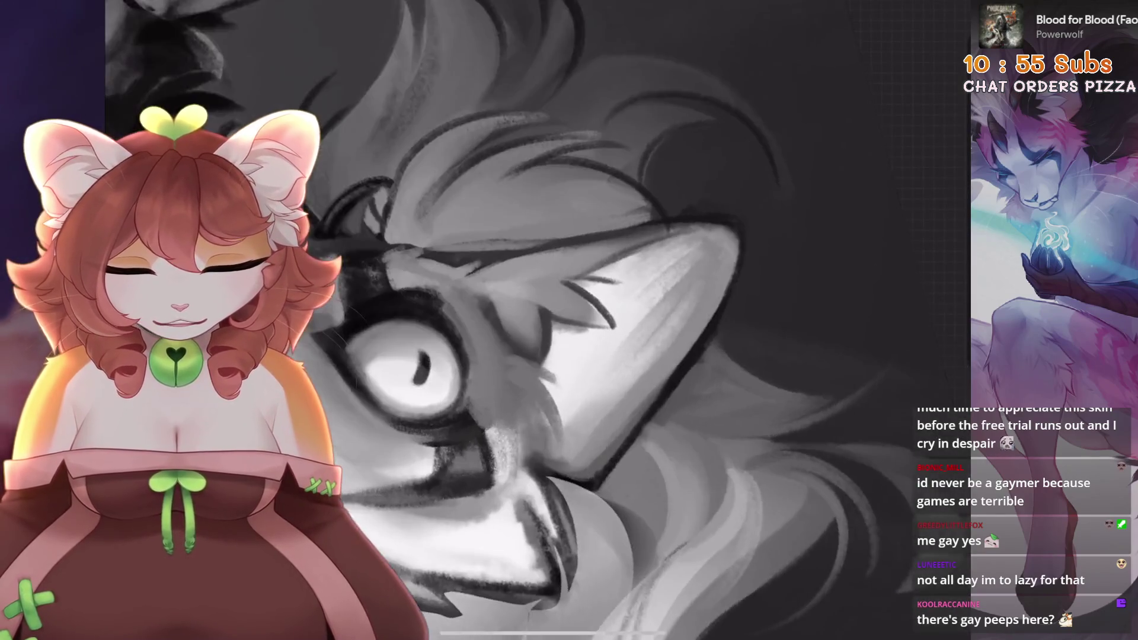
pyautogui.scroll(2, 551, 320)
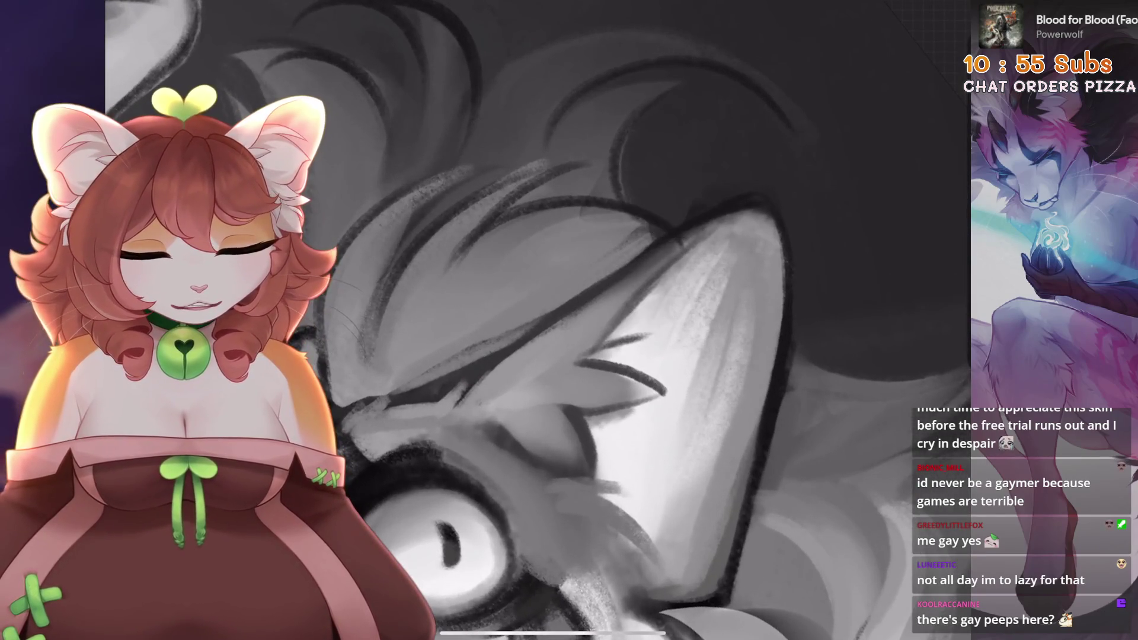
pyautogui.scroll(-3, 552, 321)
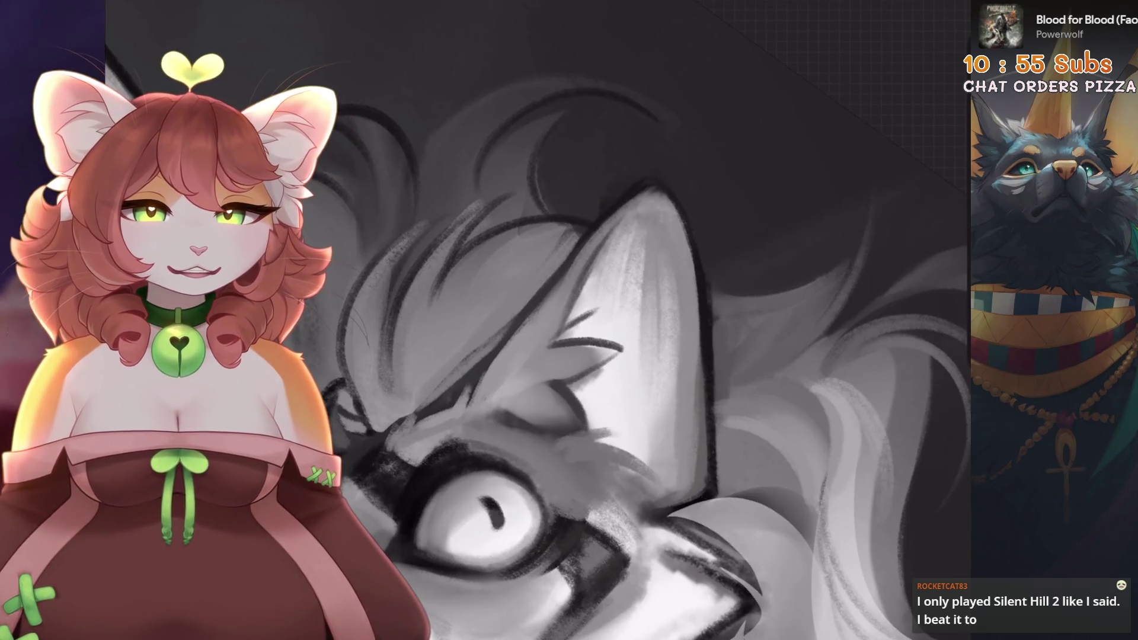
# - Undo the two most recent paint strokes on the lower face
pyautogui.scroll(5, 593, 356)
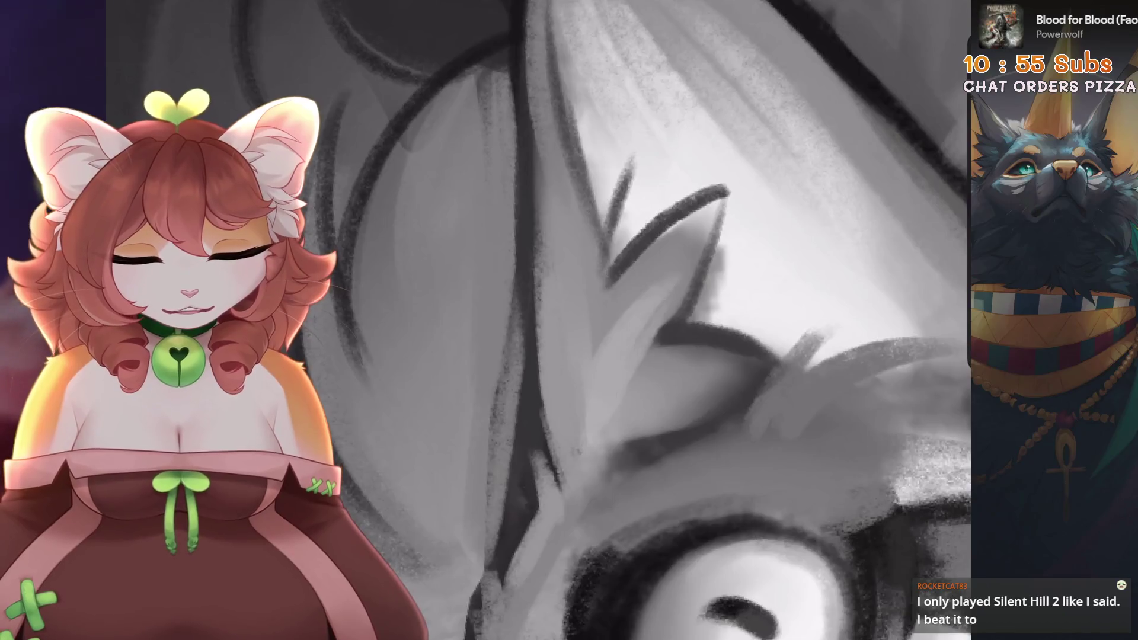
pyautogui.hotkey('ctrl', 'z')
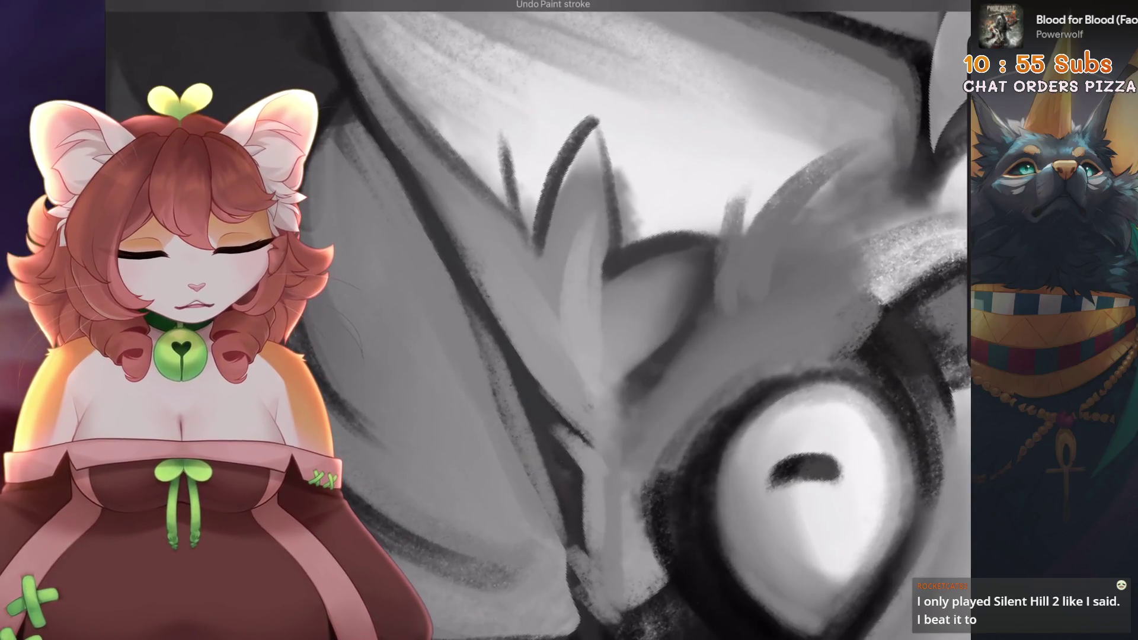
pyautogui.scroll(-5, 634, 356)
pyautogui.scroll(5, 534, 320)
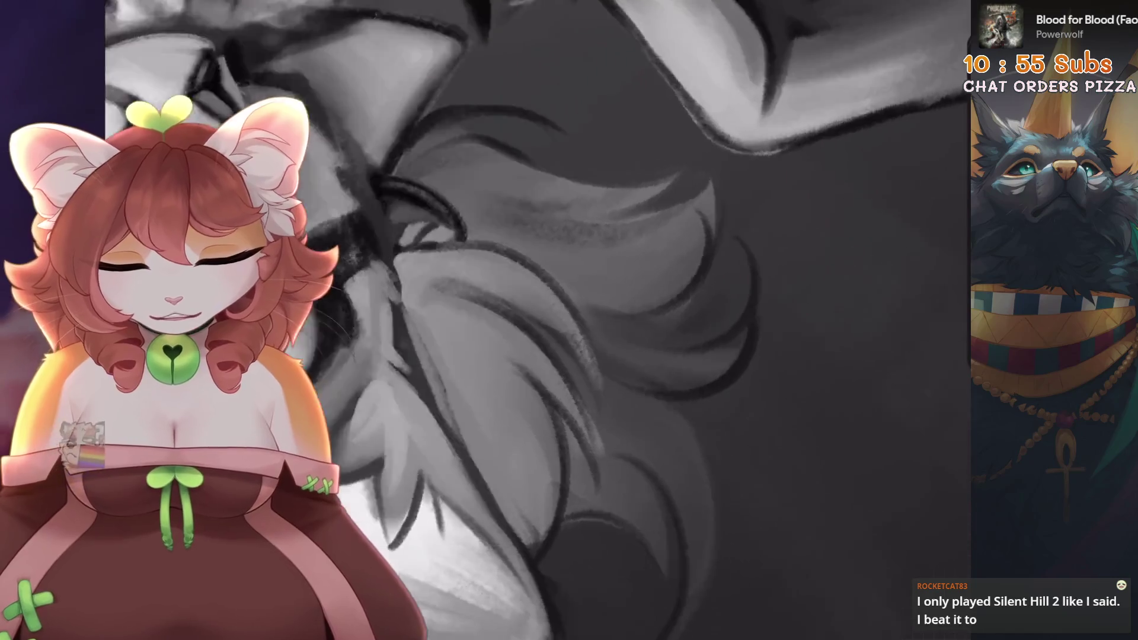
pyautogui.hotkey('ctrl', 'z')
pyautogui.scroll(-3, 541, 356)
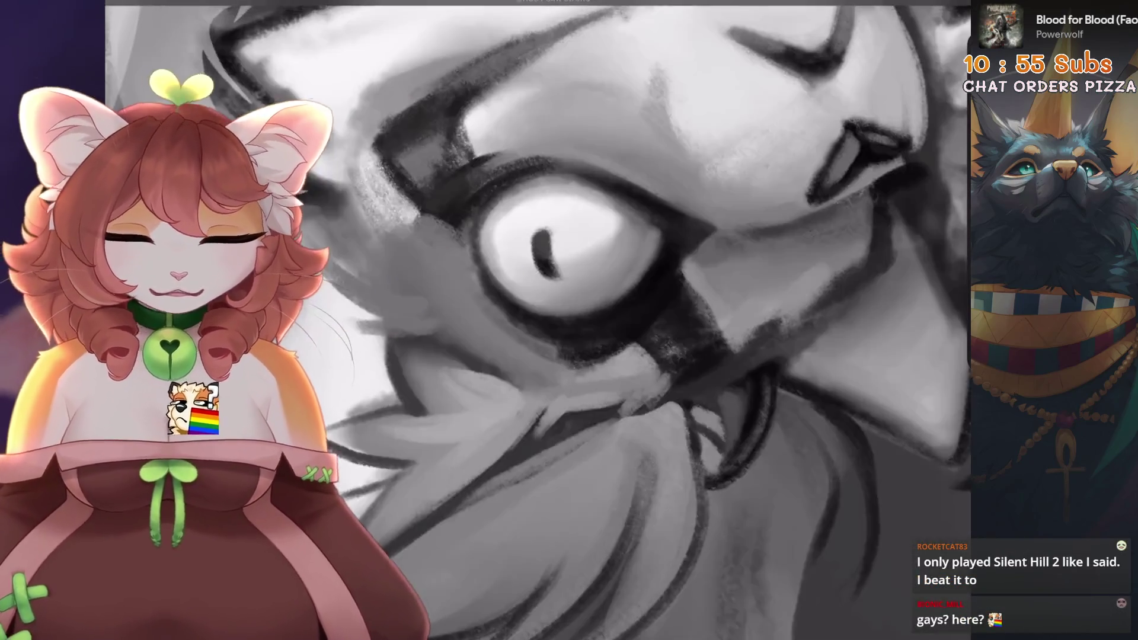
pyautogui.scroll(3, 541, 393)
pyautogui.scroll(2, 541, 394)
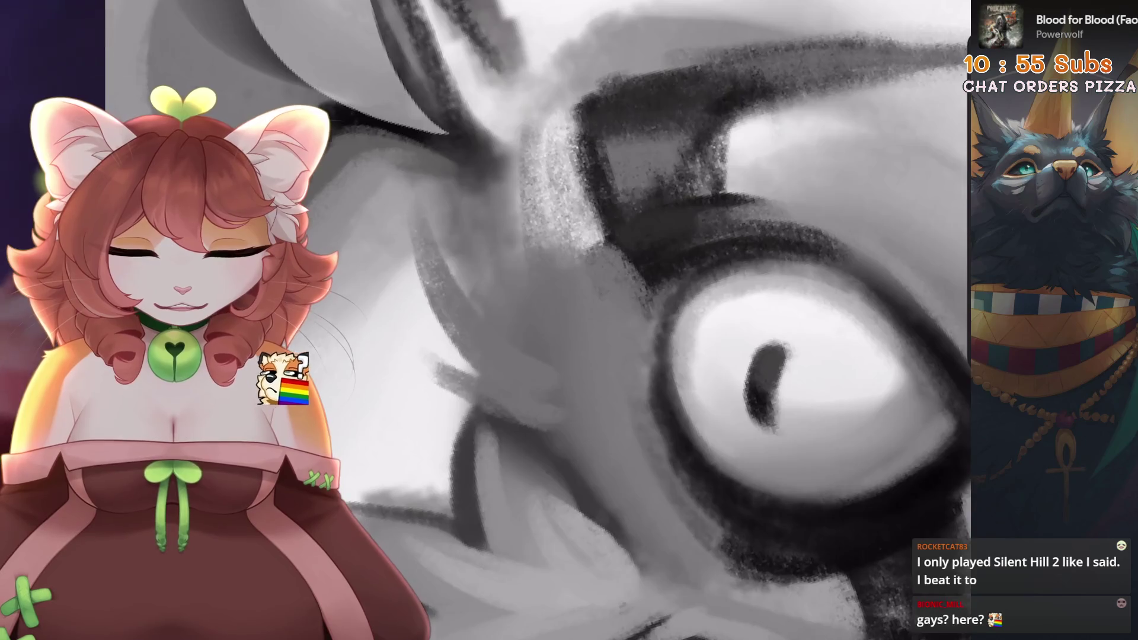
pyautogui.scroll(-2, 635, 355)
pyautogui.scroll(-2, 587, 355)
pyautogui.scroll(3, 587, 356)
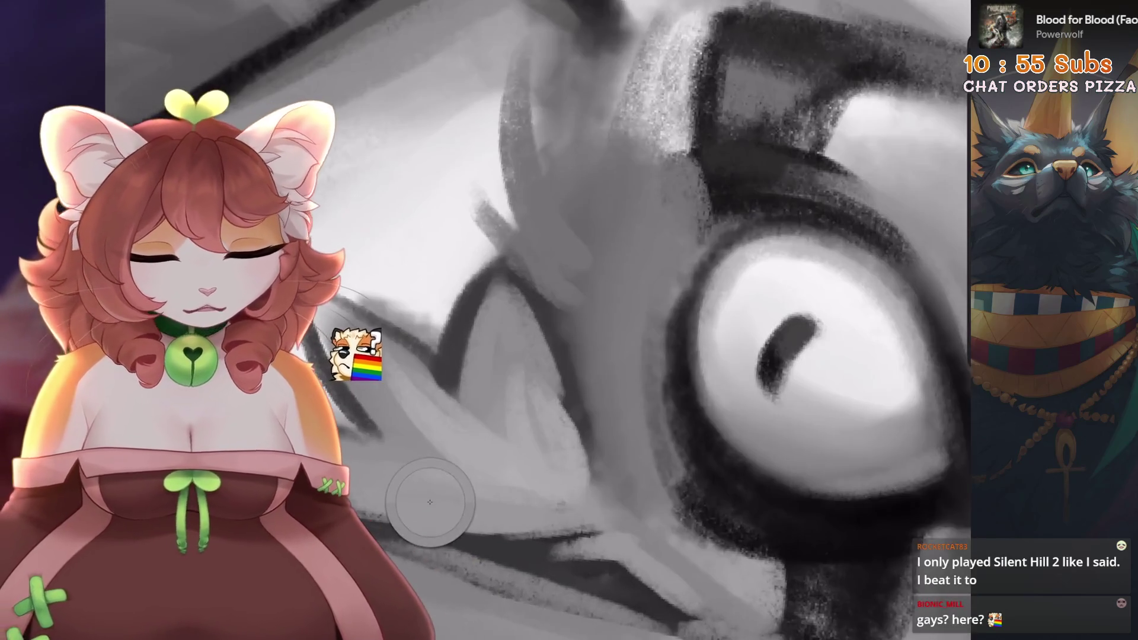
pyautogui.scroll(-2, 538, 320)
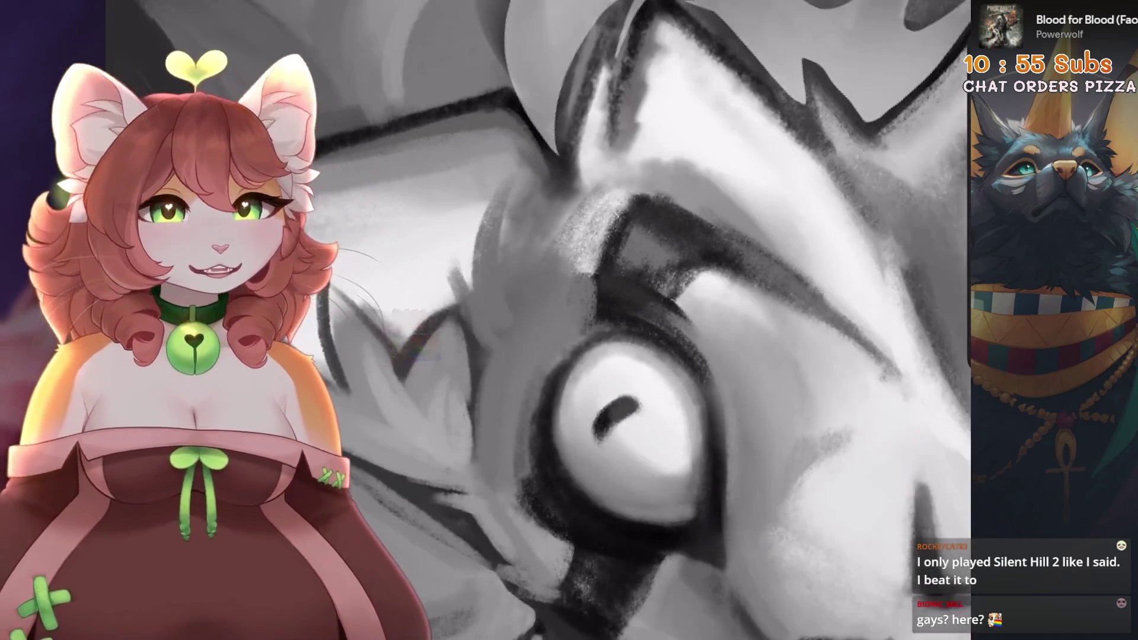
pyautogui.scroll(1, 538, 320)
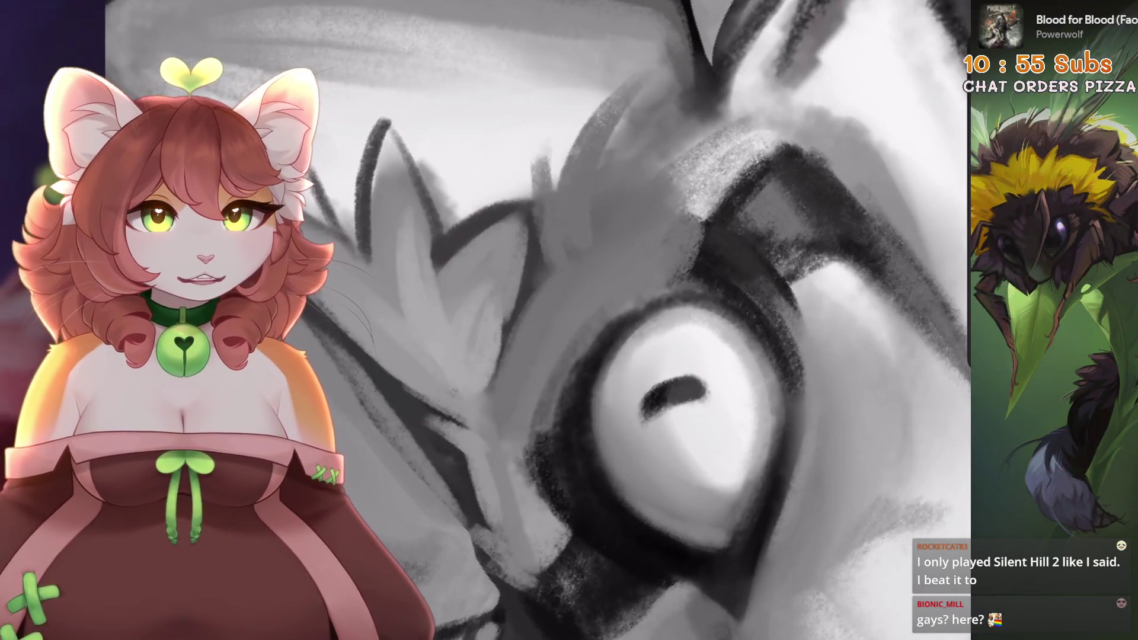
pyautogui.scroll(2, 689, 179)
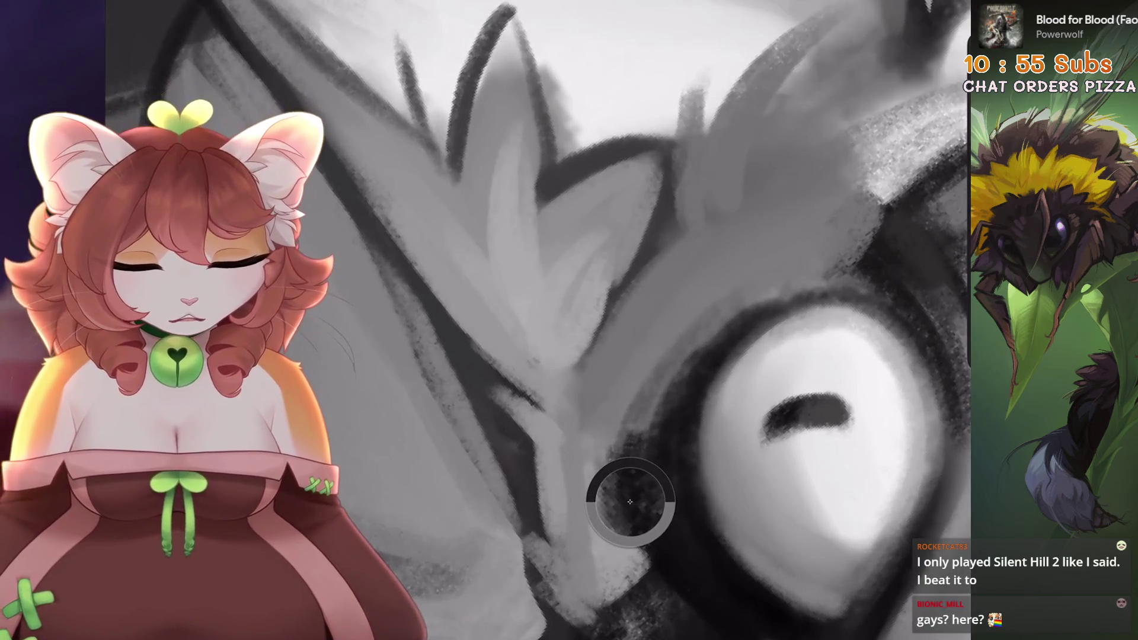
pyautogui.scroll(2, 593, 320)
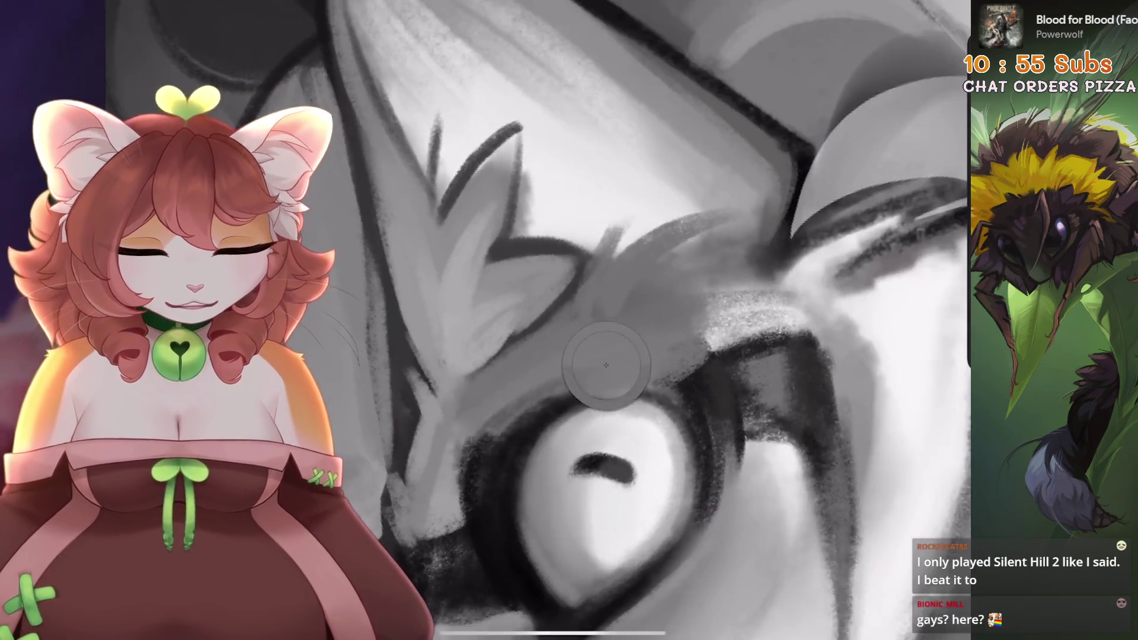
pyautogui.scroll(-1, 593, 320)
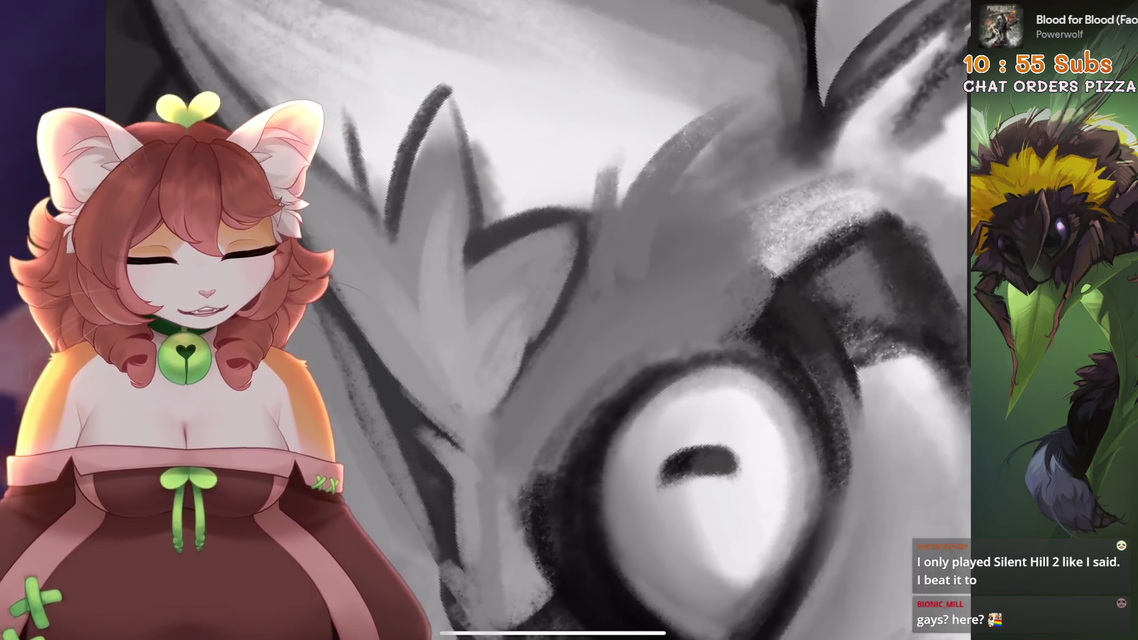
# - Undo three more strokes, then redo and undo to compare the face with and without them
pyautogui.hotkey('ctrl', 'z')
pyautogui.scroll(-3, 539, 320)
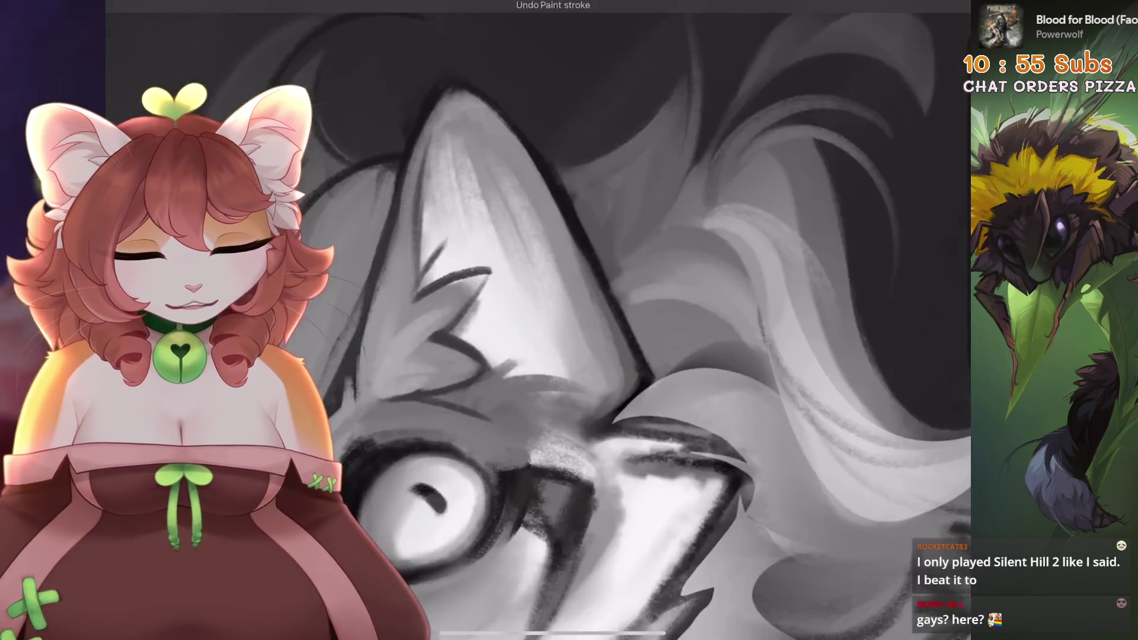
pyautogui.hotkey('ctrl', 'z')
pyautogui.scroll(3, 538, 320)
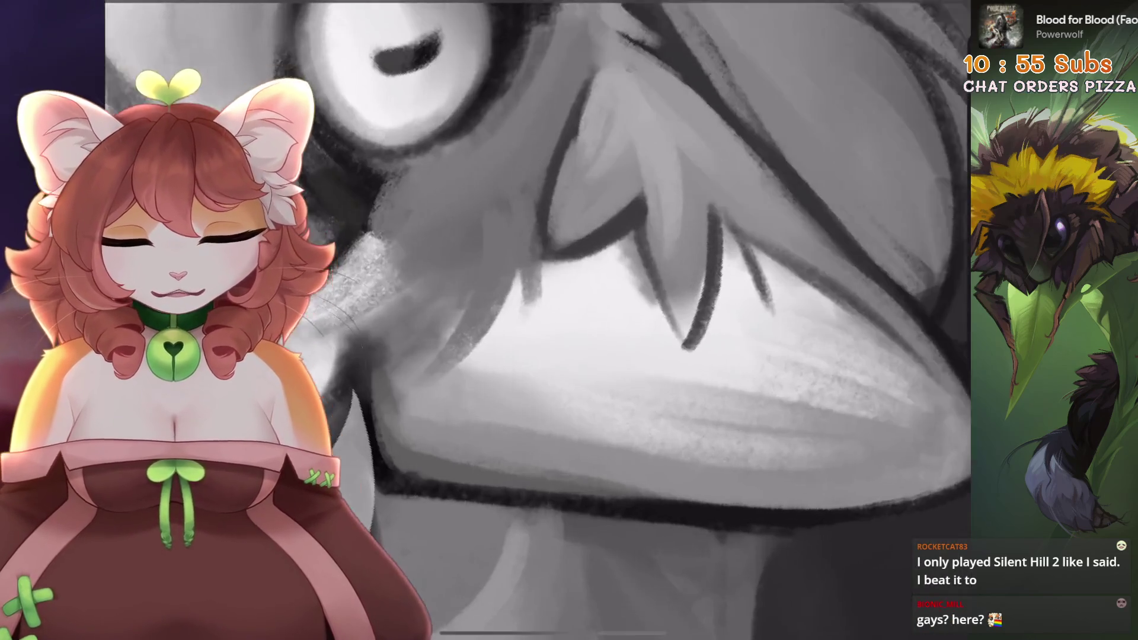
pyautogui.hotkey('ctrl', 'z')
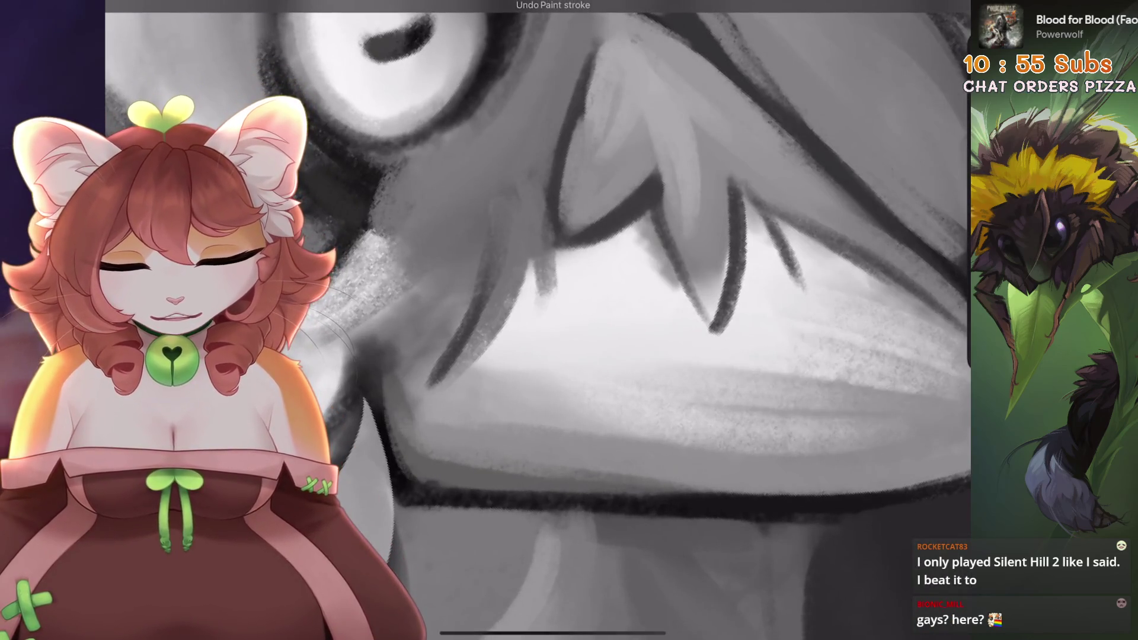
pyautogui.hotkey('ctrl', 'shift', 'z')
pyautogui.hotkey('ctrl', 'z')
# - Paint new fur strokes on the lower face, undoing the two that didn't fit
pyautogui.moveTo(519, 297); pyautogui.dragTo(528, 374)
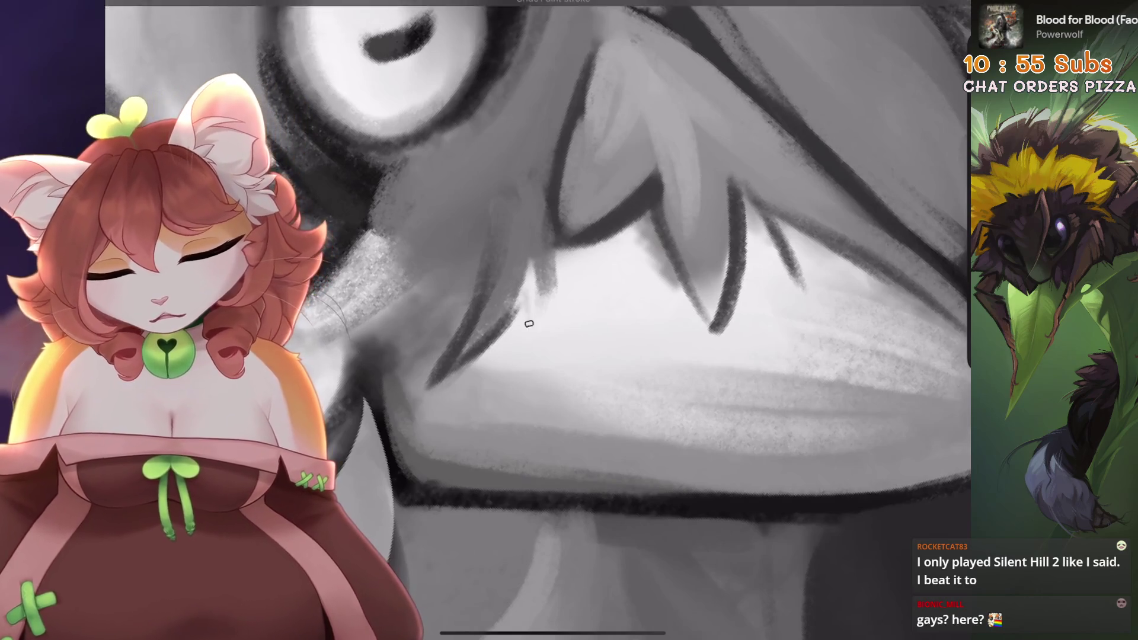
pyautogui.scroll(2, 539, 320)
pyautogui.moveTo(463, 344); pyautogui.dragTo(450, 402)
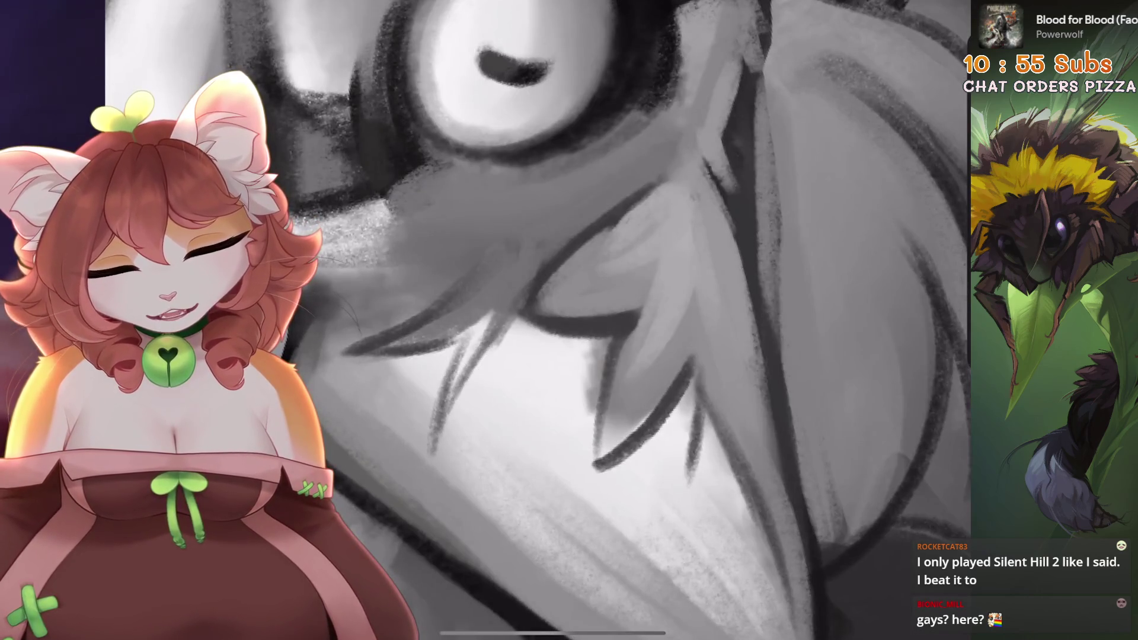
pyautogui.moveTo(522, 332); pyautogui.dragTo(510, 492)
pyautogui.hotkey('ctrl', 'z')
pyautogui.moveTo(581, 374); pyautogui.dragTo(492, 521)
pyautogui.scroll(-2, 538, 320)
pyautogui.moveTo(438, 332); pyautogui.dragTo(414, 434)
pyautogui.hotkey('ctrl', 'z')
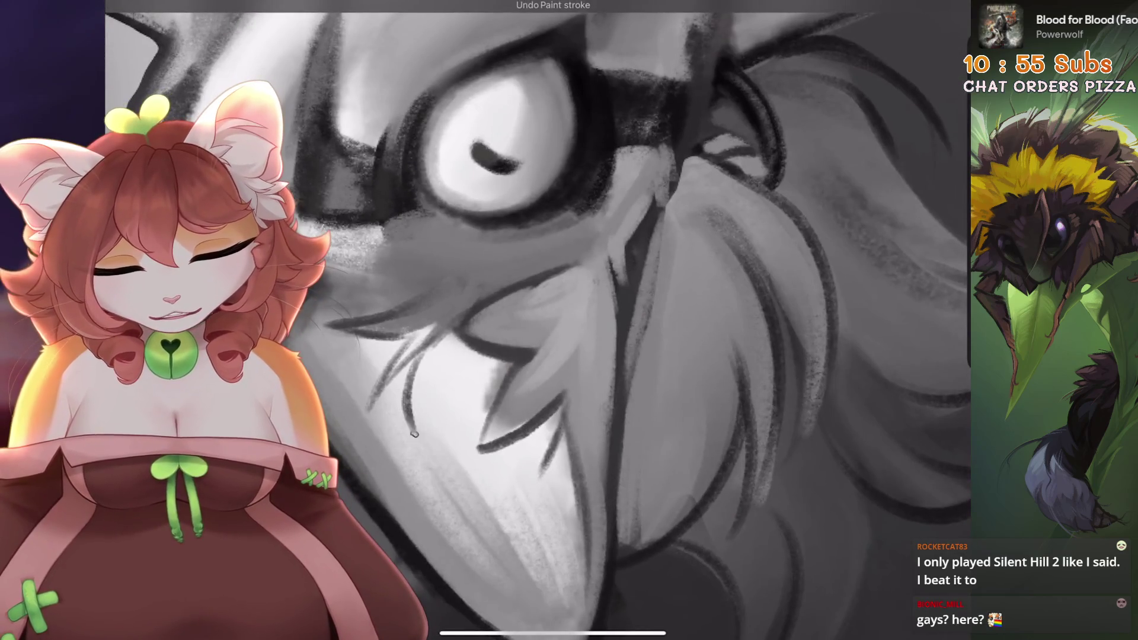
pyautogui.scroll(-5, 538, 320)
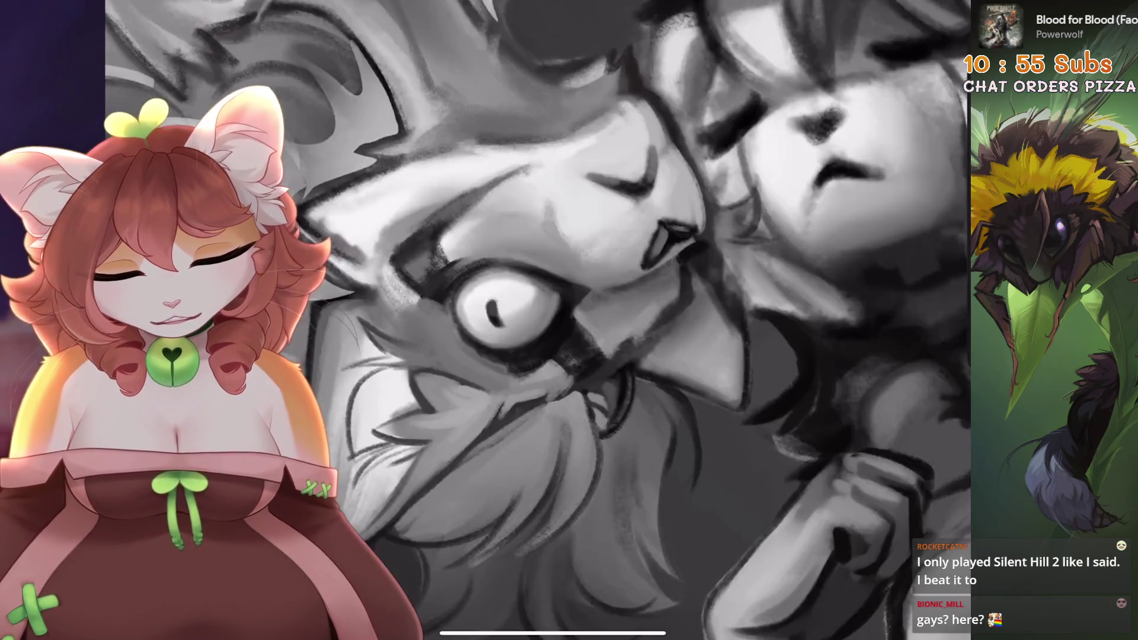
pyautogui.scroll(5, 538, 320)
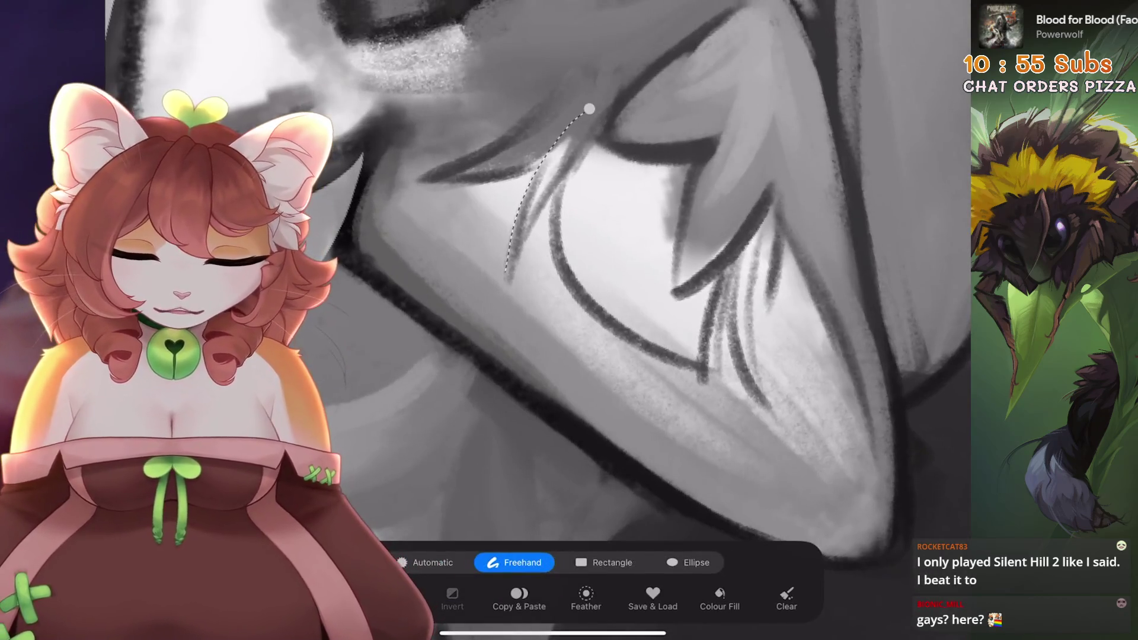
# - Trace the selection outline along the zigzag edge of the cheek fur tuft
pyautogui.moveTo(479, 280); pyautogui.dragTo(552, 200)
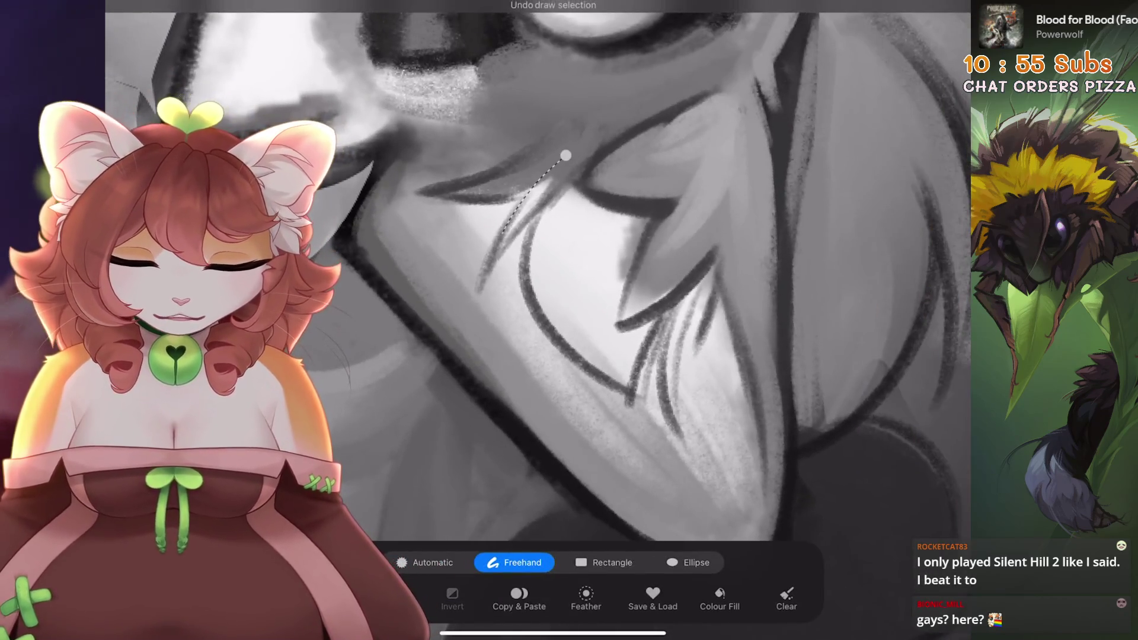
pyautogui.moveTo(627, 396); pyautogui.dragTo(650, 221)
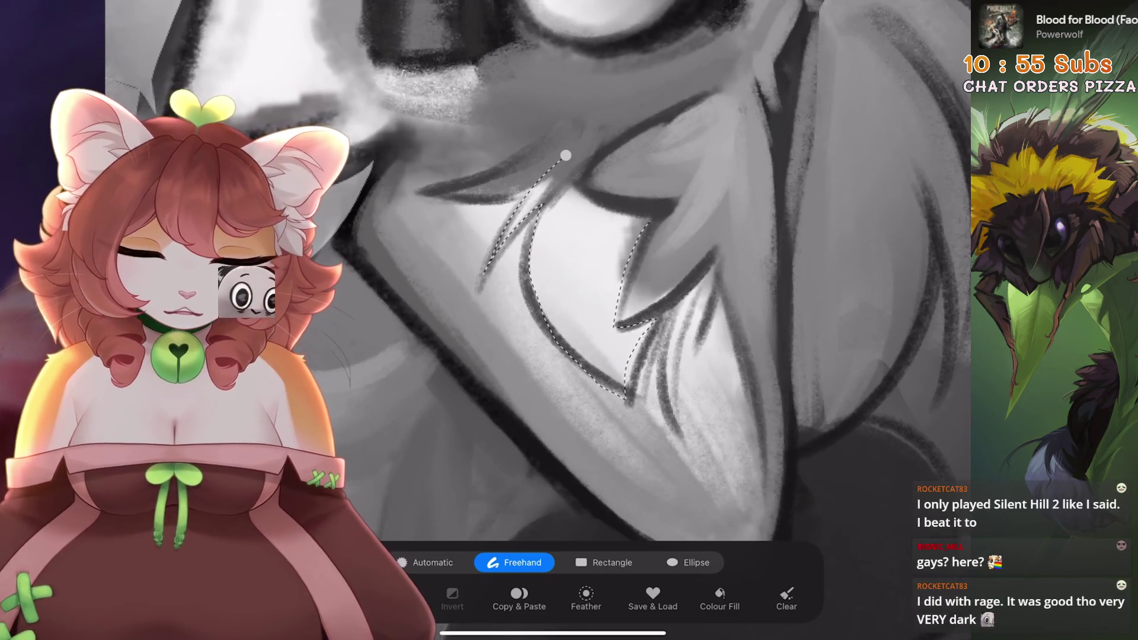
pyautogui.scroll(2, 538, 321)
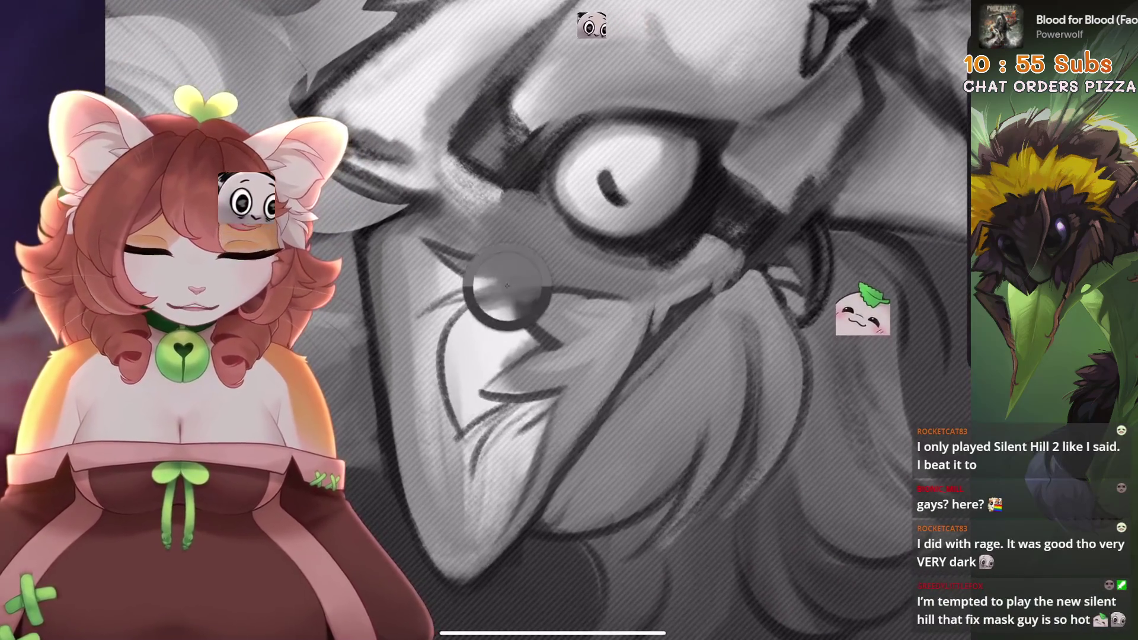
pyautogui.scroll(1, 593, 296)
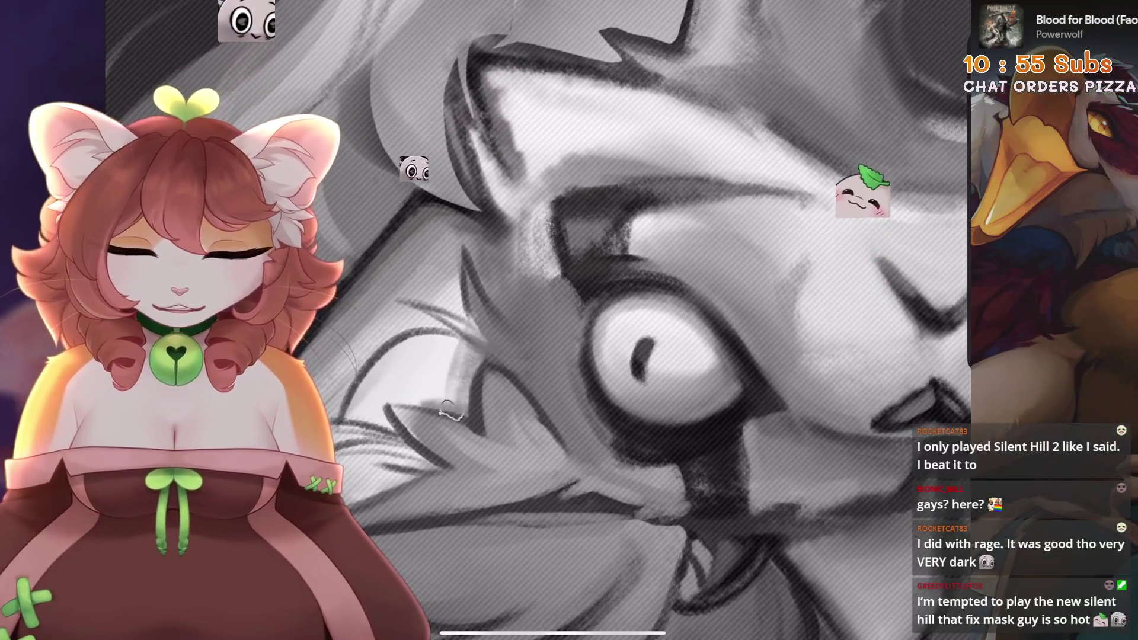
pyautogui.scroll(-5, 537, 320)
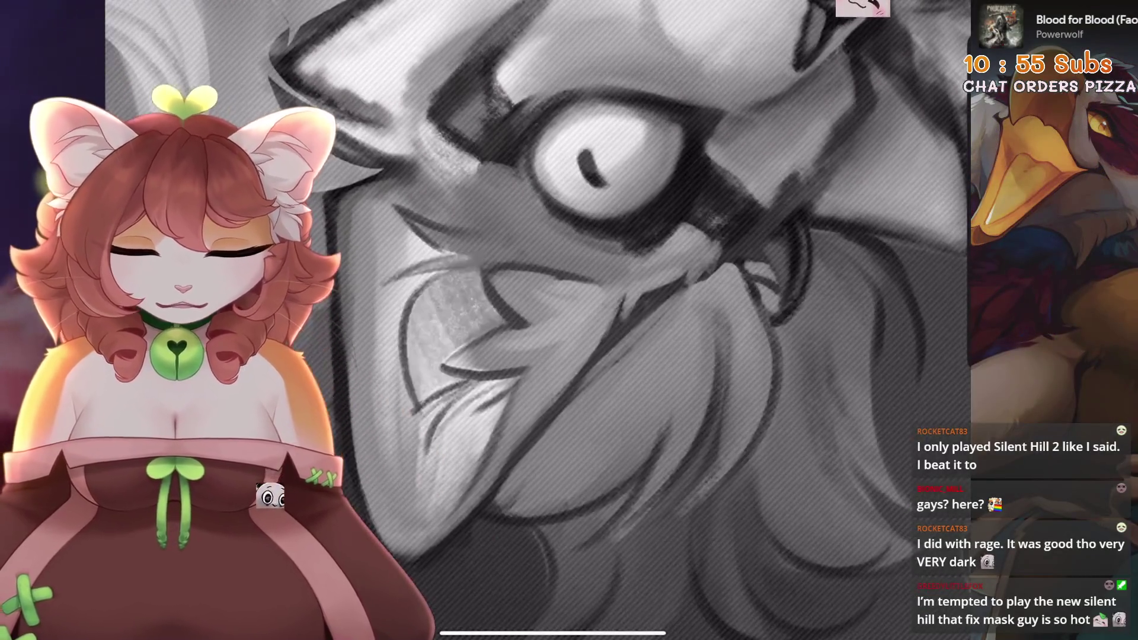
# - Darken and lighten the fur inside the selection, sample a muzzle grey, and undo a stray stroke
pyautogui.moveTo(498, 266); pyautogui.dragTo(521, 338)
pyautogui.moveTo(486, 249)
pyautogui.mouseDown()
pyautogui.moveTo(509, 267)
pyautogui.moveTo(492, 291)
pyautogui.moveTo(506, 307)
pyautogui.mouseUp()
pyautogui.scroll(-3, 538, 320)
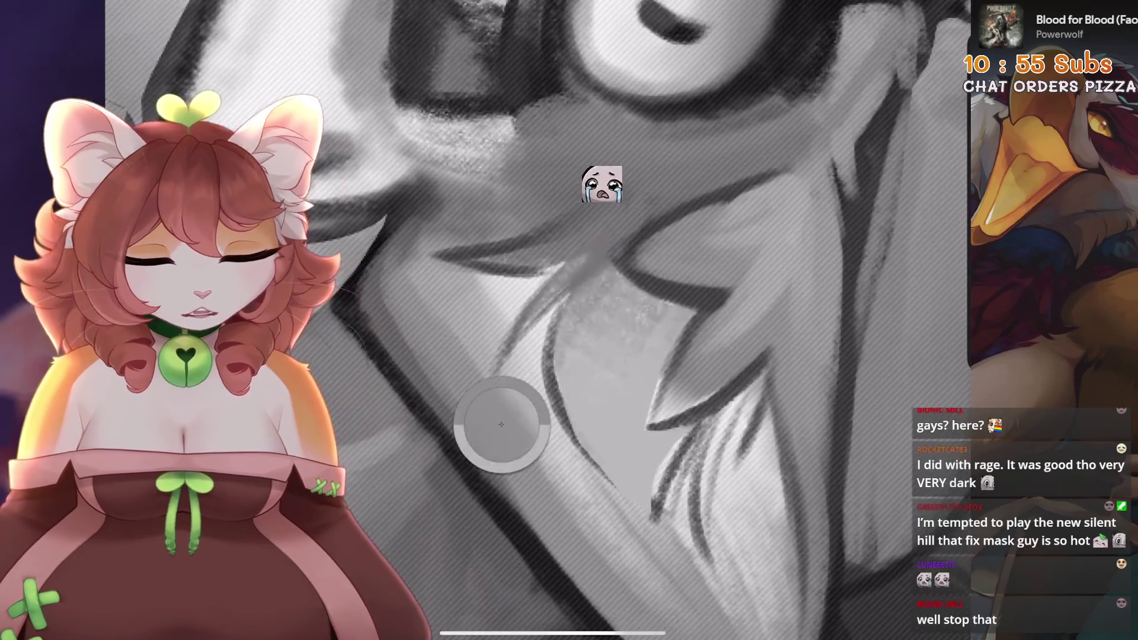
pyautogui.moveTo(482, 483); pyautogui.dragTo(610, 265)
pyautogui.hotkey('ctrl', 'z')
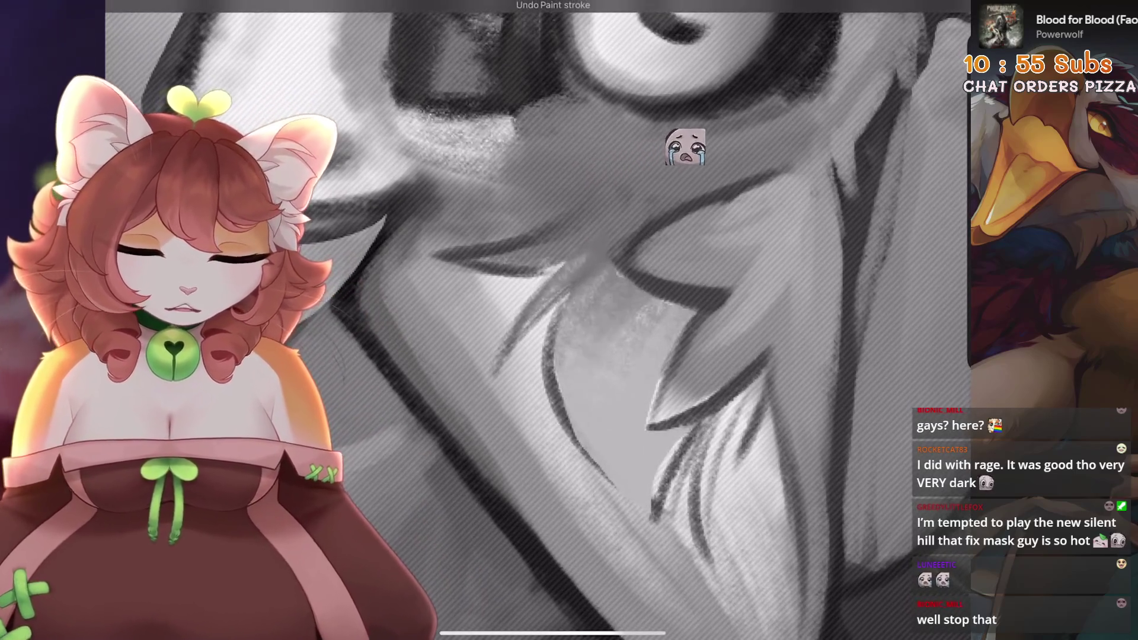
pyautogui.scroll(-5, 538, 320)
pyautogui.scroll(4, 537, 320)
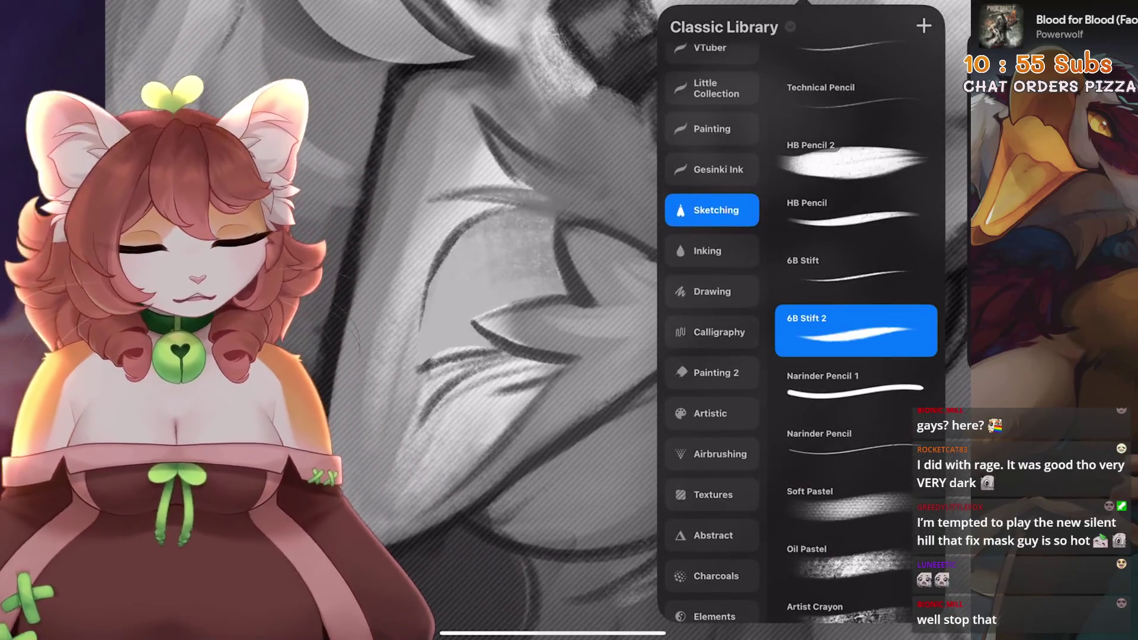
# - Switch to a different shading brush, then undo a stray stroke
pyautogui.click(711, 454)
pyautogui.click(533, 320)
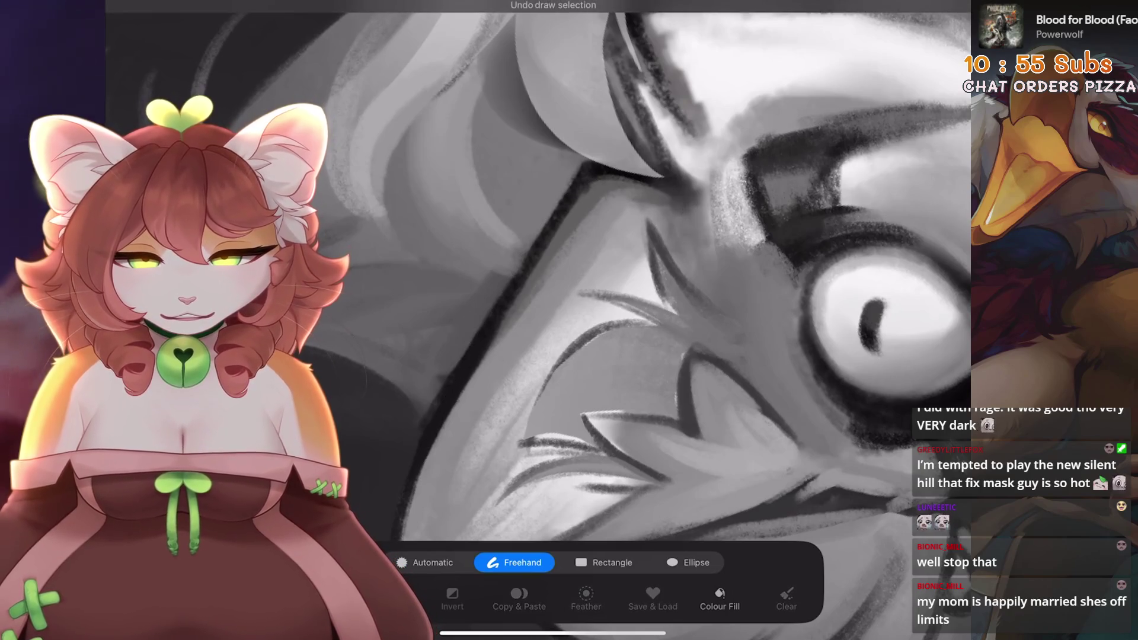
pyautogui.scroll(-3, 579, 321)
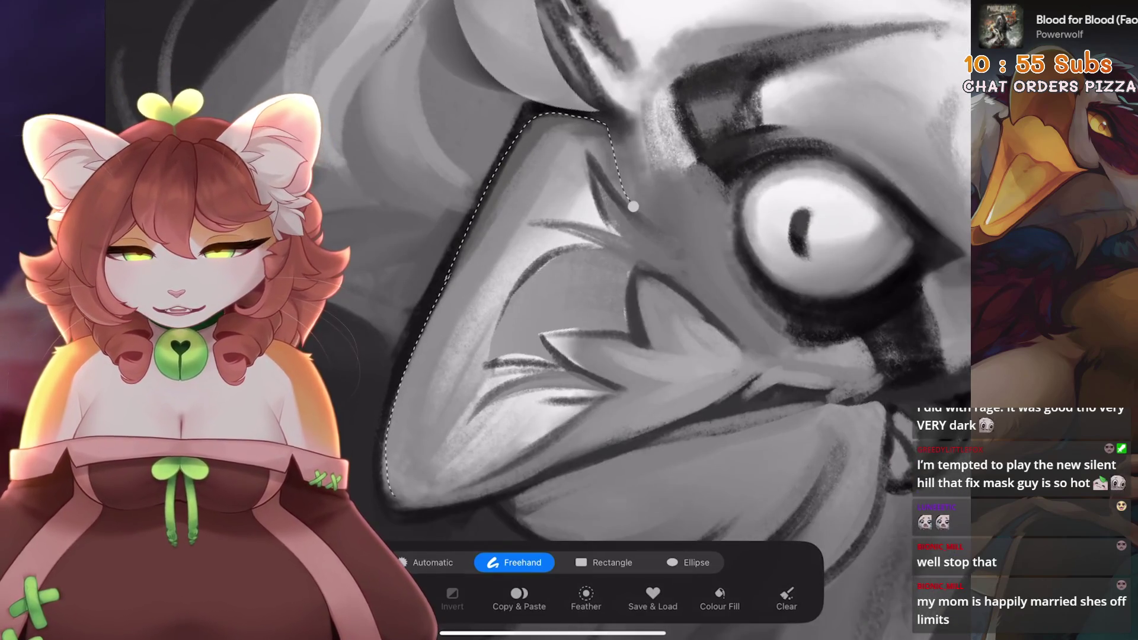
pyautogui.scroll(-5, 580, 320)
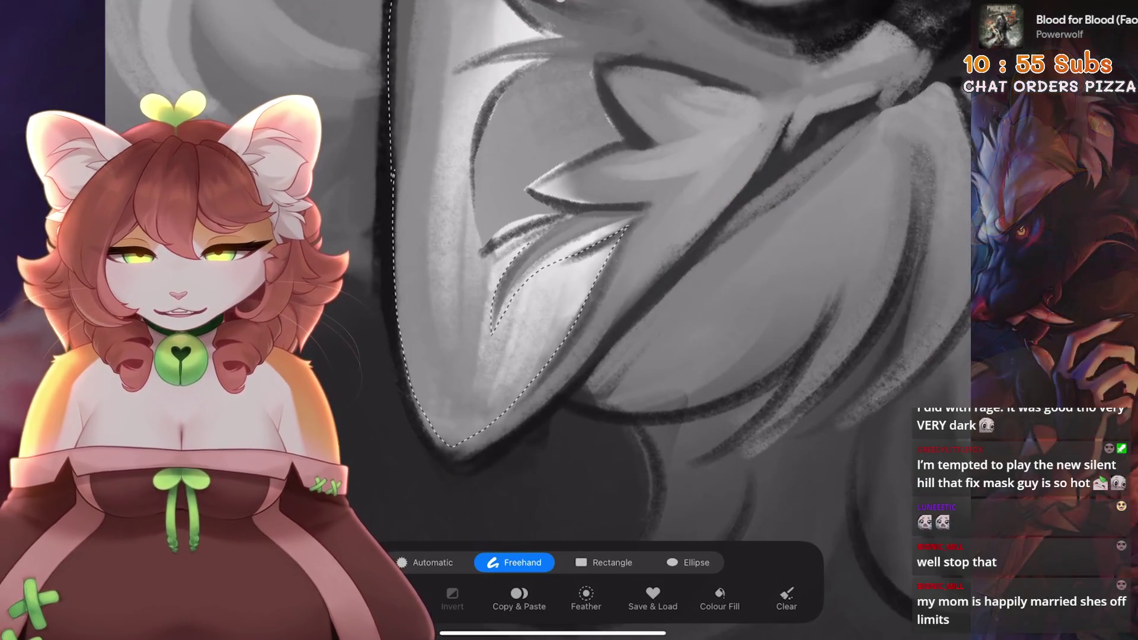
pyautogui.scroll(4, 580, 320)
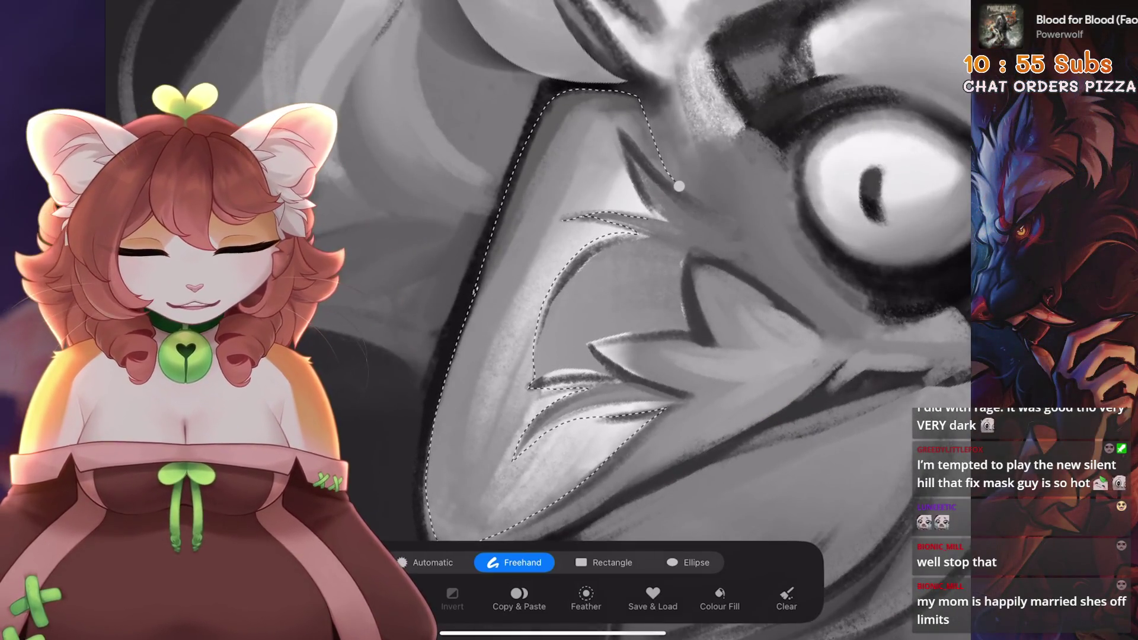
pyautogui.scroll(3, 580, 320)
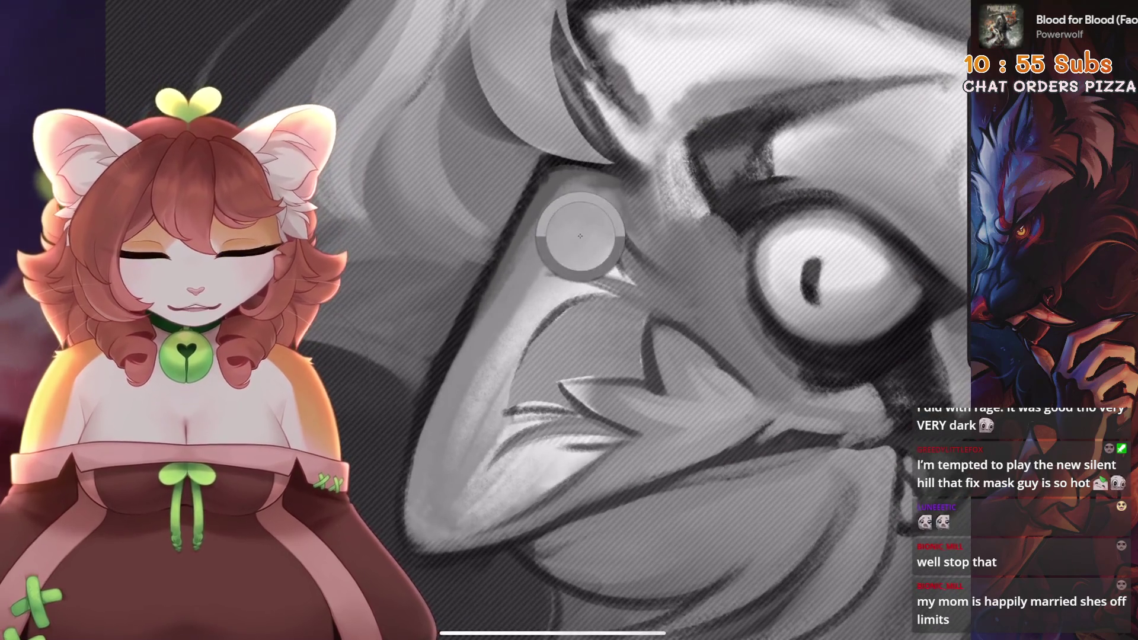
pyautogui.hscroll(2, 544, 447)
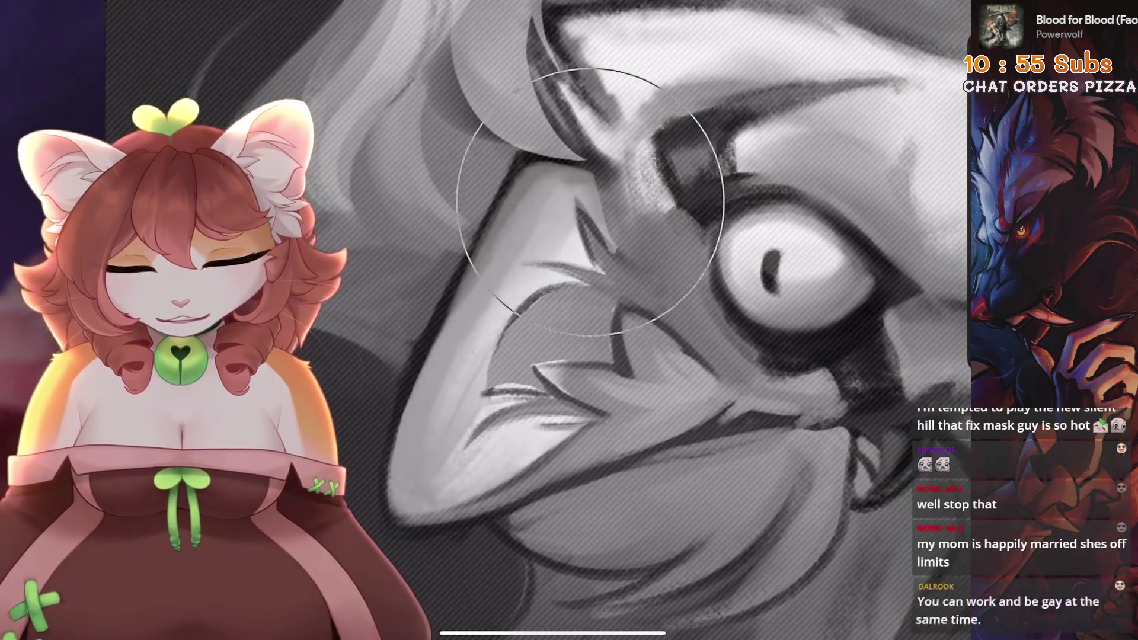
pyautogui.scroll(-5, 580, 320)
pyautogui.scroll(-5, 580, 320)
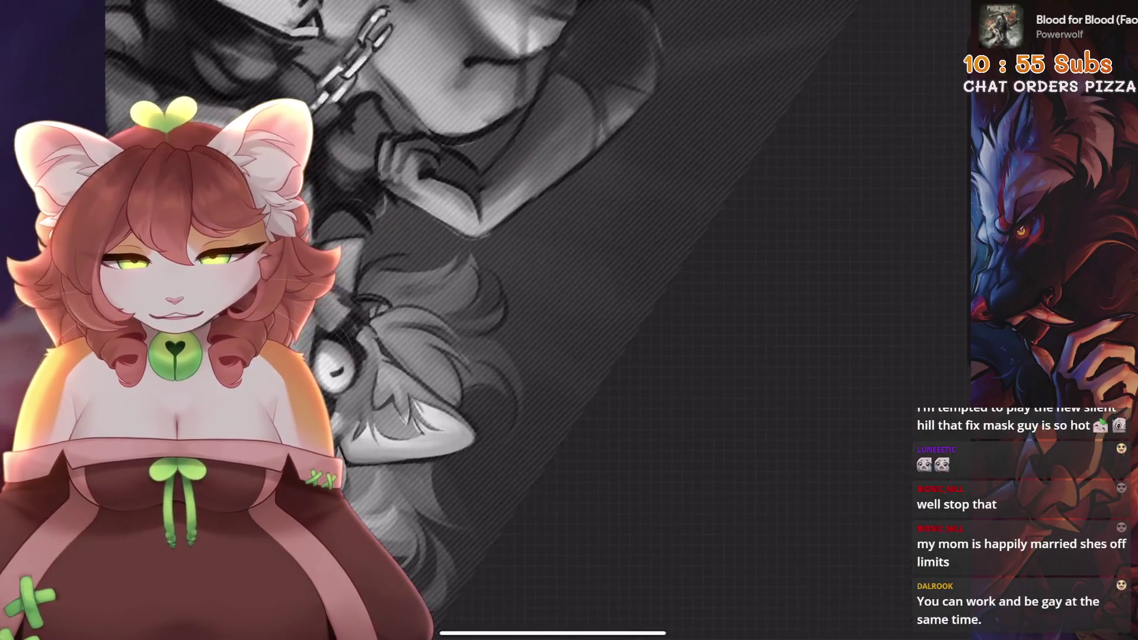
pyautogui.scroll(5, 580, 320)
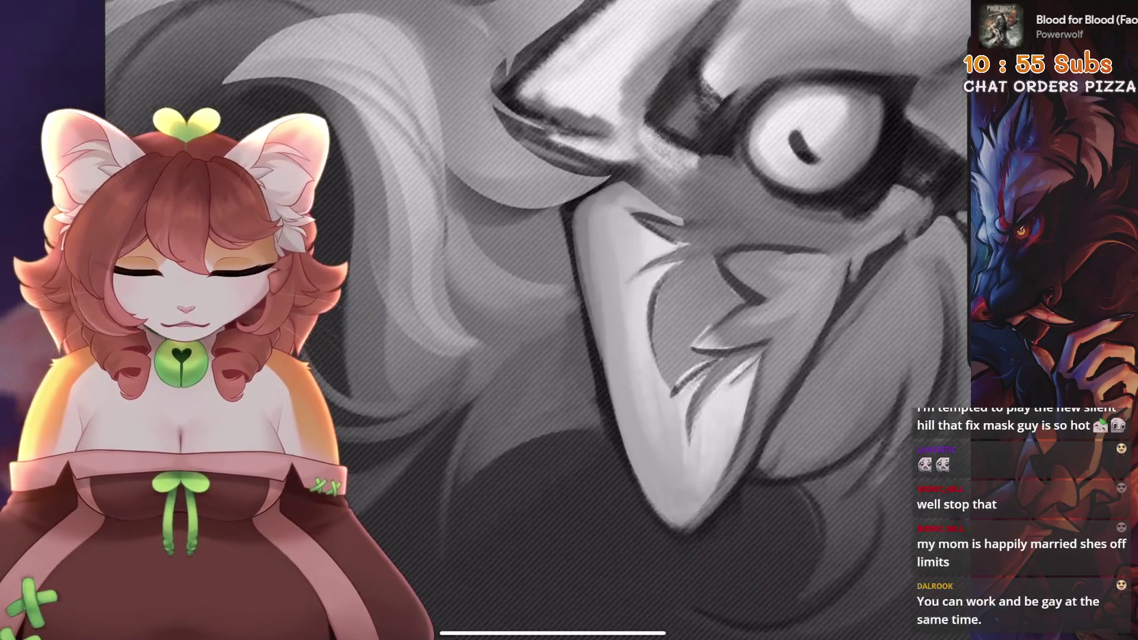
pyautogui.scroll(-2, 580, 320)
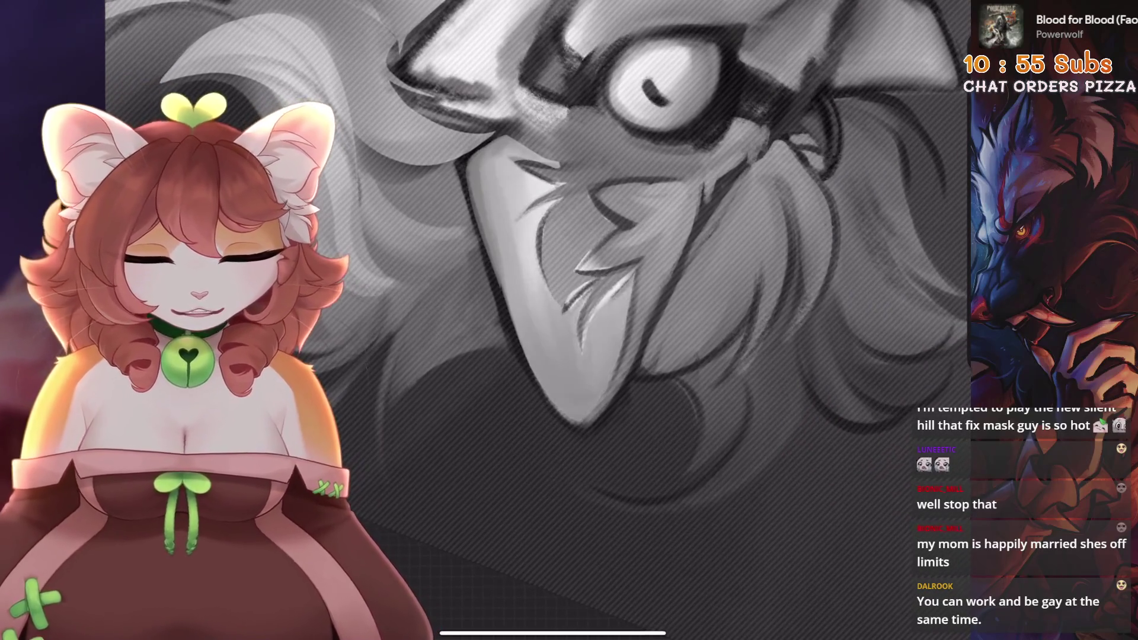
pyautogui.scroll(-5, 579, 320)
pyautogui.hotkey('ctrl', 'z')
pyautogui.scroll(-5, 552, 320)
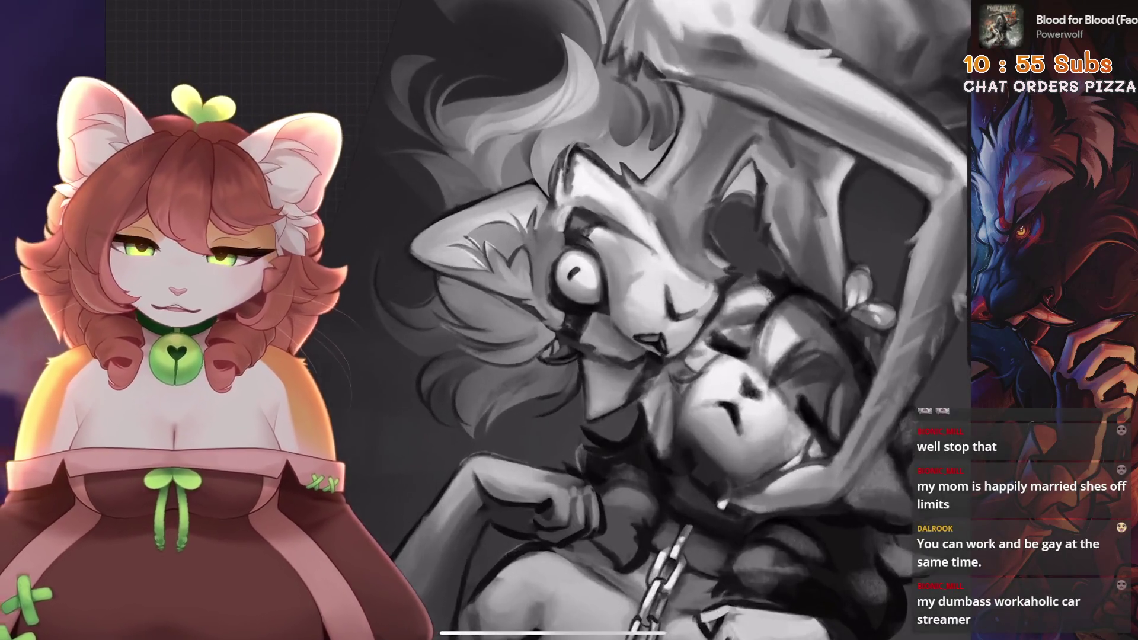
# - Freehand-select a muzzle fur strand and the snout, then paint inside the snout selection
pyautogui.press('s')
pyautogui.scroll(5, 552, 320)
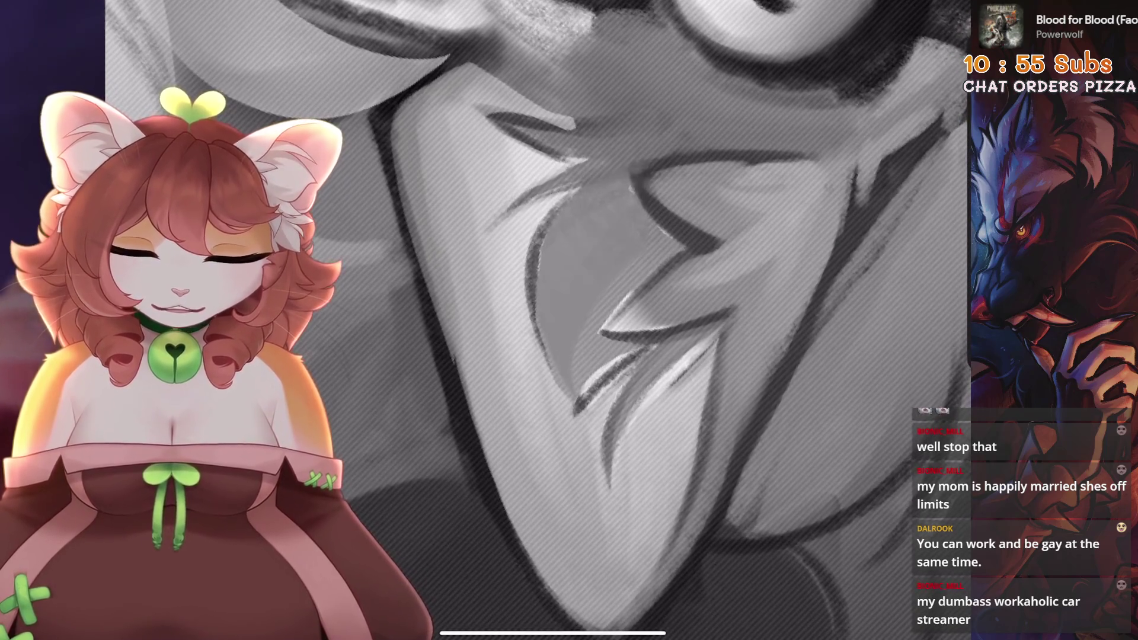
pyautogui.scroll(-3, 553, 321)
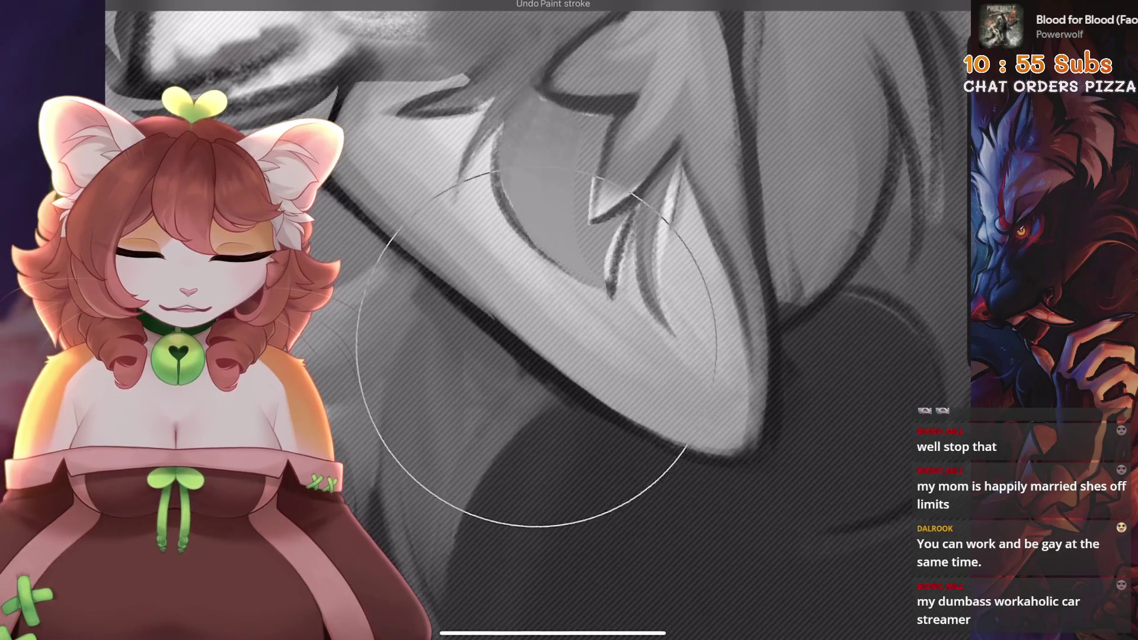
pyautogui.scroll(-2, 553, 320)
pyautogui.moveTo(690, 318); pyautogui.dragTo(657, 428)
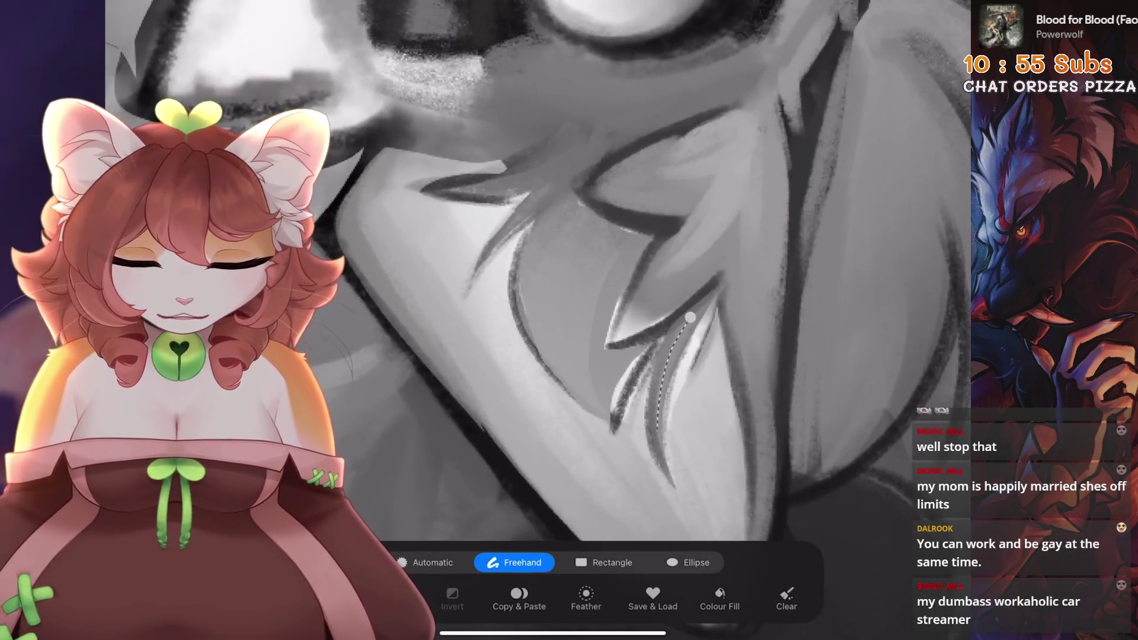
pyautogui.scroll(-3, 552, 320)
pyautogui.scroll(3, 552, 320)
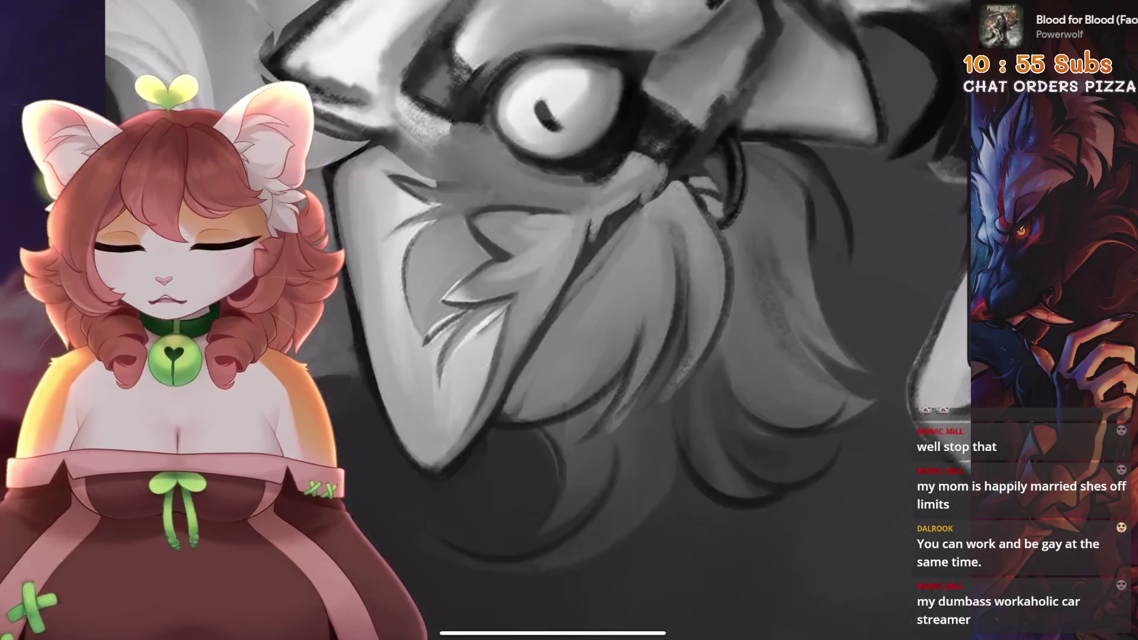
pyautogui.scroll(3, 553, 320)
pyautogui.scroll(3, 553, 321)
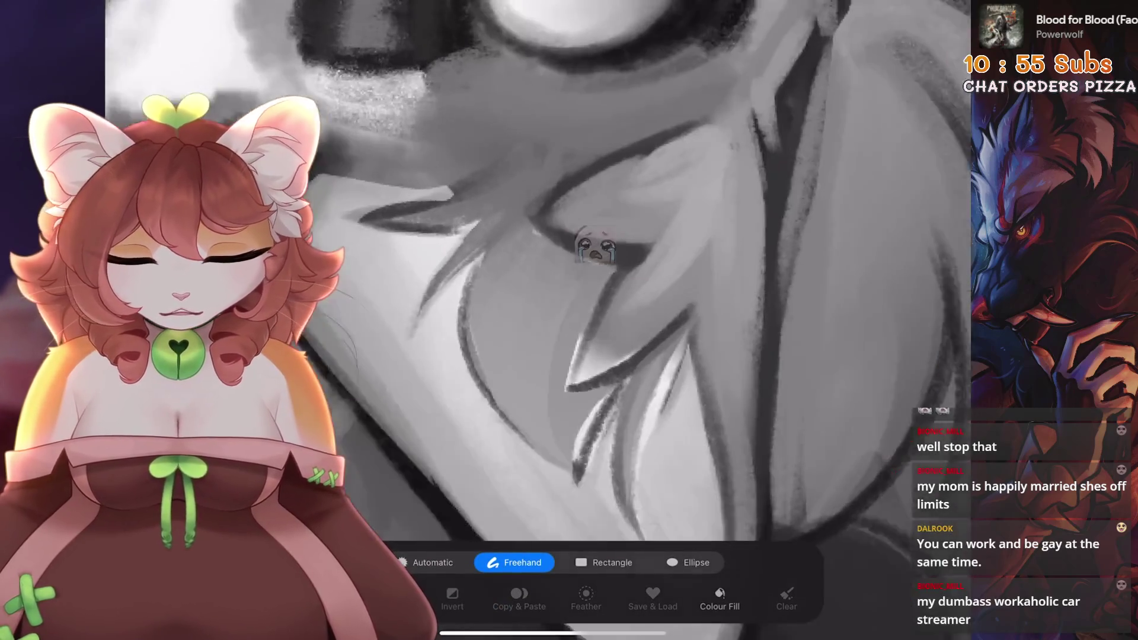
pyautogui.click(540, 157)
pyautogui.moveTo(540, 156); pyautogui.dragTo(536, 160)
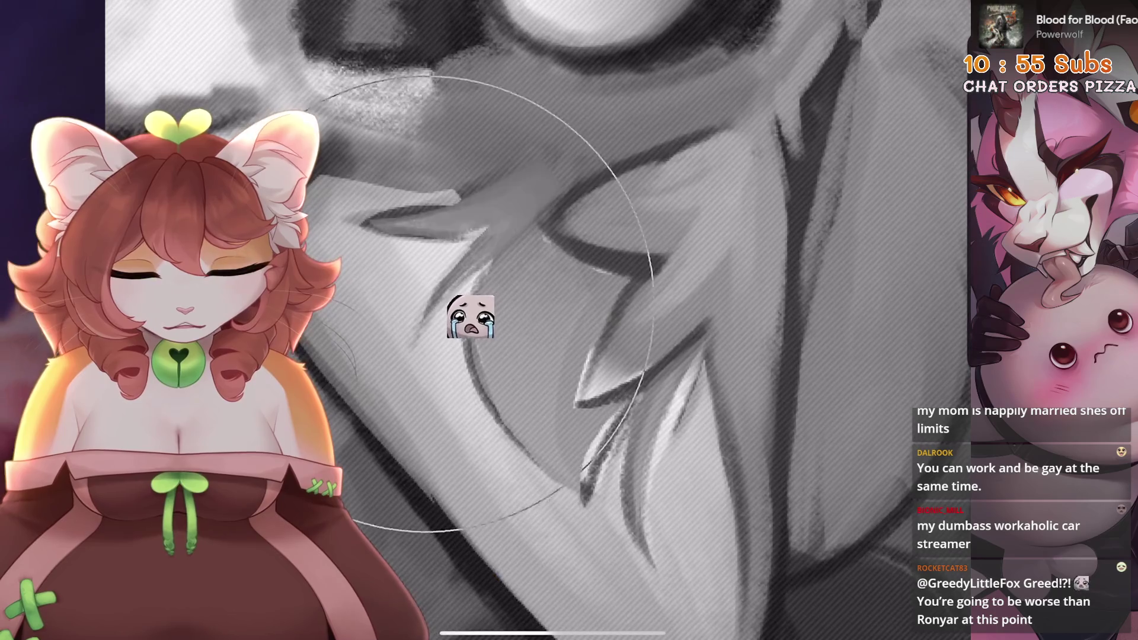
pyautogui.scroll(-3, 538, 320)
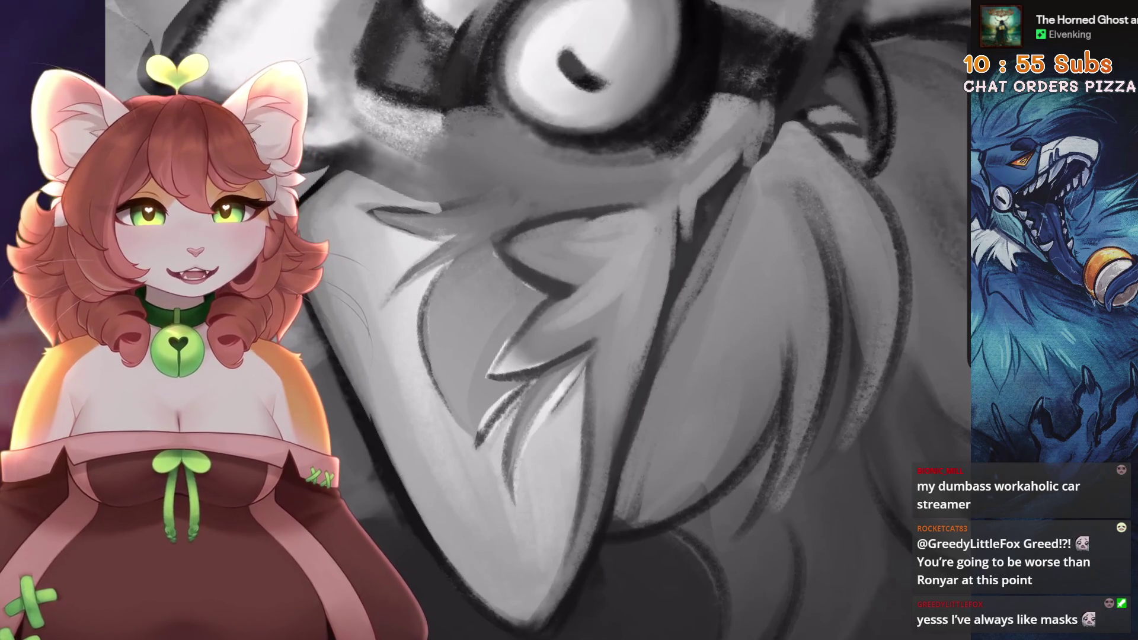
# - Freehand-select the zigzag-edged fur inside the ear, then return to the brush
pyautogui.press('s')
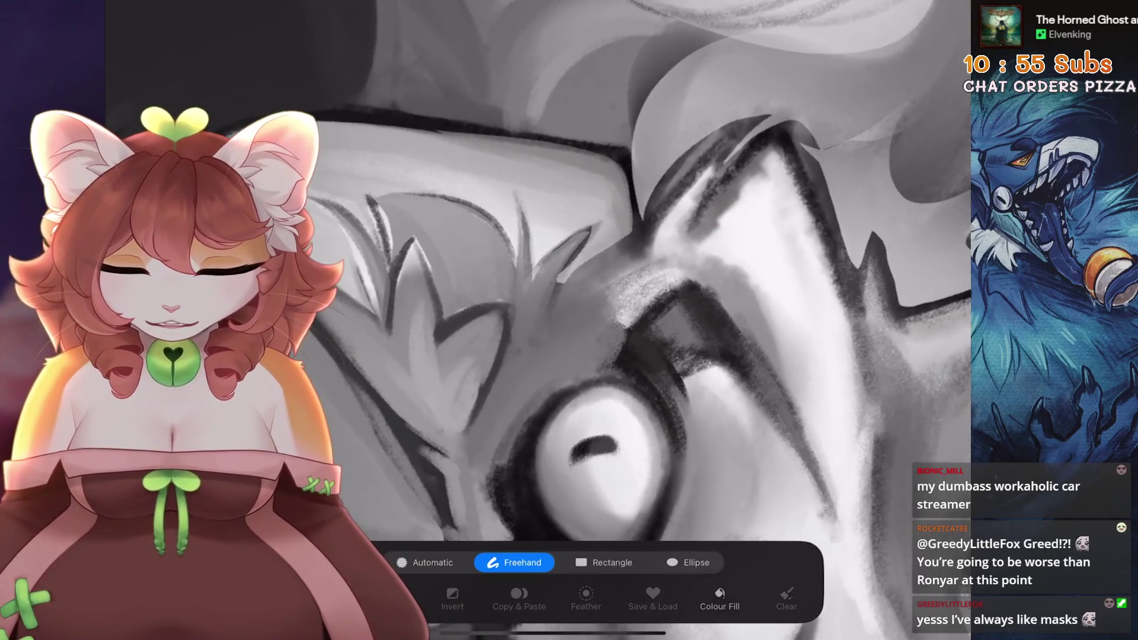
pyautogui.click(522, 288)
pyautogui.moveTo(522, 288); pyautogui.dragTo(501, 370)
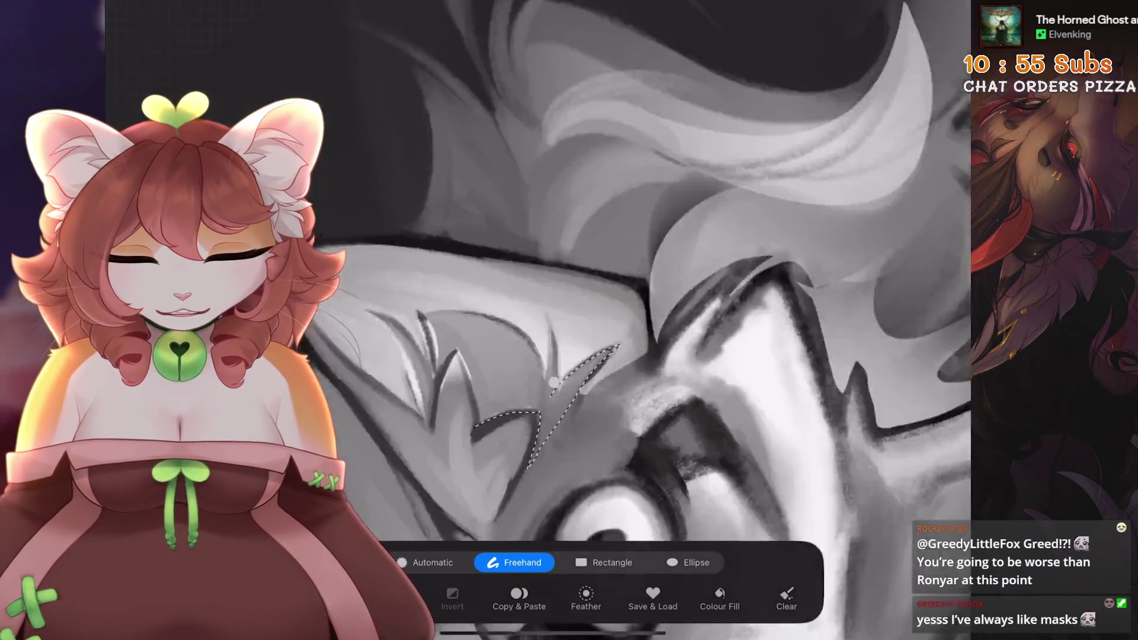
pyautogui.moveTo(474, 525)
pyautogui.mouseDown()
pyautogui.moveTo(509, 473)
pyautogui.moveTo(394, 424)
pyautogui.moveTo(390, 332)
pyautogui.moveTo(415, 380)
pyautogui.moveTo(428, 323)
pyautogui.moveTo(526, 461)
pyautogui.mouseUp()
pyautogui.press('b')
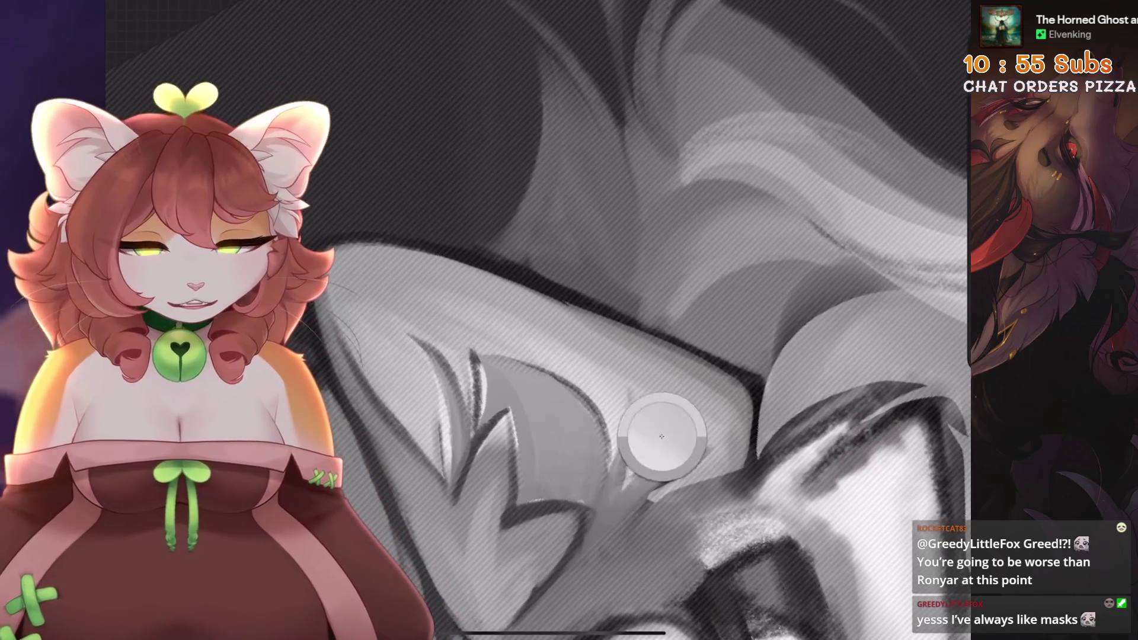
pyautogui.scroll(-5, 534, 321)
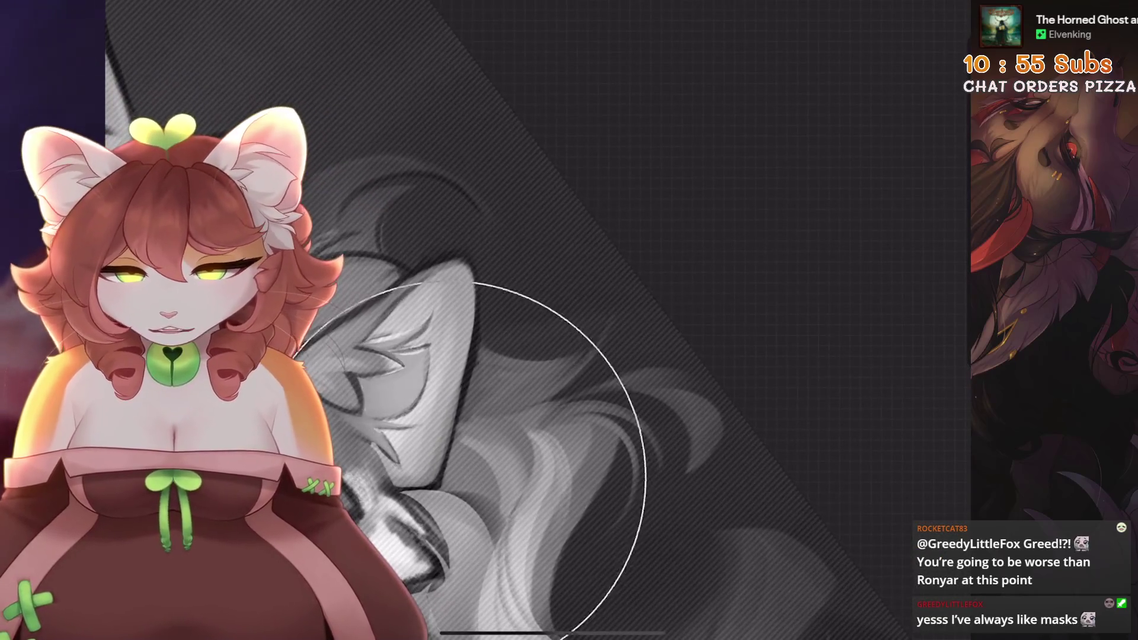
# - Start a freehand lasso near the cheek fur, then undo the unfinished selection
pyautogui.scroll(5, 534, 320)
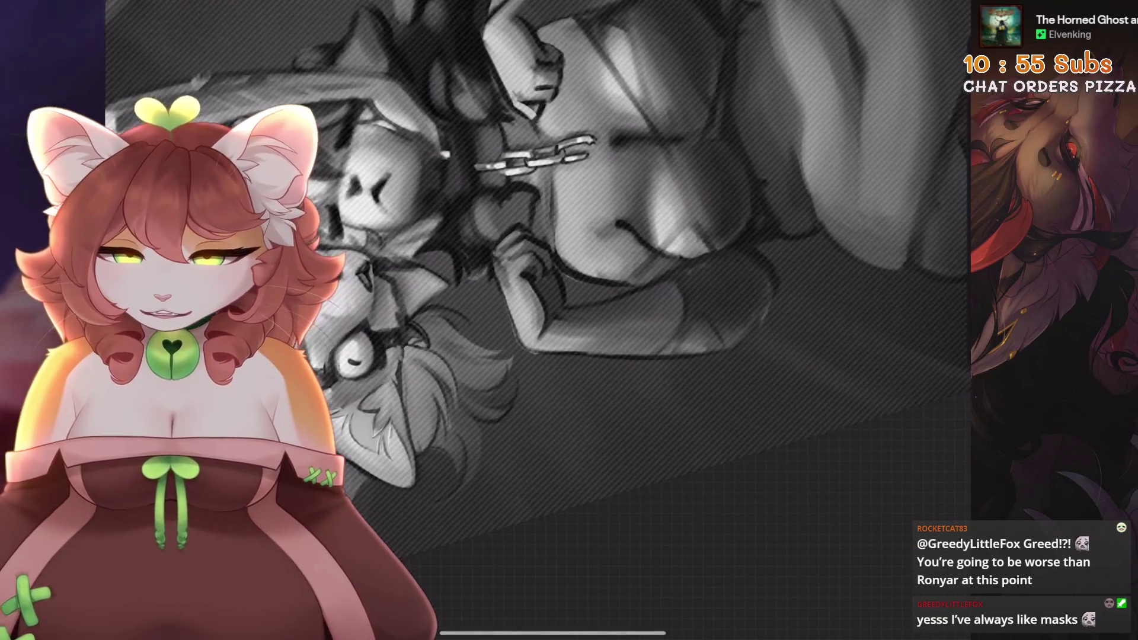
pyautogui.press('s')
pyautogui.scroll(5, 534, 320)
pyautogui.moveTo(458, 227); pyautogui.dragTo(437, 265)
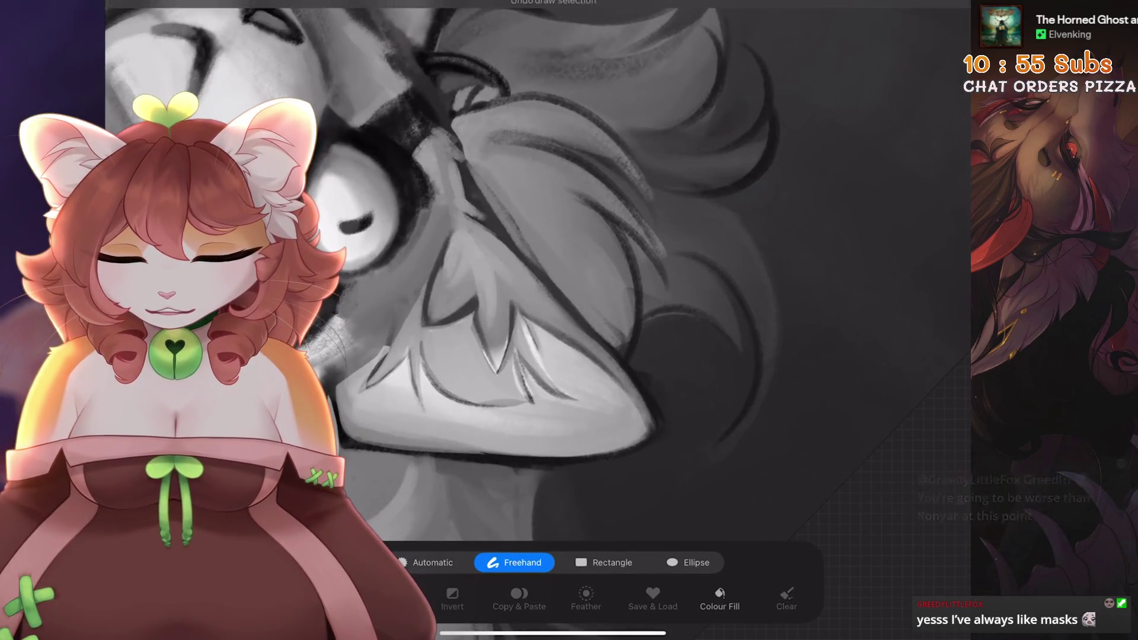
pyautogui.hotkey('ctrl', 'z')
pyautogui.scroll(-3, 534, 321)
pyautogui.scroll(3, 534, 320)
# - Lasso the jagged cheek fur tuft and switch to the brush to shade inside it
pyautogui.press('s')
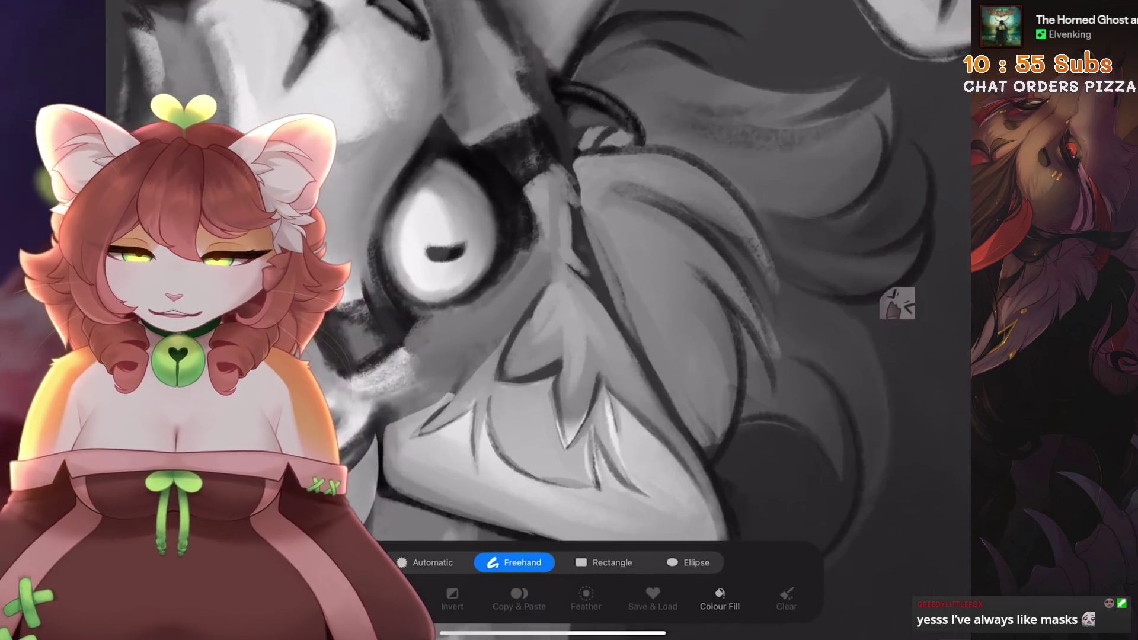
pyautogui.moveTo(562, 263)
pyautogui.mouseDown()
pyautogui.moveTo(554, 435)
pyautogui.moveTo(586, 385)
pyautogui.mouseUp()
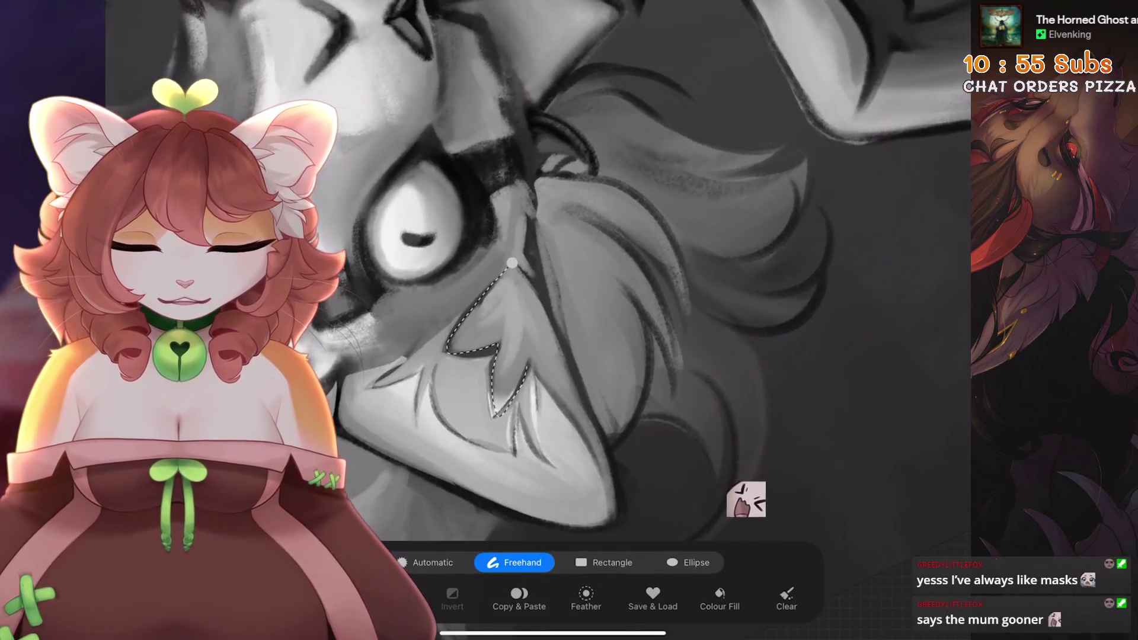
pyautogui.press('b')
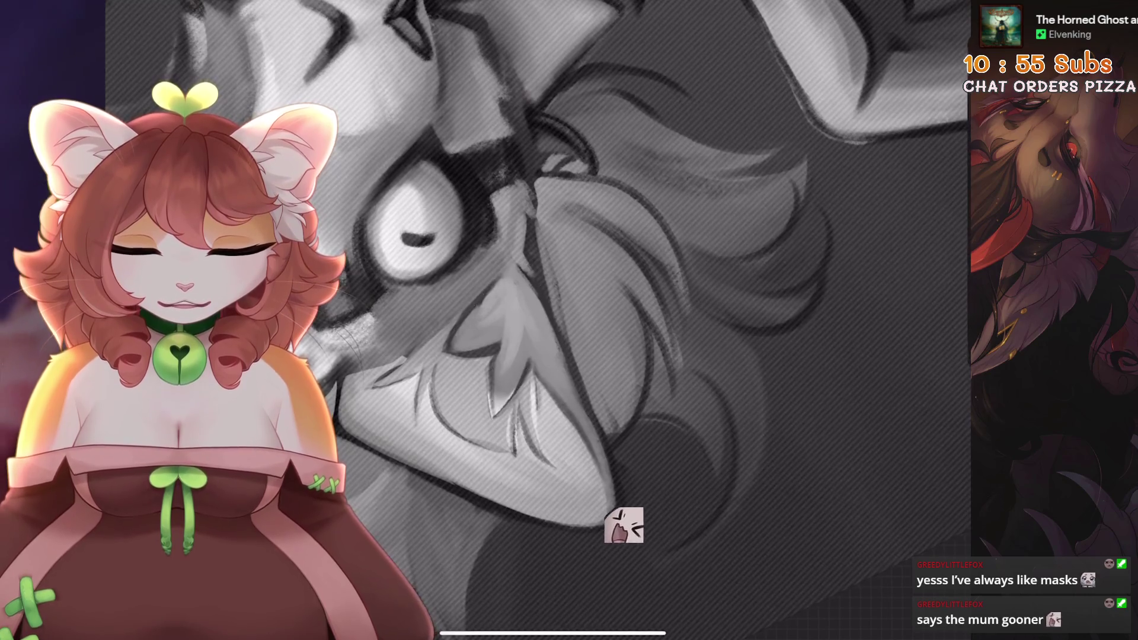
pyautogui.scroll(2, 534, 320)
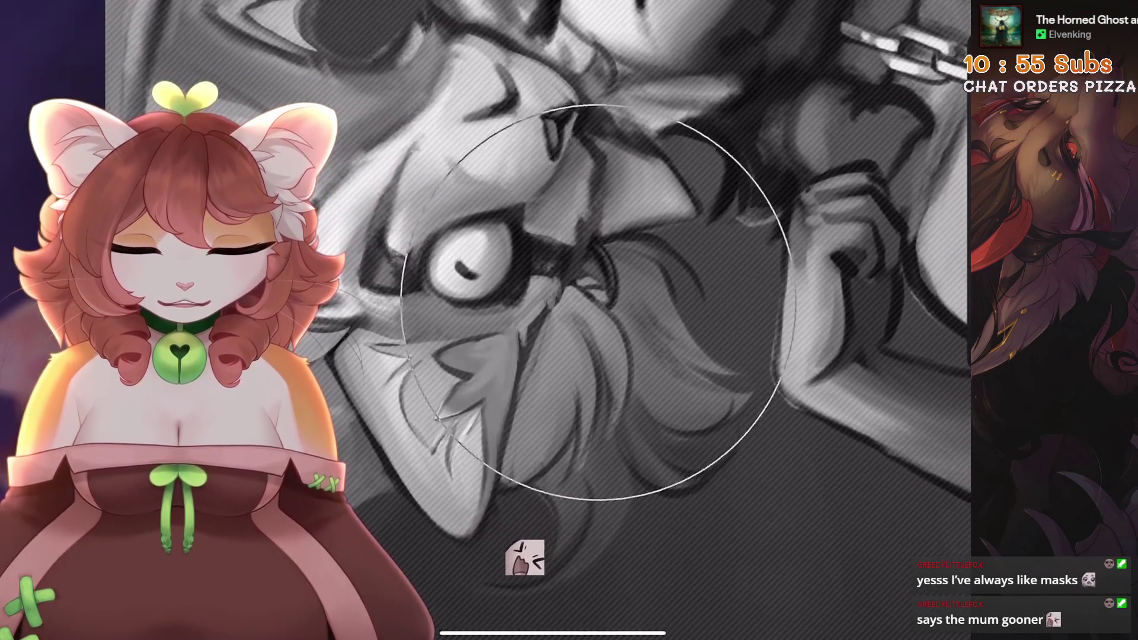
pyautogui.scroll(-2, 534, 320)
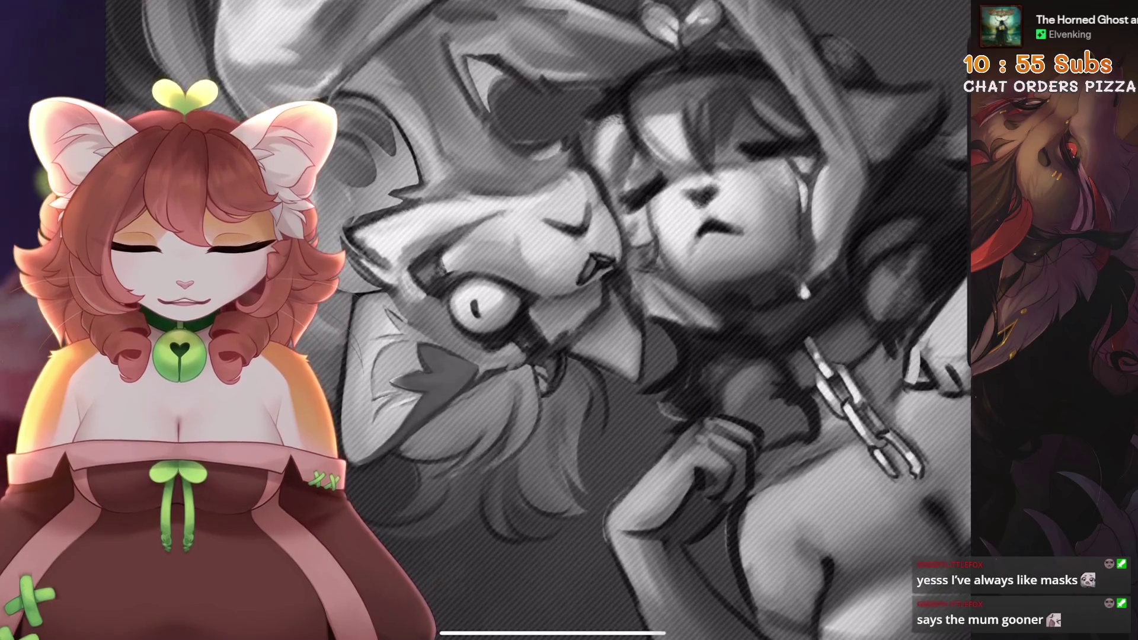
pyautogui.scroll(-3, 533, 321)
pyautogui.scroll(-3, 534, 356)
pyautogui.scroll(5, 534, 321)
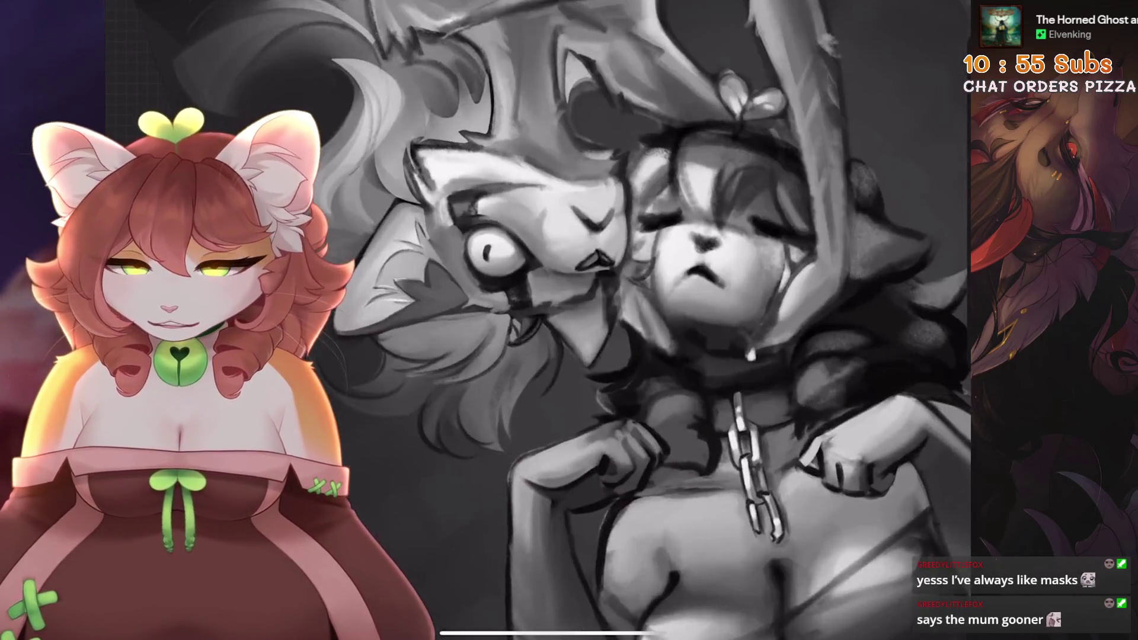
# - Trace a new freehand selection along the cheek tuft's edge to paint within
pyautogui.press('s')
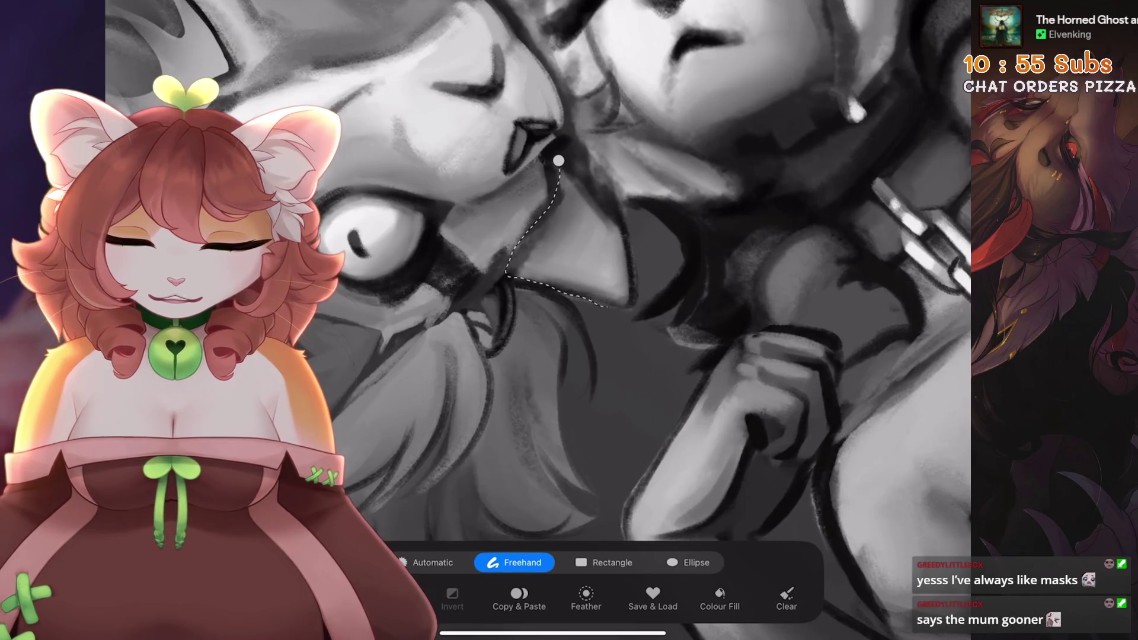
pyautogui.scroll(-3, 534, 321)
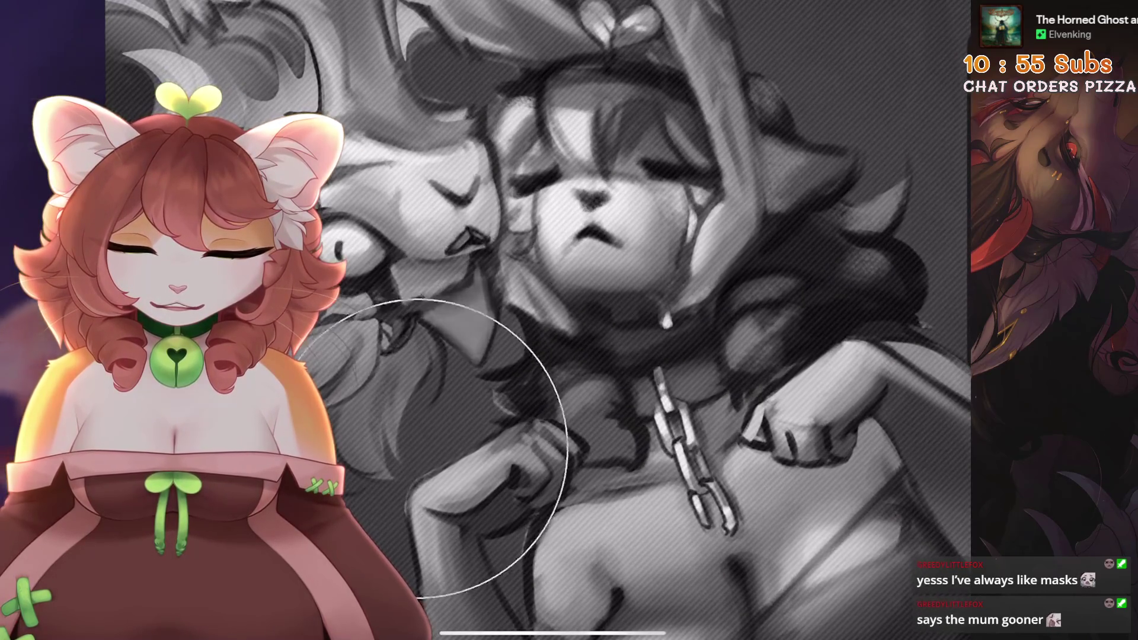
pyautogui.scroll(2, 533, 320)
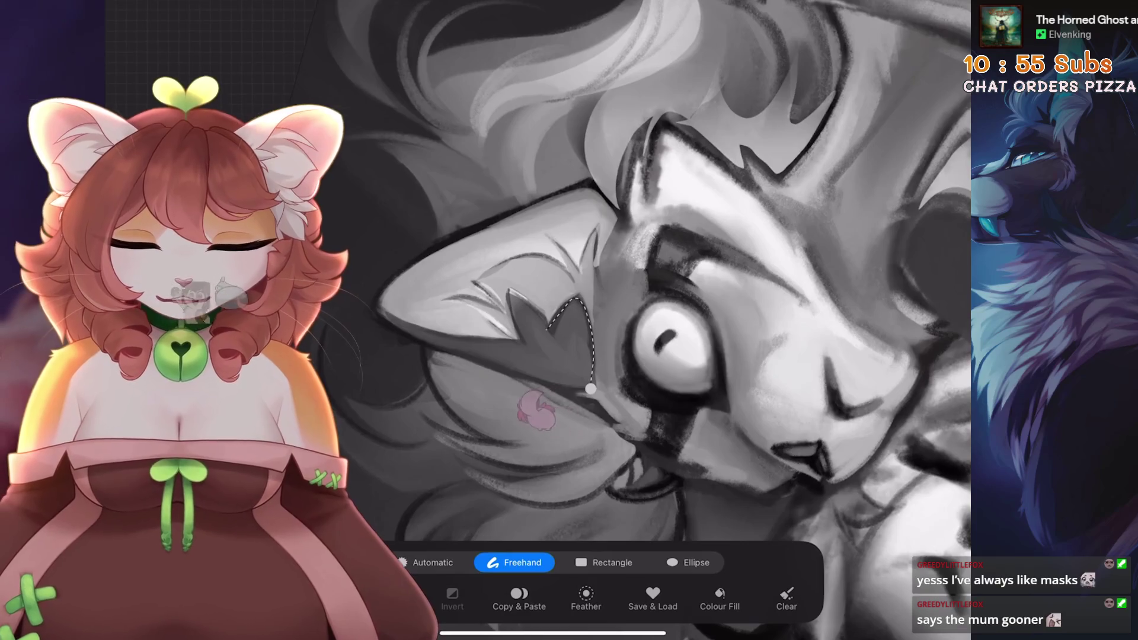
pyautogui.hotkey('ctrl', 'z')
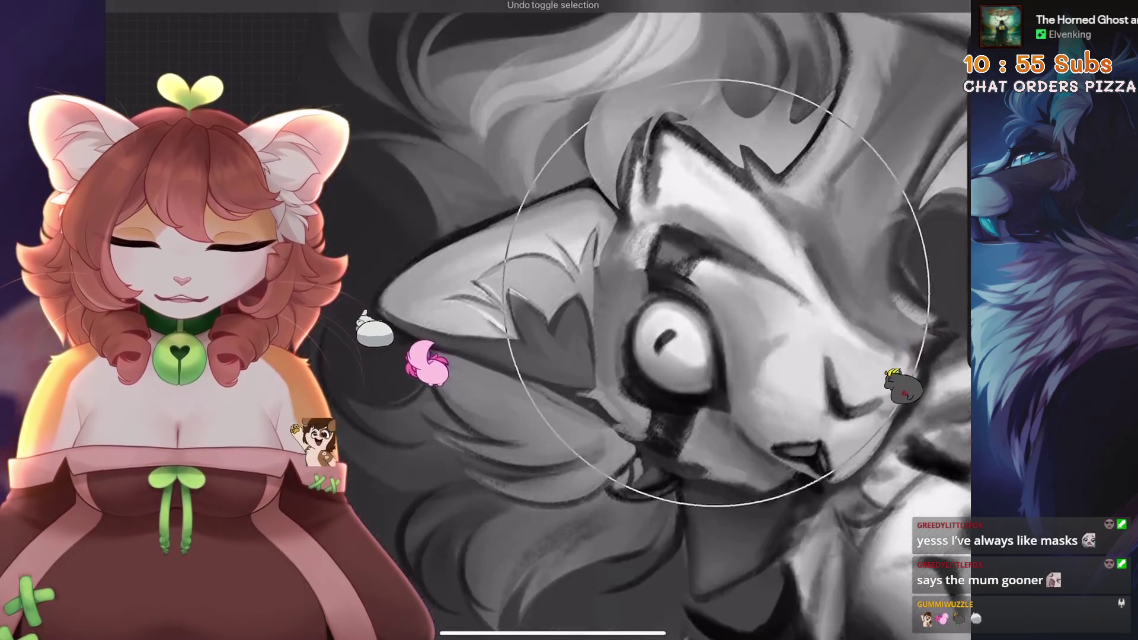
pyautogui.hotkey('ctrl', 'shift', 'z')
pyautogui.moveTo(580, 299); pyautogui.dragTo(596, 386)
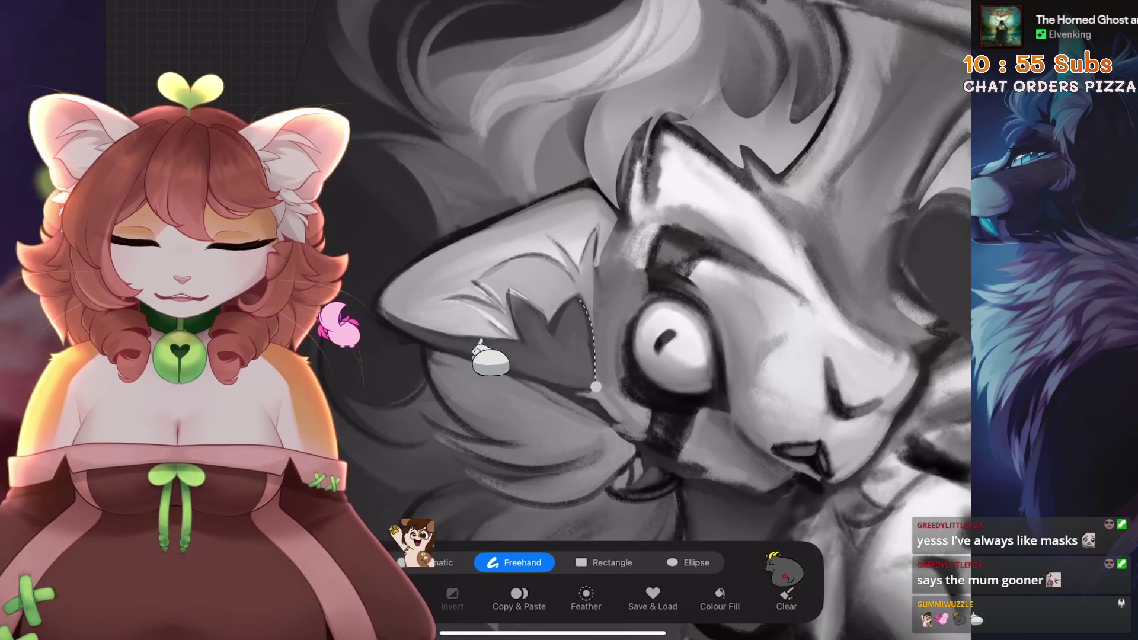
pyautogui.press('s')
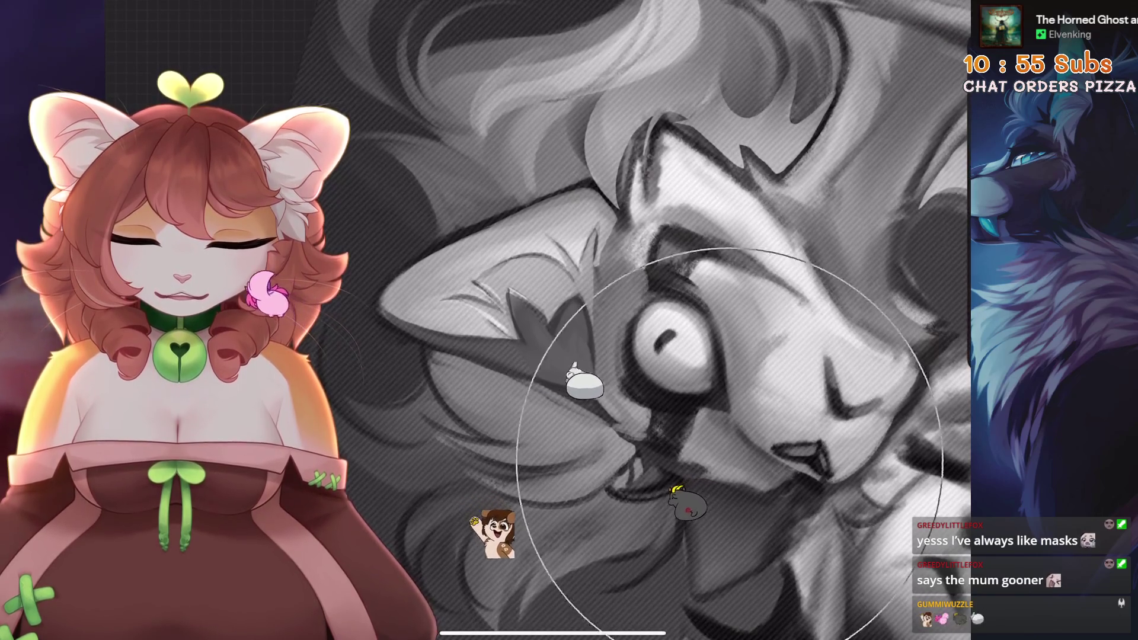
pyautogui.scroll(-5, 533, 321)
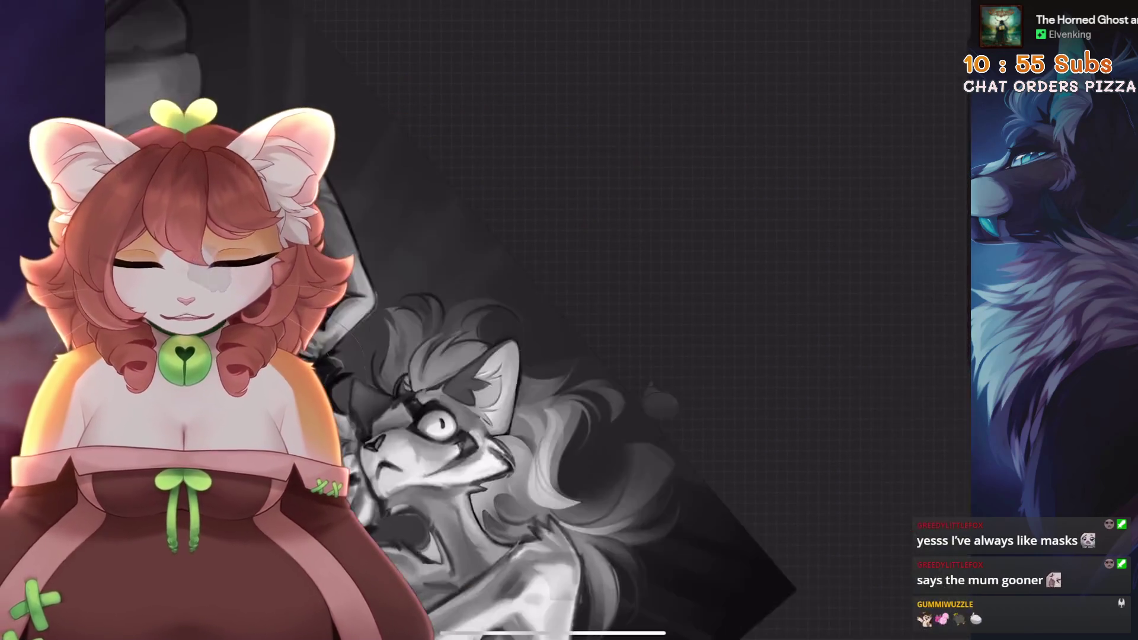
# - Freehand-select the muzzle and switch to the brush to shade it
pyautogui.scroll(5, 534, 320)
pyautogui.press('s')
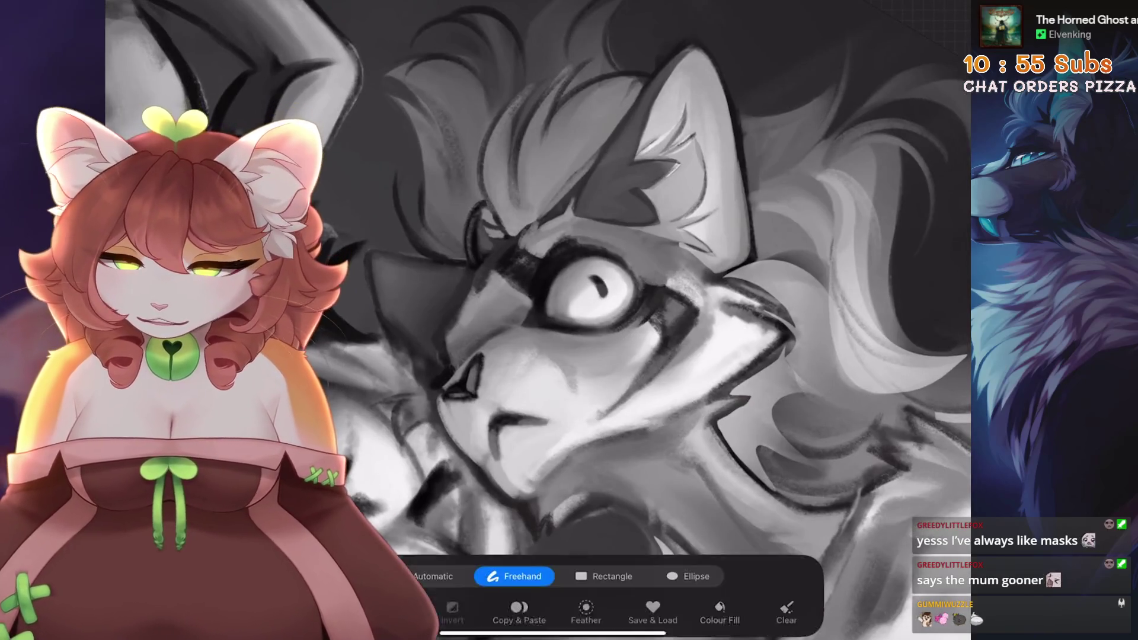
pyautogui.scroll(3, 533, 320)
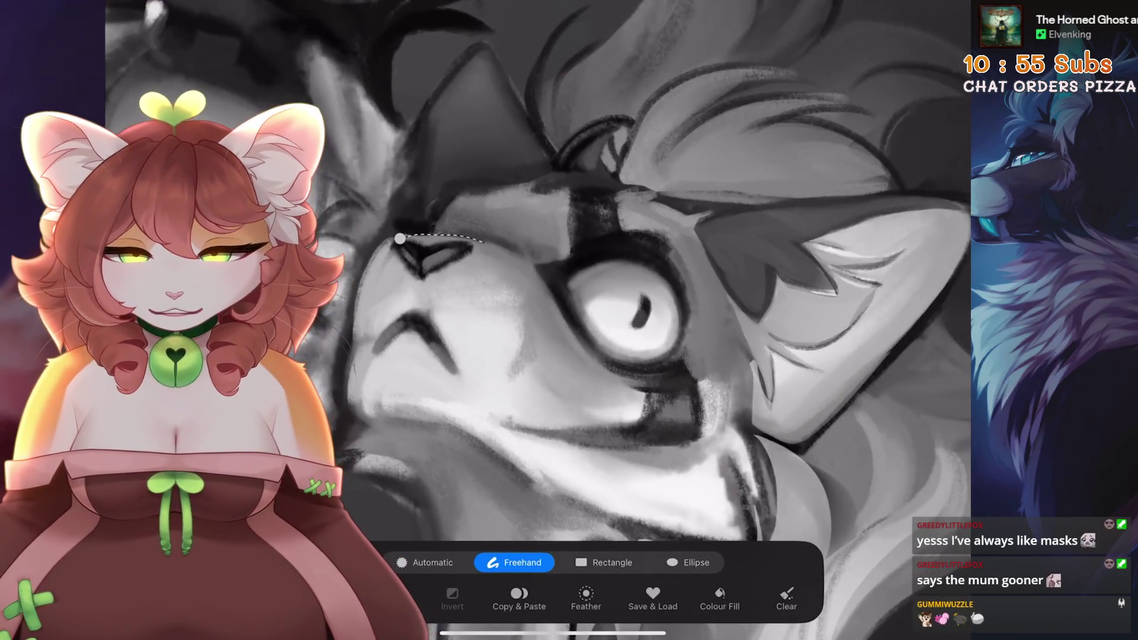
pyautogui.scroll(3, 533, 320)
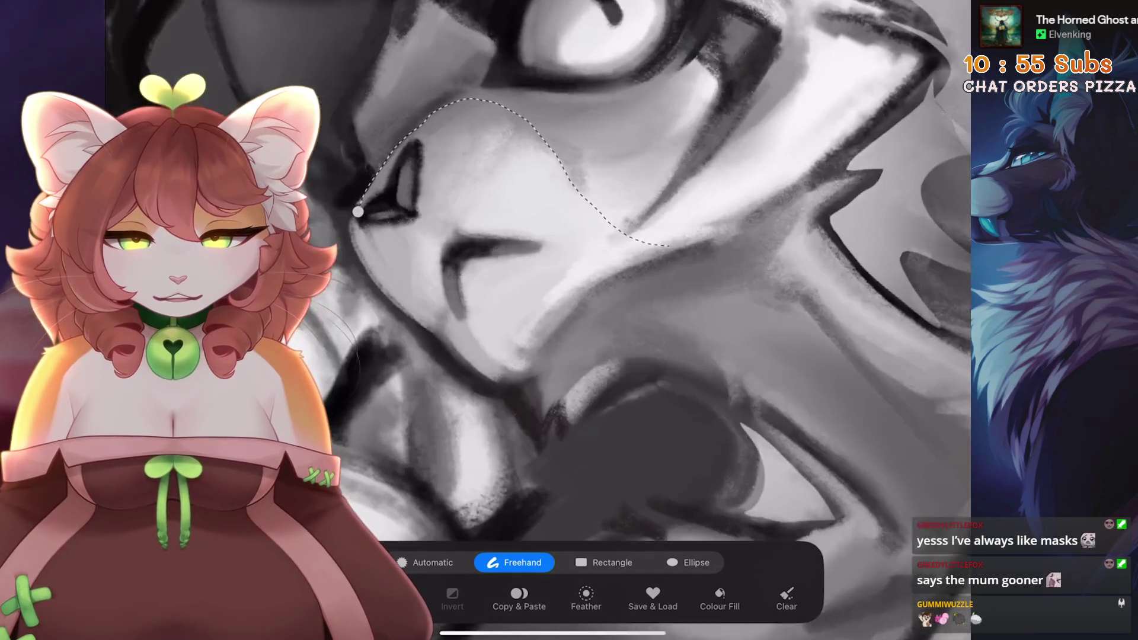
pyautogui.scroll(-3, 534, 320)
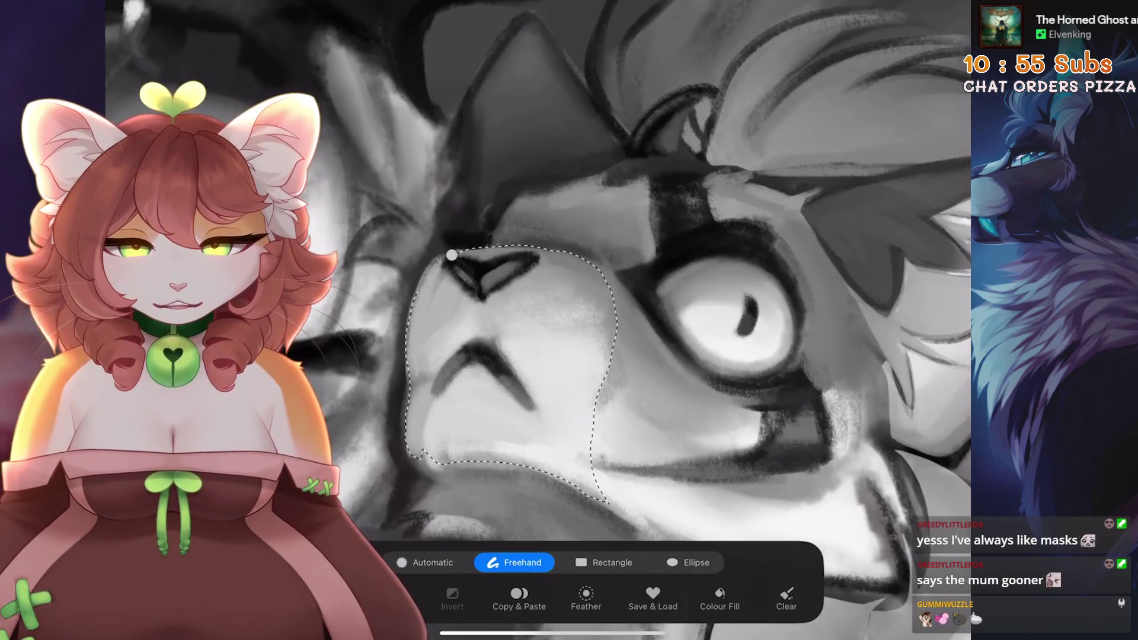
pyautogui.press('b')
pyautogui.scroll(-3, 533, 320)
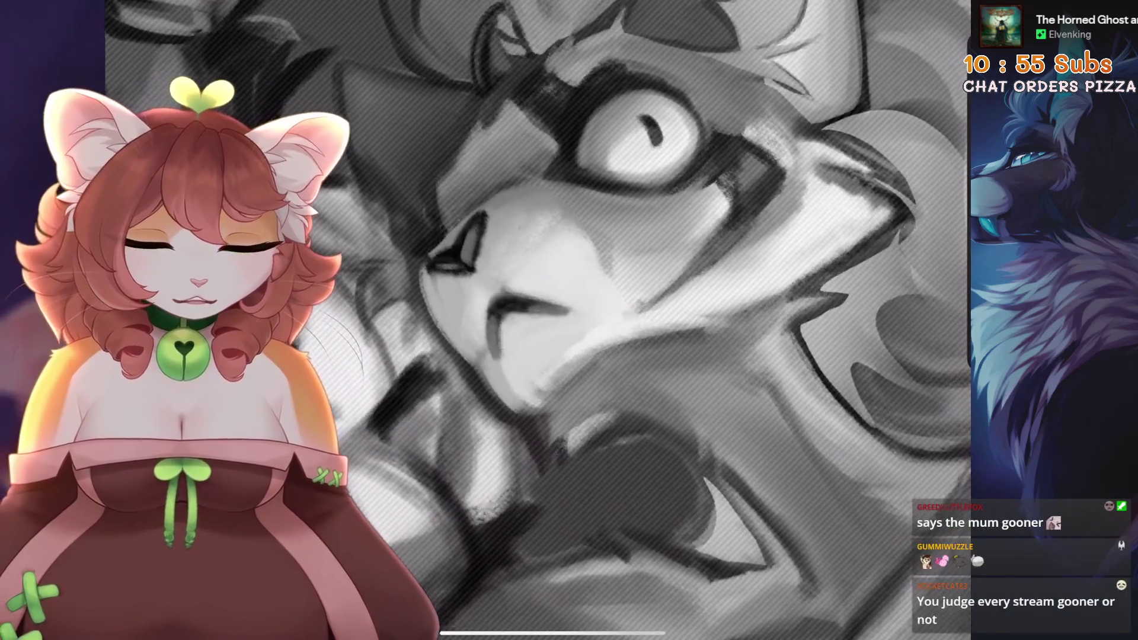
pyautogui.scroll(-2, 534, 320)
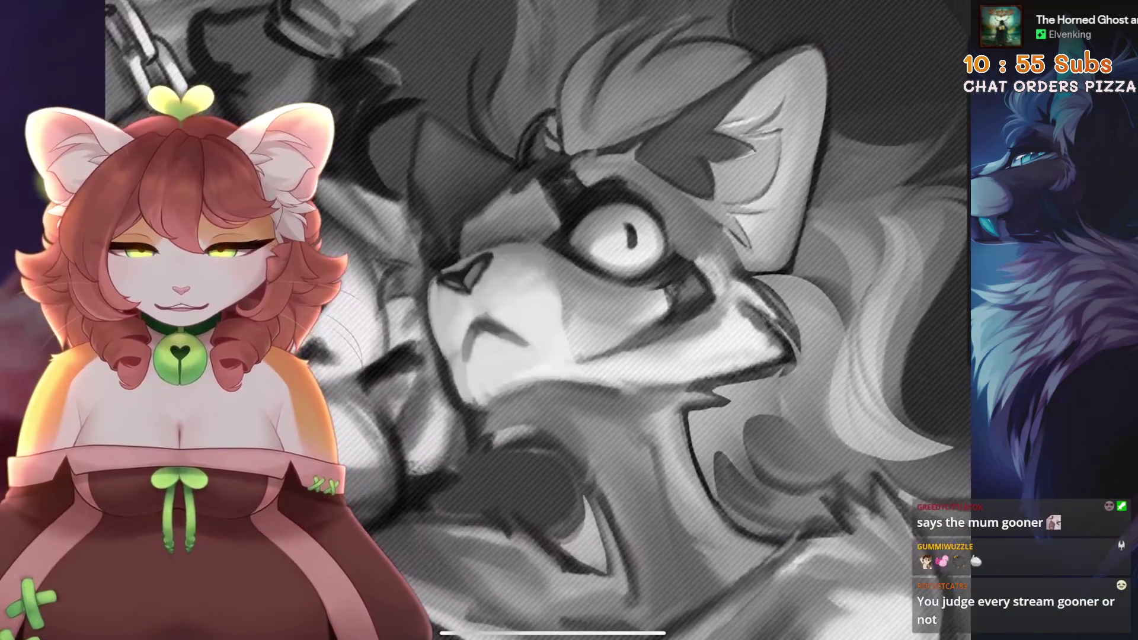
# - Undo a stray stroke, then lasso and paint the muzzle's upper edge
pyautogui.hotkey('ctrl', 'z')
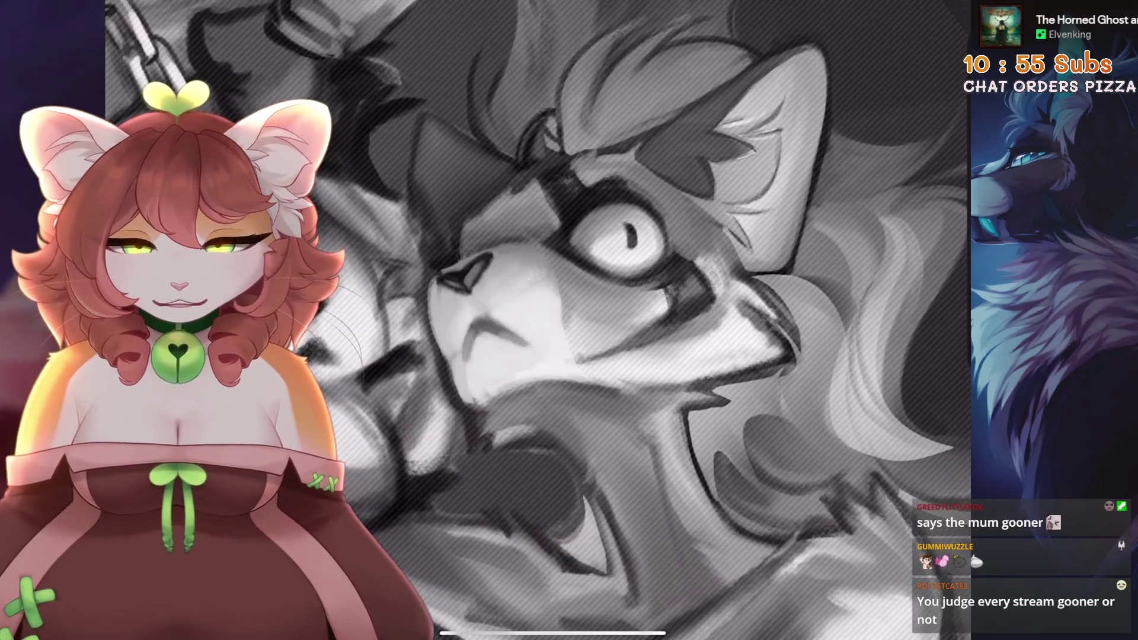
pyautogui.scroll(-3, 534, 320)
pyautogui.scroll(-3, 534, 320)
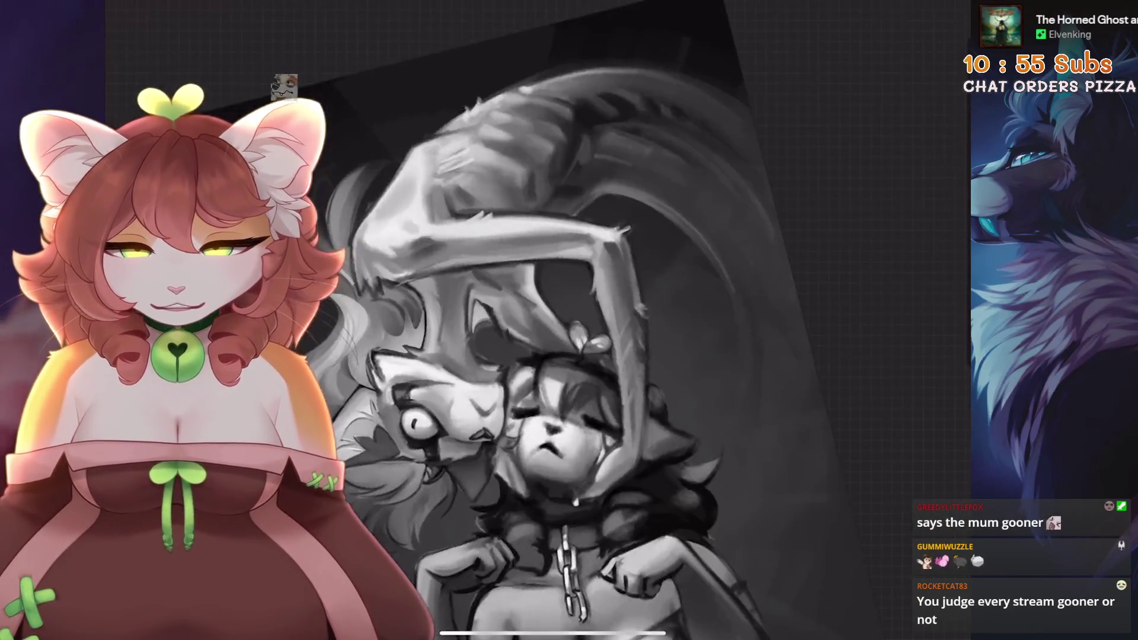
pyautogui.scroll(5, 534, 320)
pyautogui.press('s')
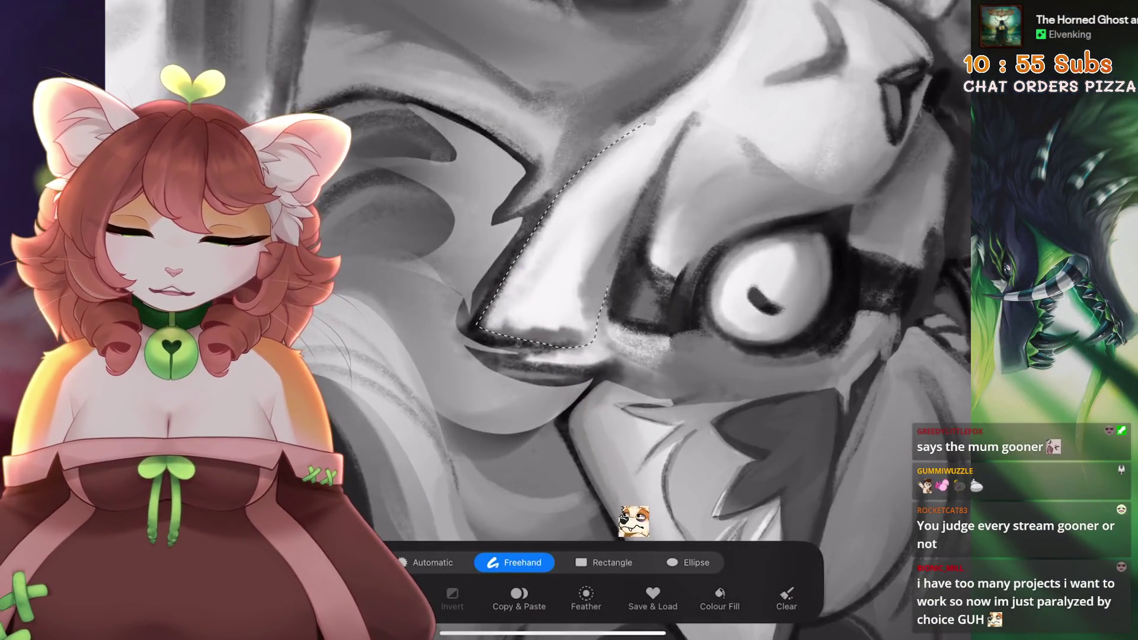
pyautogui.press('b')
pyautogui.scroll(-3, 534, 321)
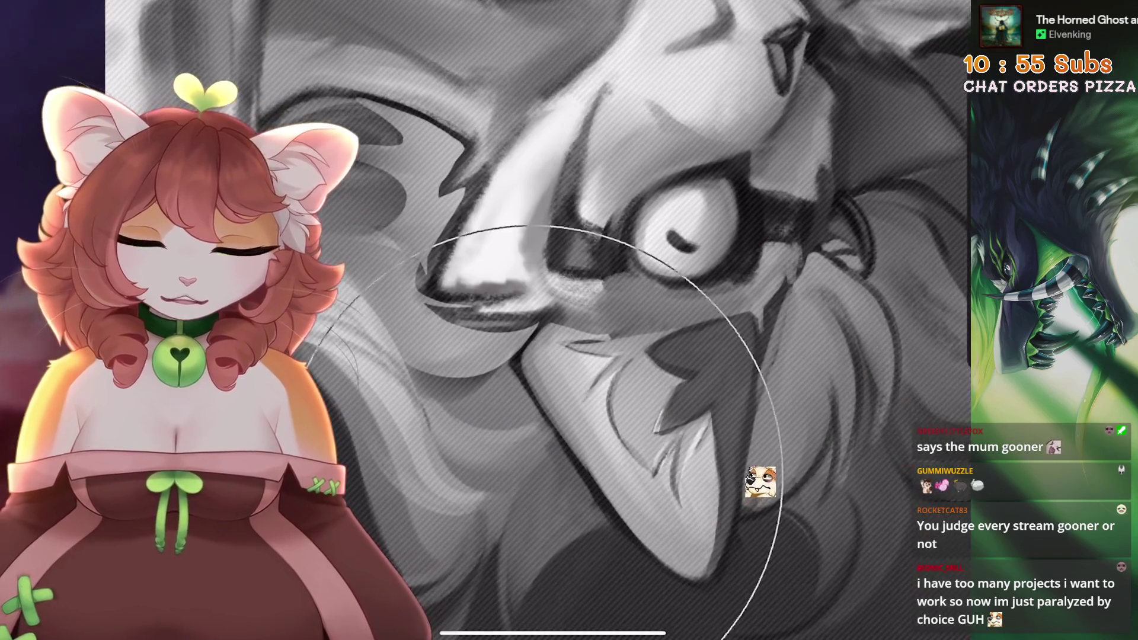
pyautogui.press('s')
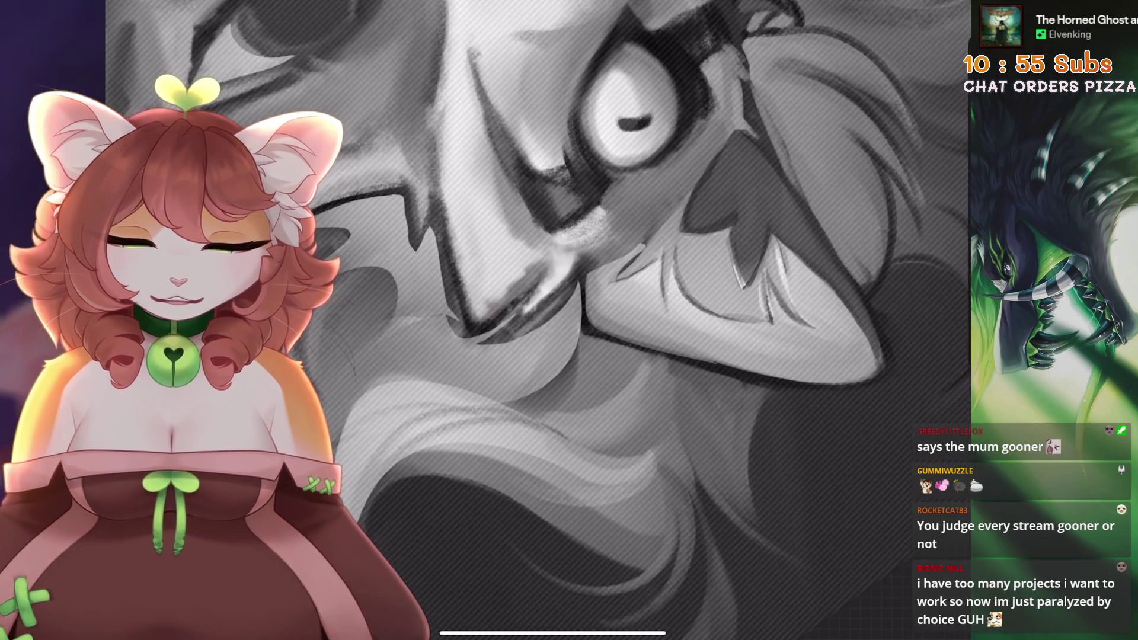
pyautogui.press('b')
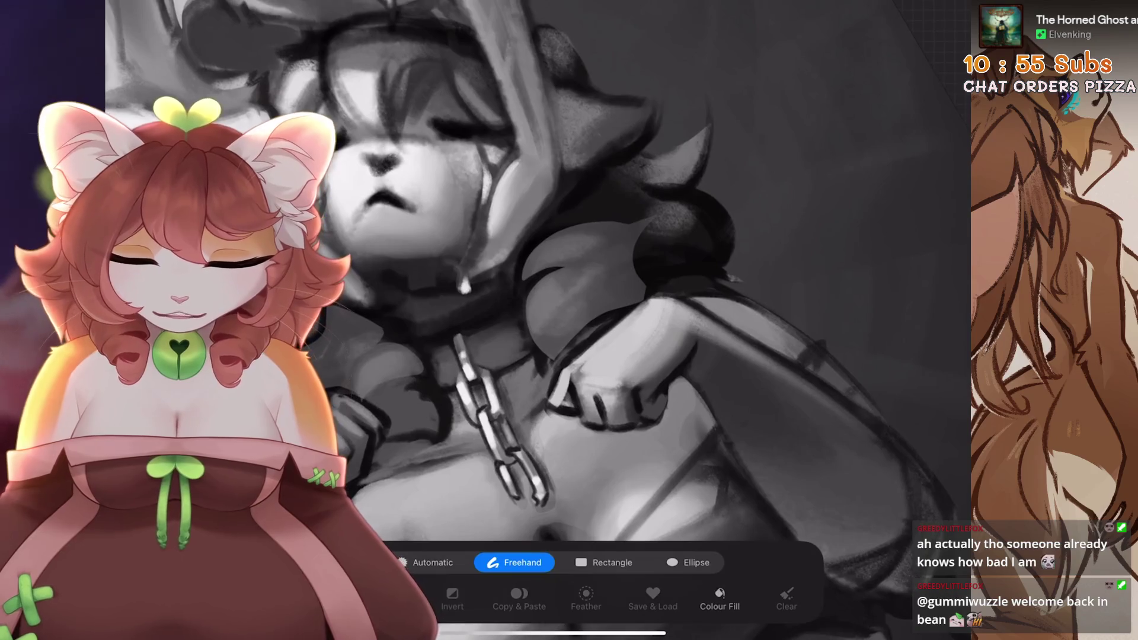
# - Lasso a small patch on the crying character's shoulder
pyautogui.moveTo(531, 306); pyautogui.dragTo(545, 303)
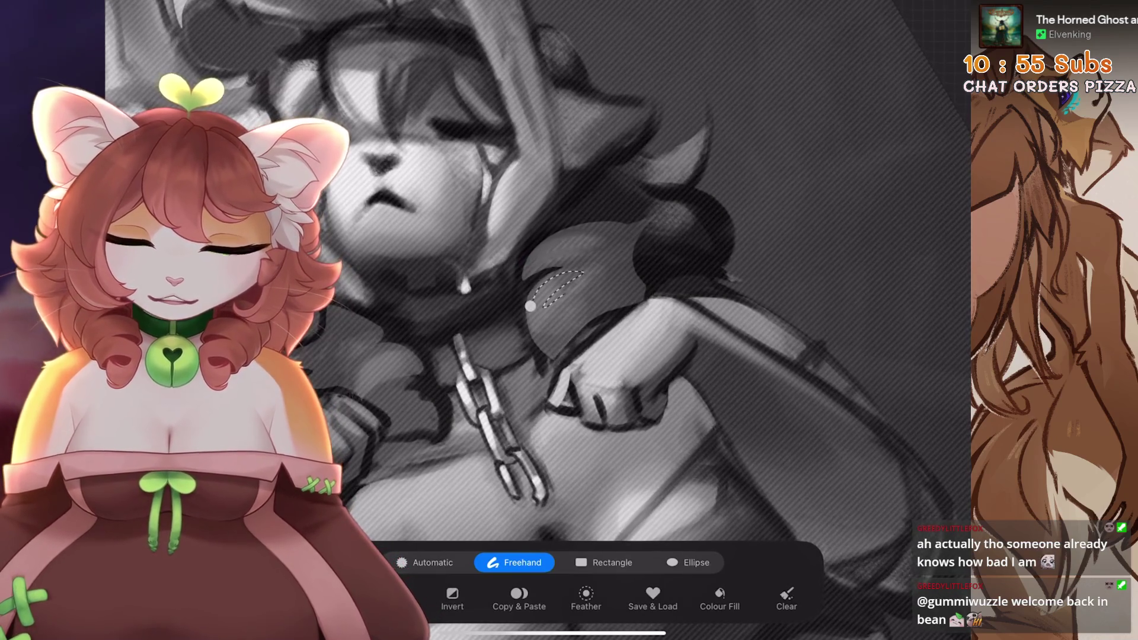